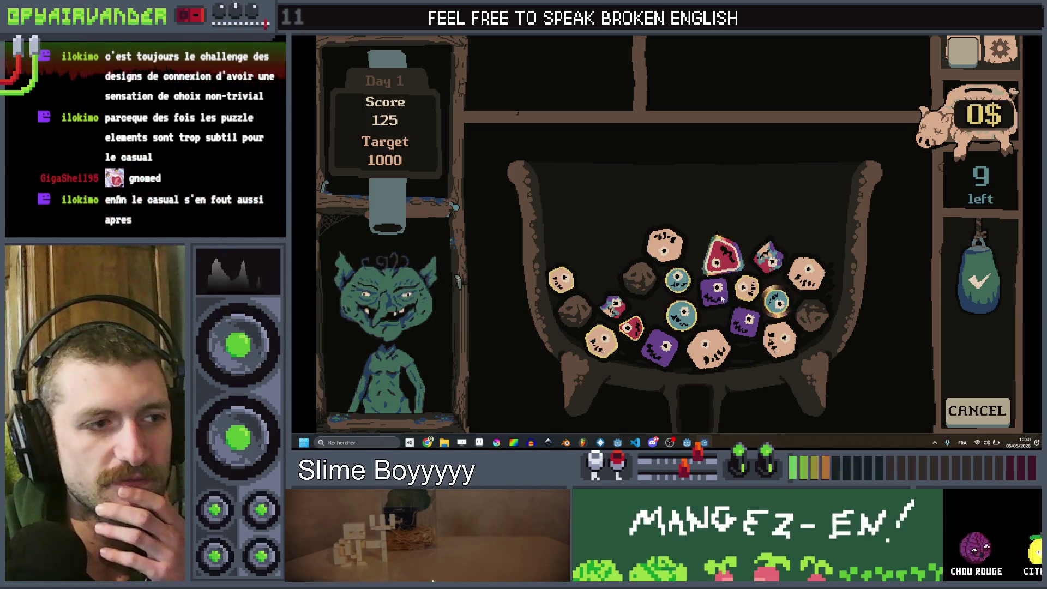
Step: Pop the purple, red and blue slime groups and a peach-to-blue chain to reach 775
left_click(746, 322)
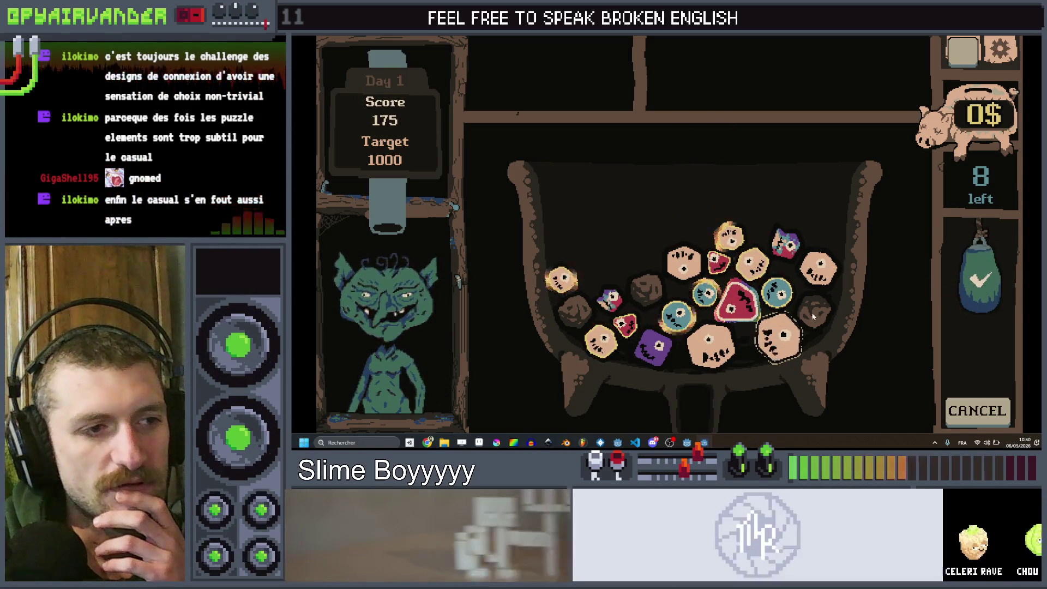
left_click(913, 275)
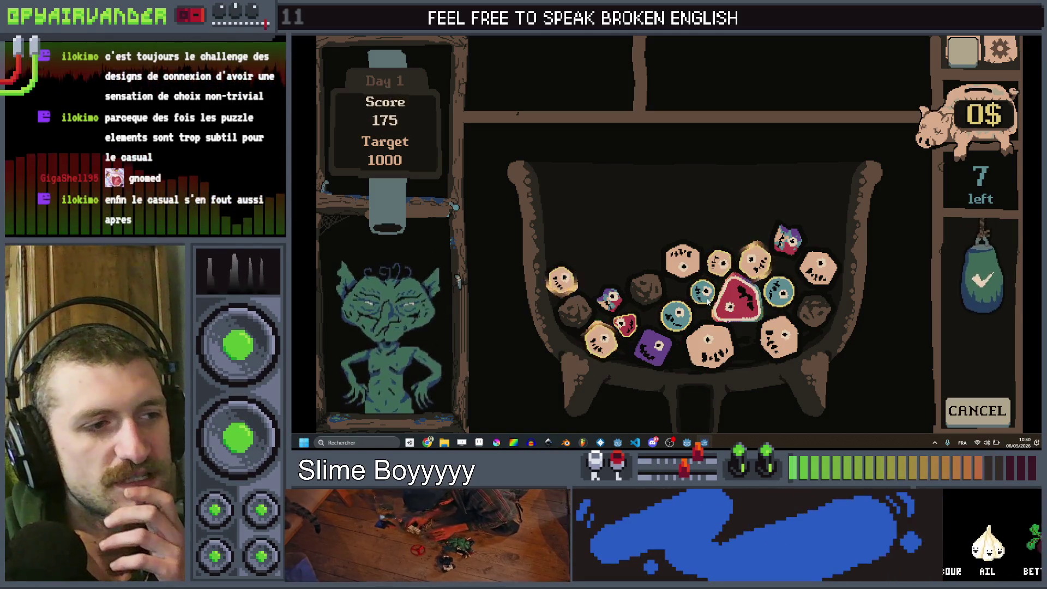
left_click(978, 292)
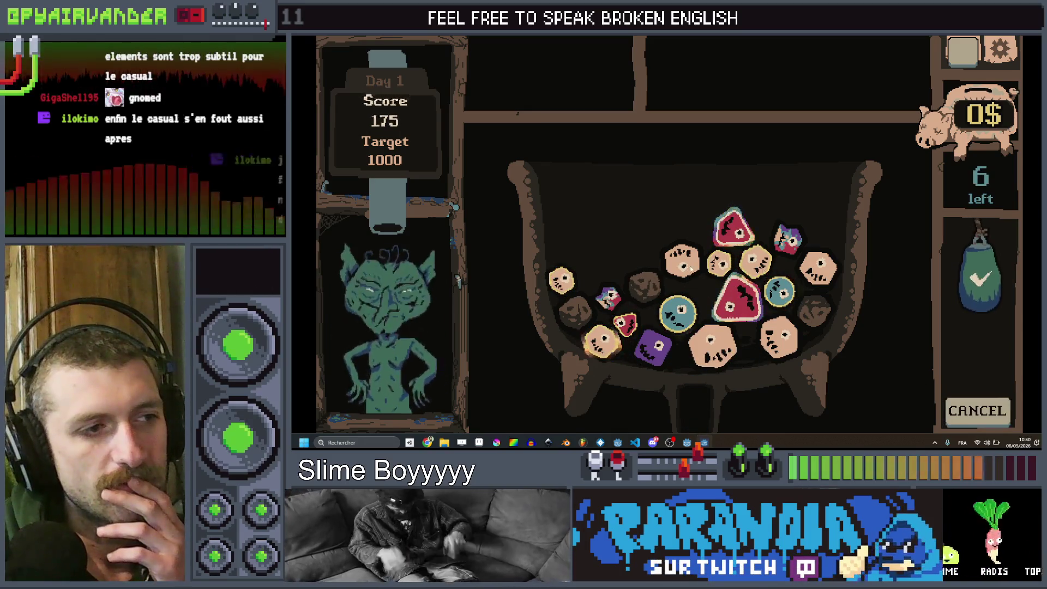
left_click_drag(681, 261, 773, 267)
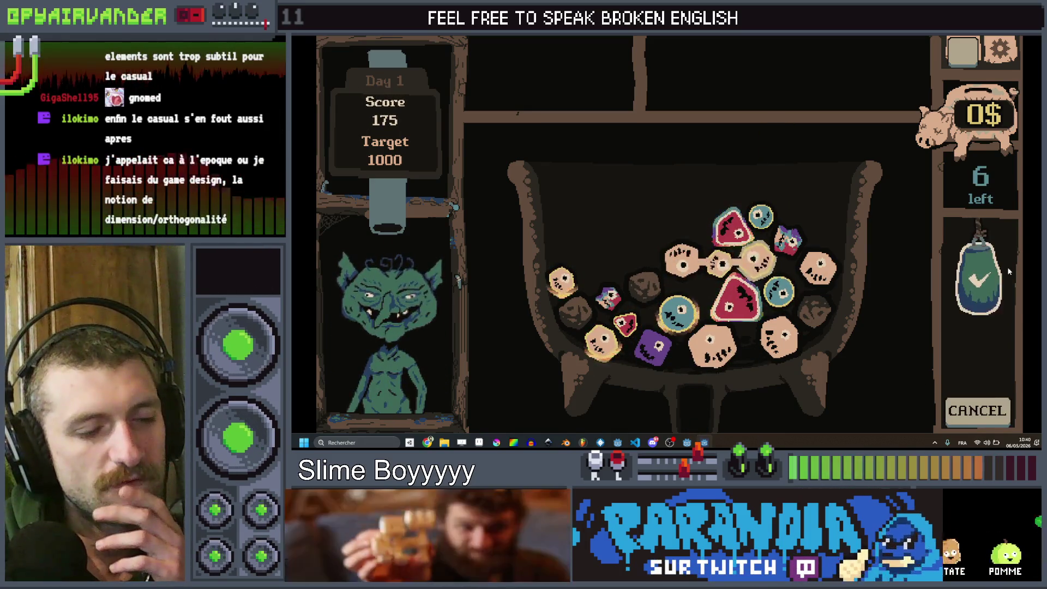
left_click(979, 289)
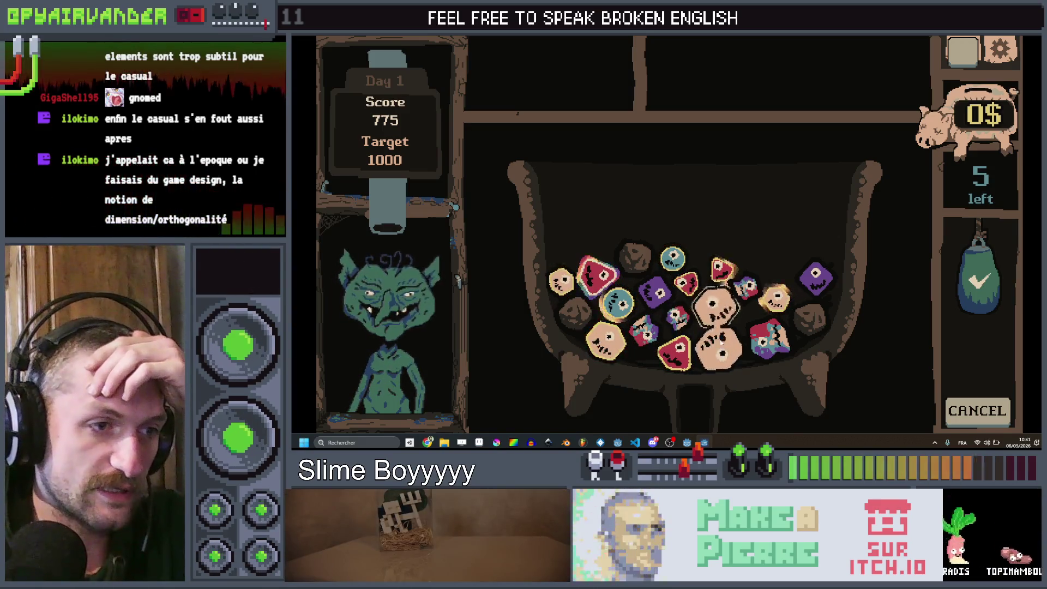
Step: Link a chain from the large slime and cash in the red slimes for 25 x 4
mouse_move(725, 355)
left_mouse_down()
mouse_move(772, 299)
mouse_move(662, 327)
left_mouse_up()
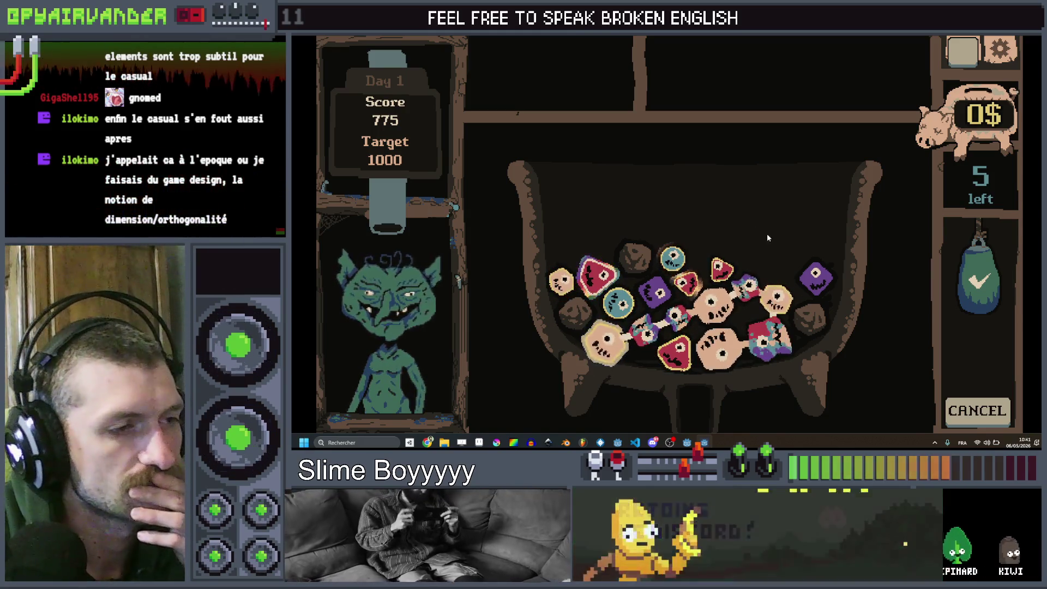
left_click_drag(979, 280, 994, 388)
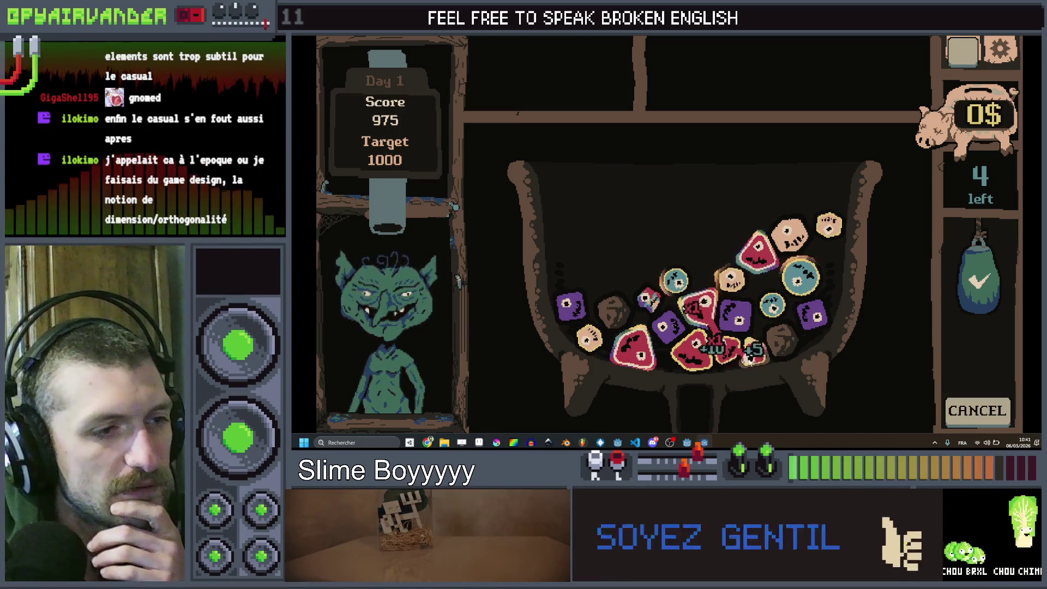
left_click(985, 287)
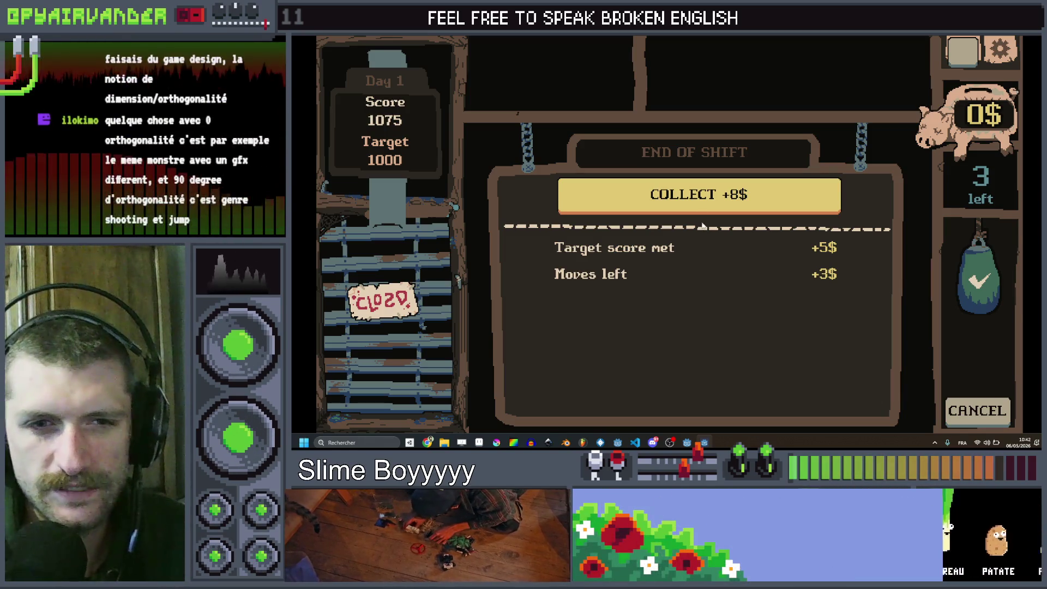
Step: Collect the 8$ End of Shift reward
left_click(701, 205)
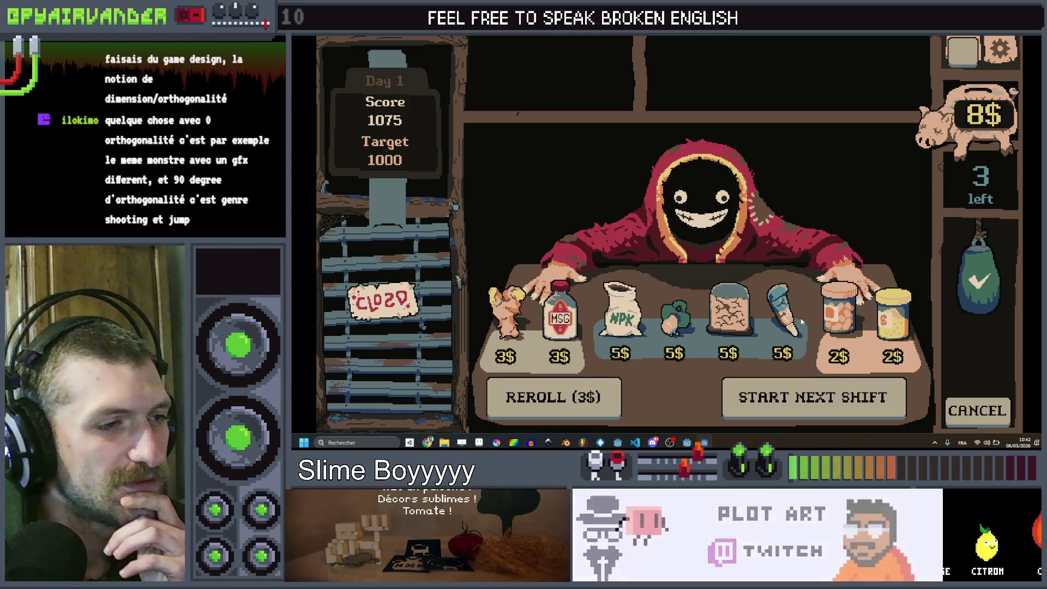
Step: View the MSG spice details without buying, then start the next shift with a client
left_click(557, 313)
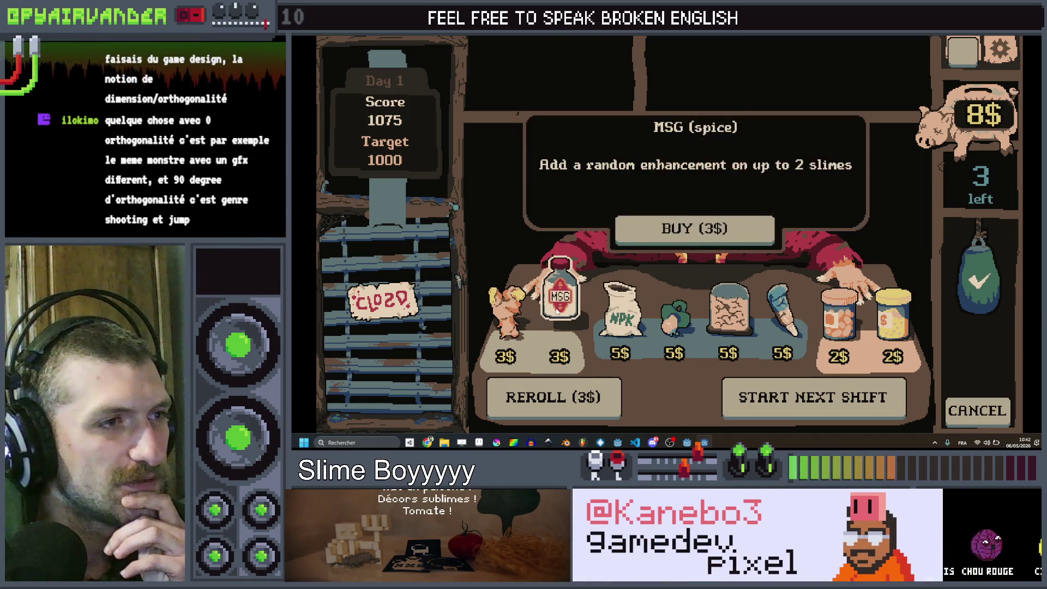
left_click(504, 308)
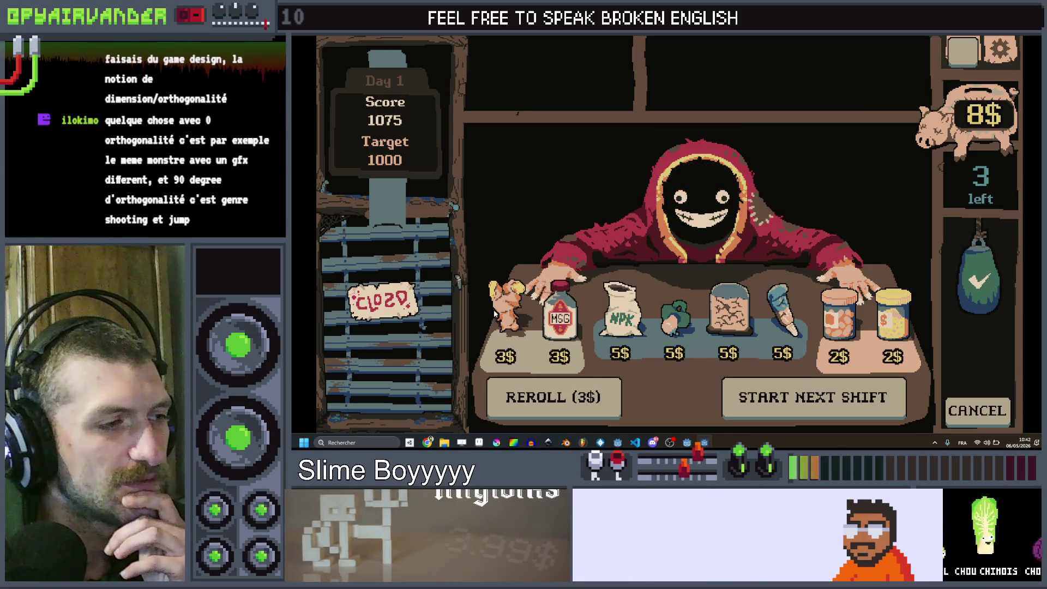
left_click(555, 209)
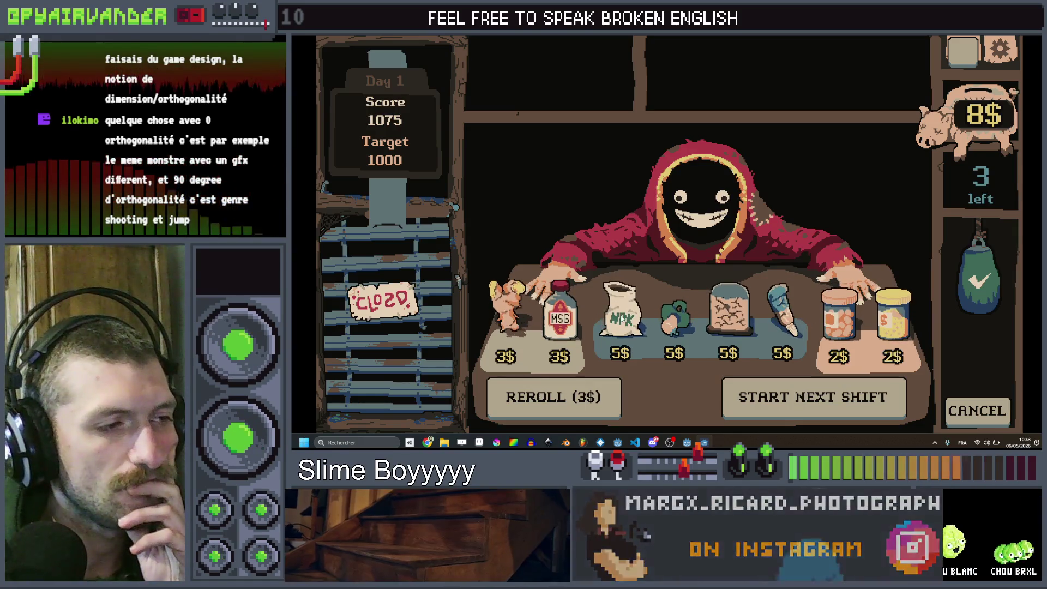
left_click(790, 397)
left_click(718, 268)
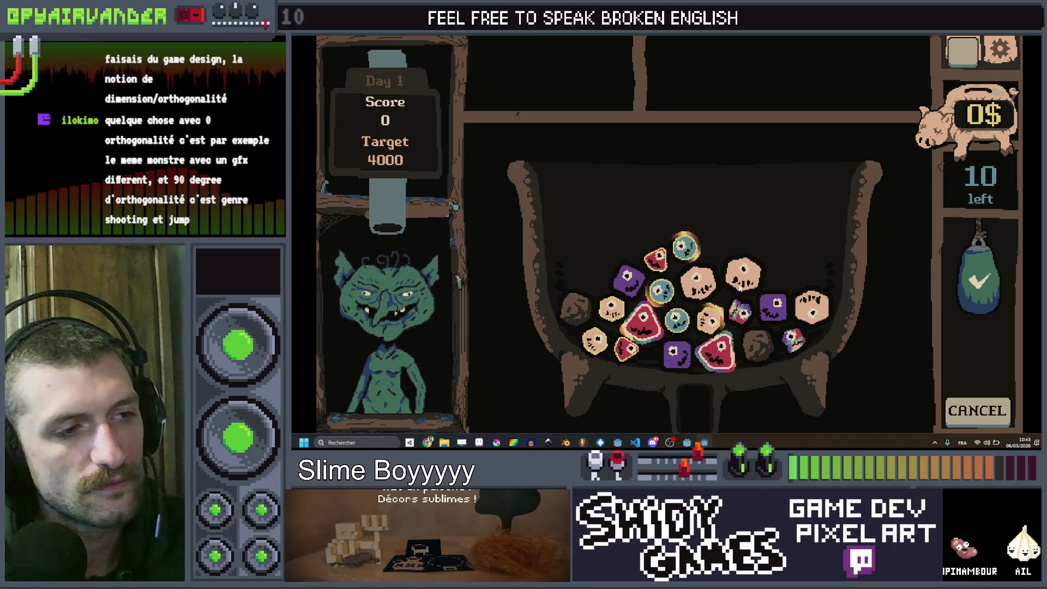
mouse_move(715, 330)
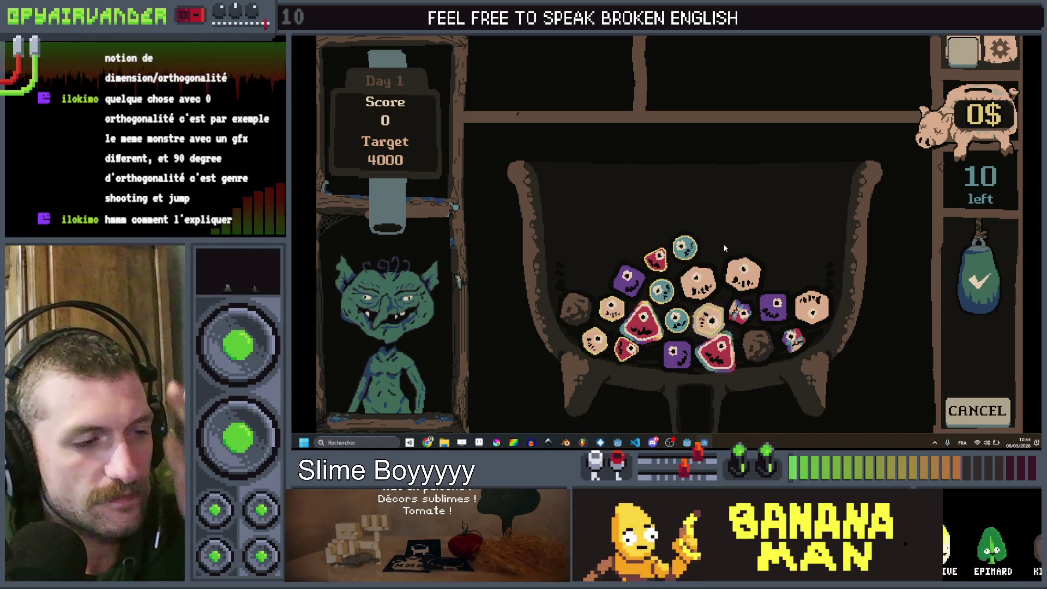
left_click_drag(610, 308, 598, 348)
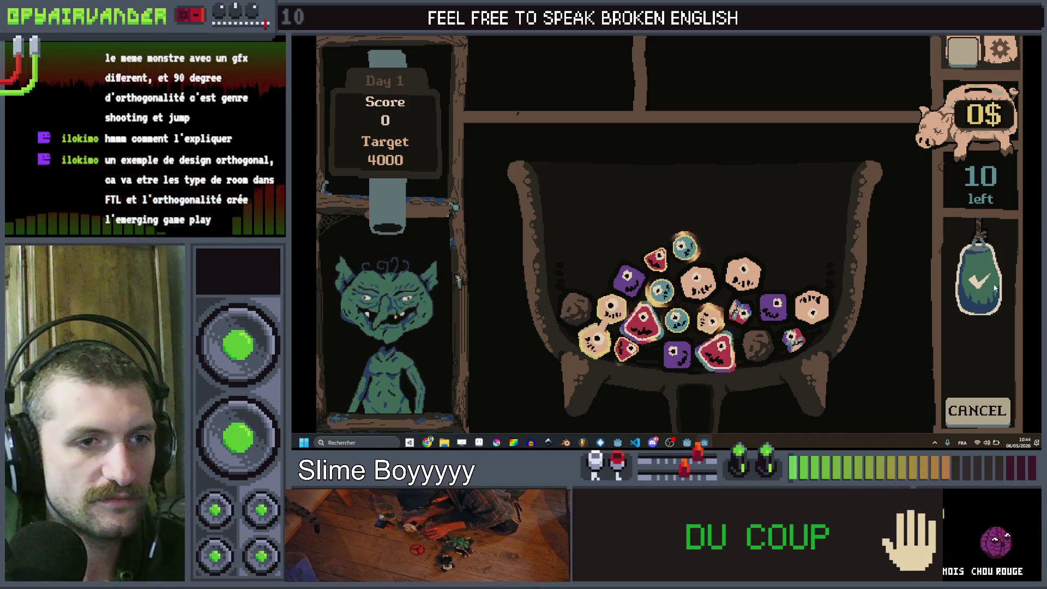
left_click(578, 311)
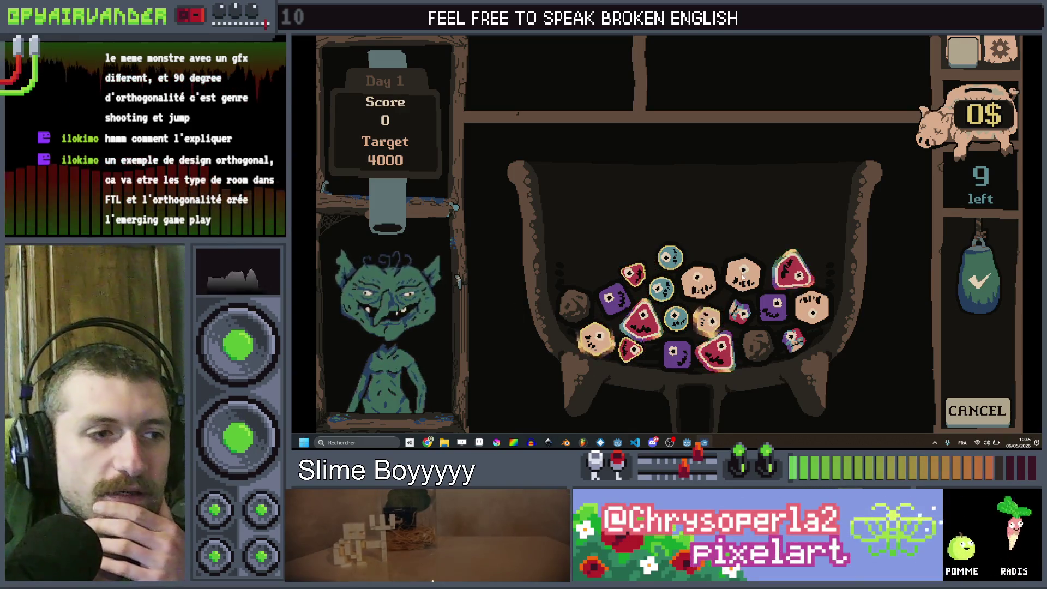
Step: Pop the tan-slime chain and a 25 x 4 combo, merging slimes to reach 1125
left_click(704, 286)
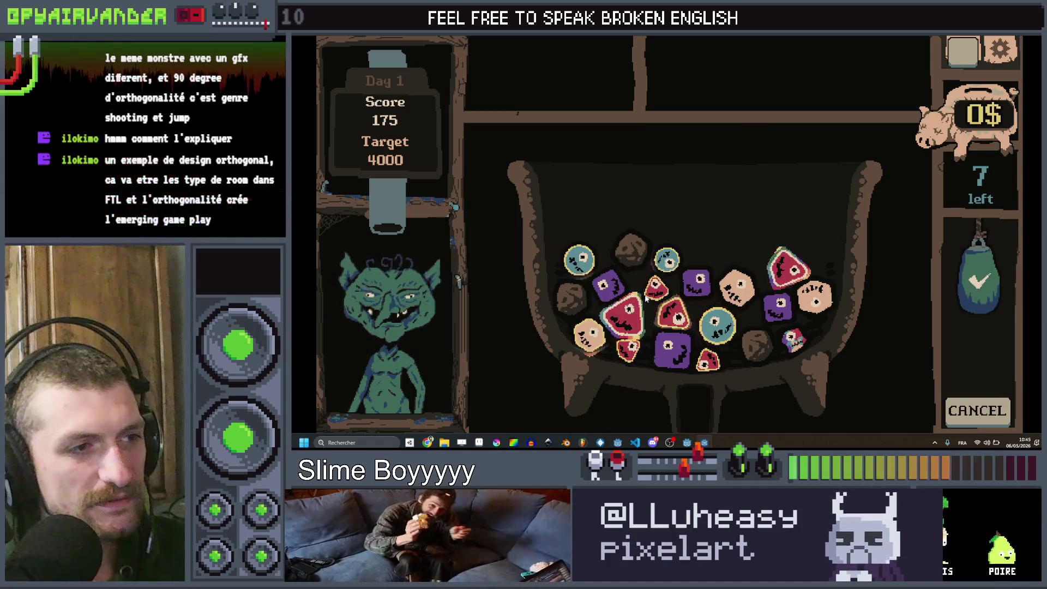
left_click(980, 281)
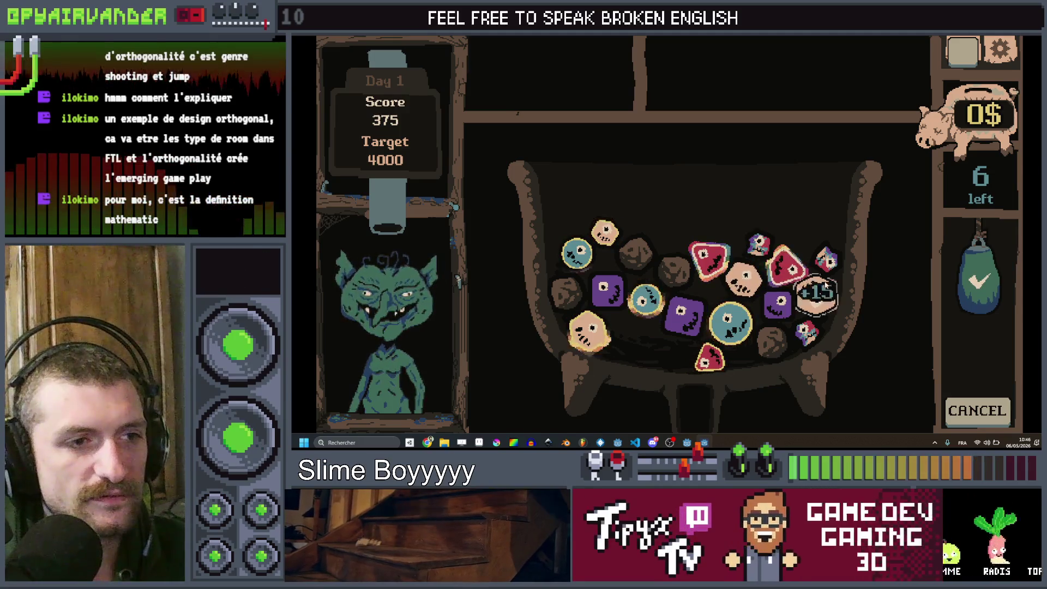
left_click(976, 280)
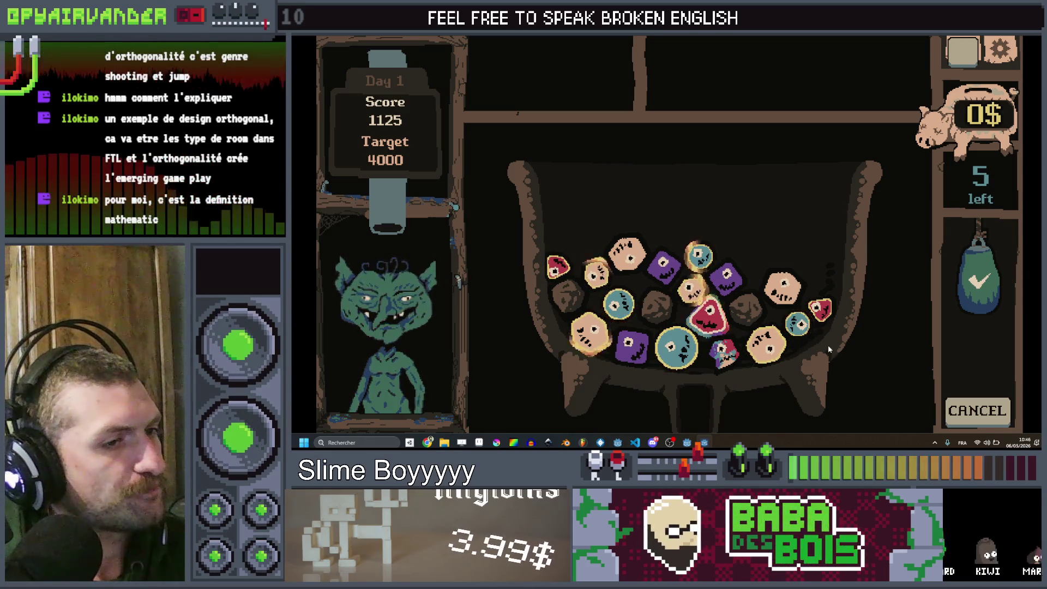
left_click(678, 355)
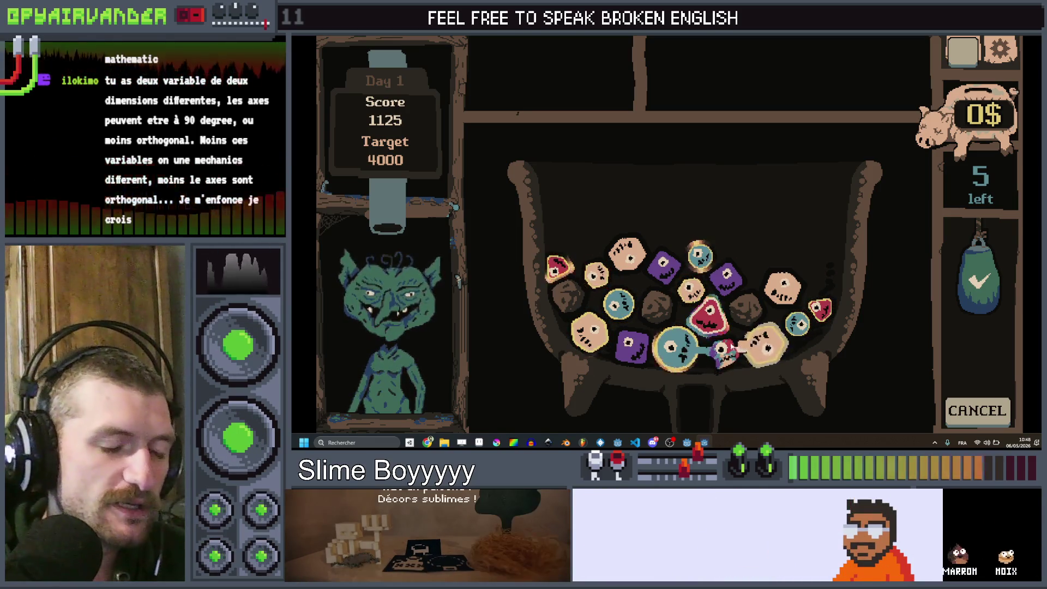
left_click(712, 323)
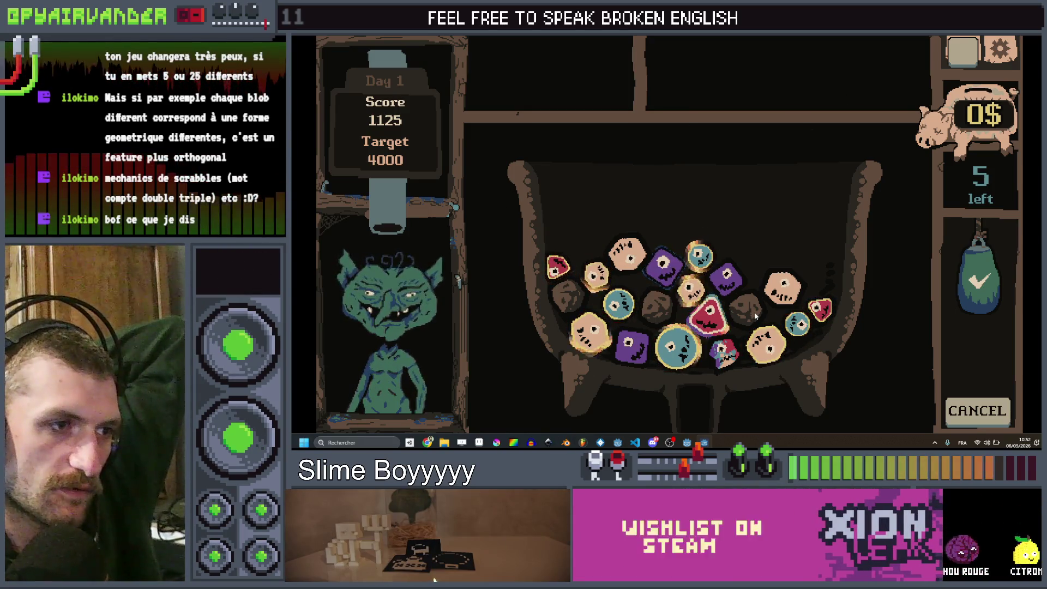
Step: Check the red blob's point value and pull it out of the cauldron
left_click(703, 325)
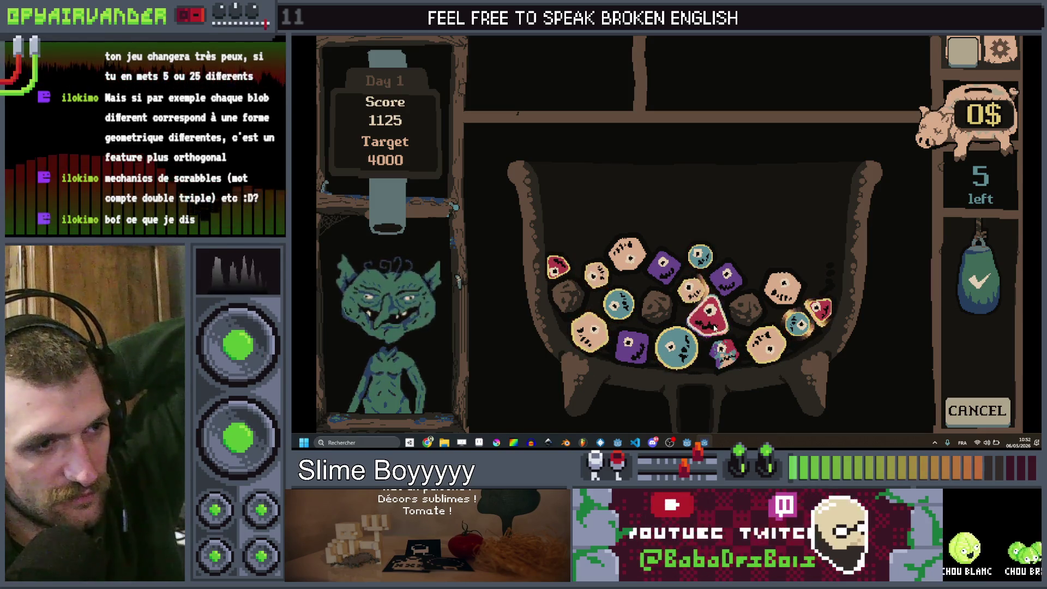
mouse_move(704, 324)
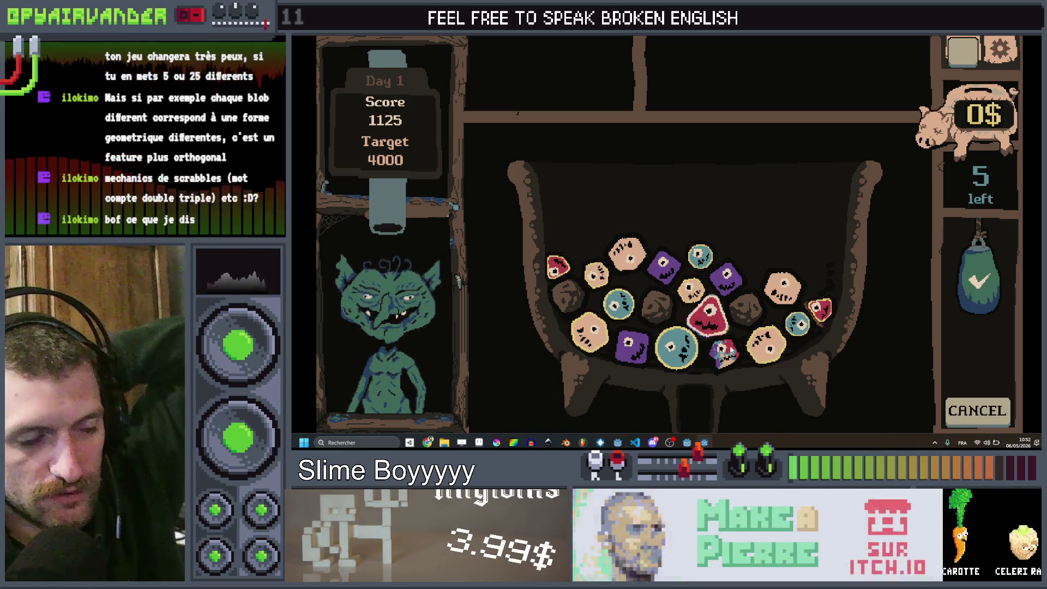
mouse_move(708, 351)
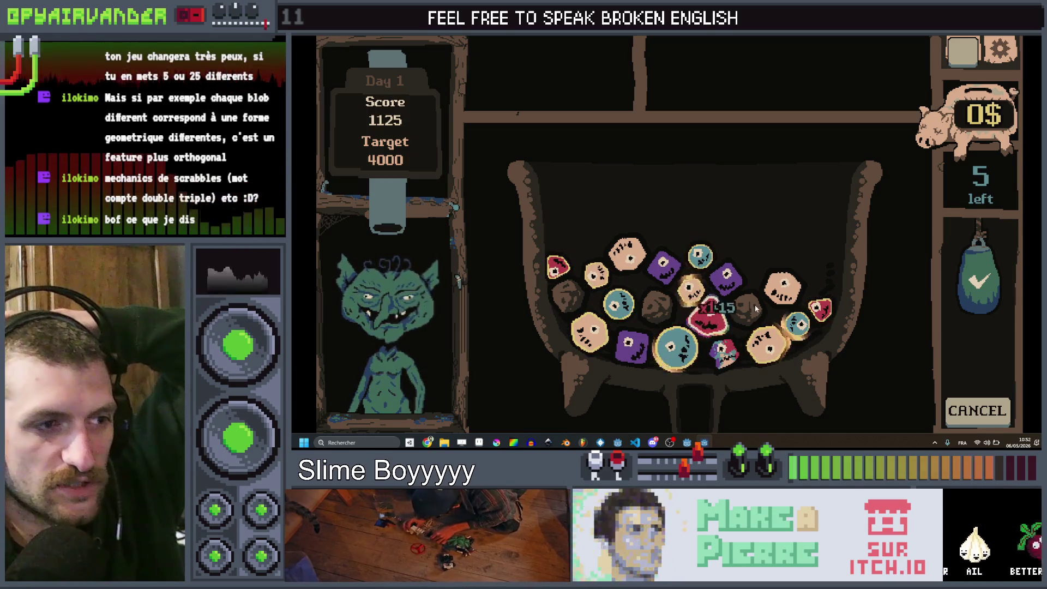
left_click(710, 322)
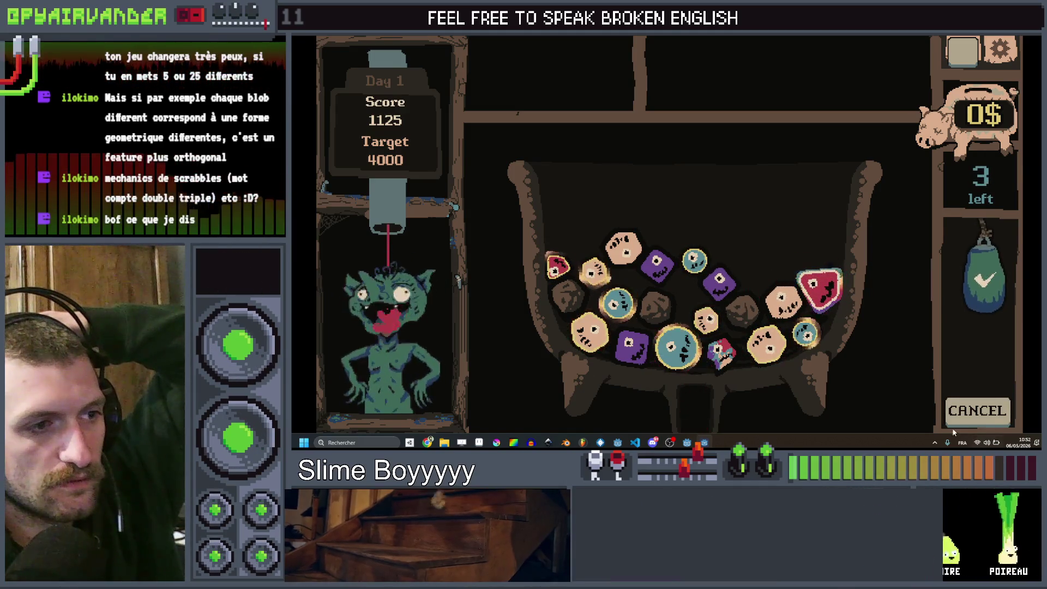
Step: Drop two more ingredients to reach 1175, then stop the game with F8
left_click(783, 303)
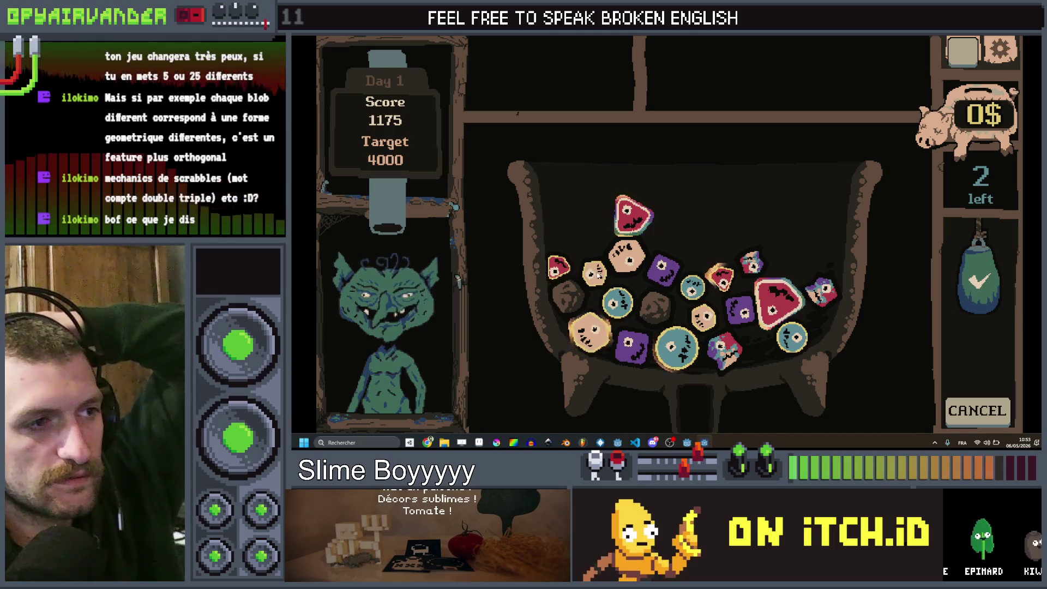
left_click(981, 294)
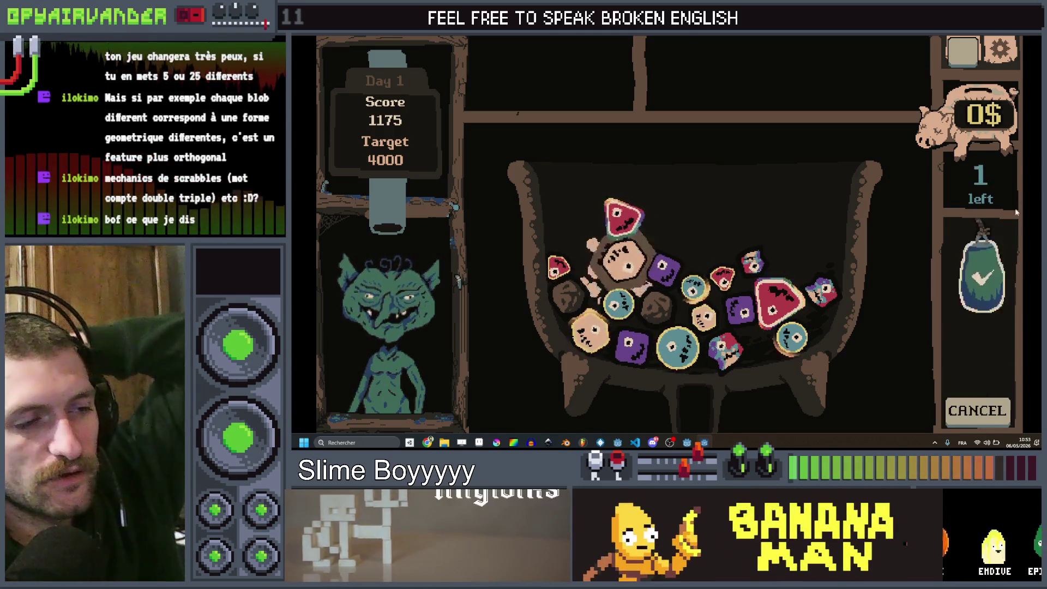
key("F8")
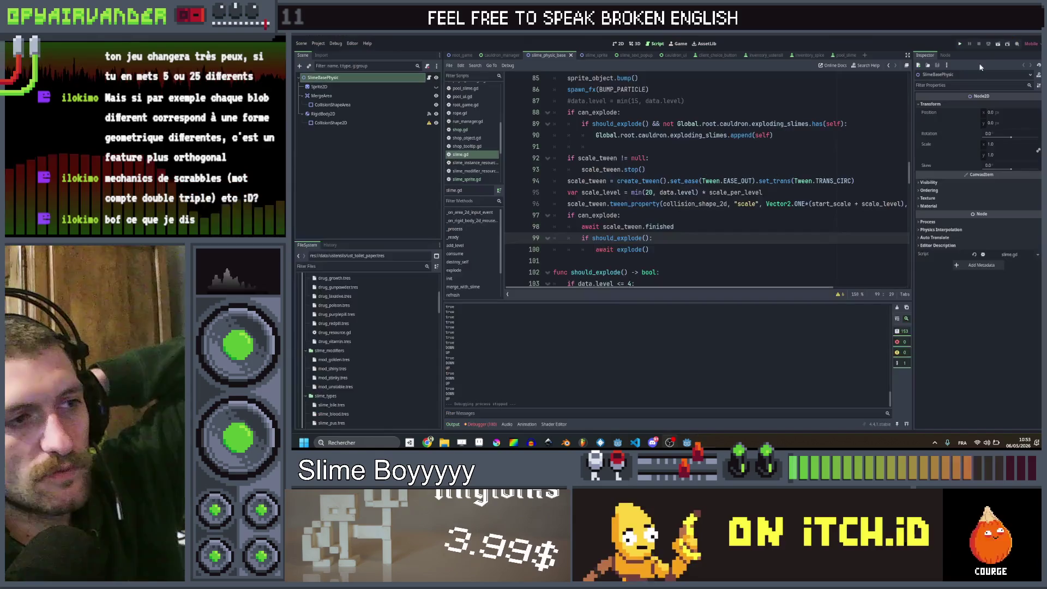
Step: Override RigidBody2D with a new PhysicsMaterial at friction 0.22, save slime_physic_base, and run the project
left_click(337, 112)
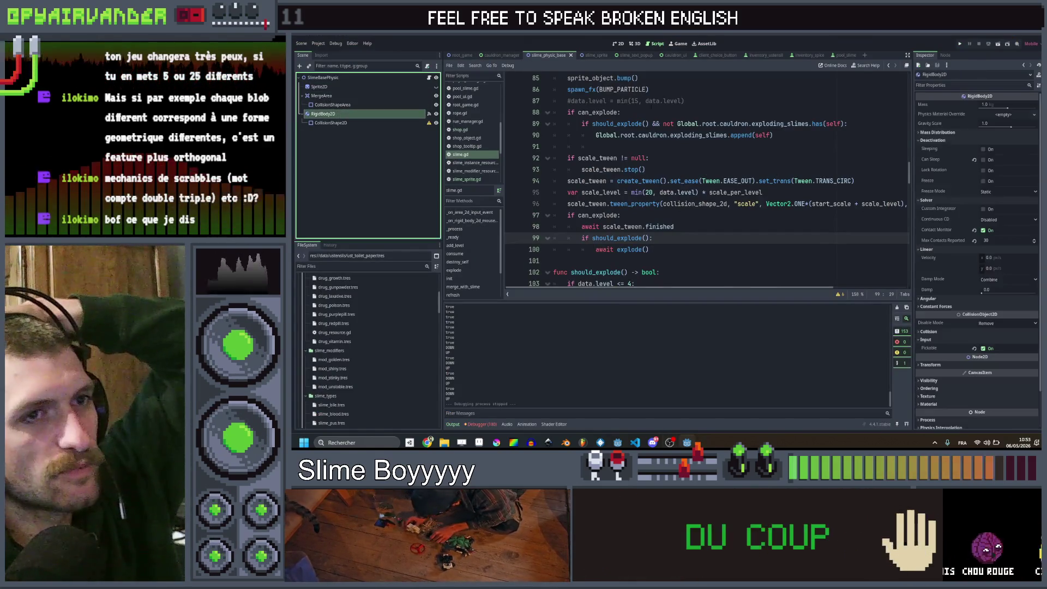
left_click(1013, 114)
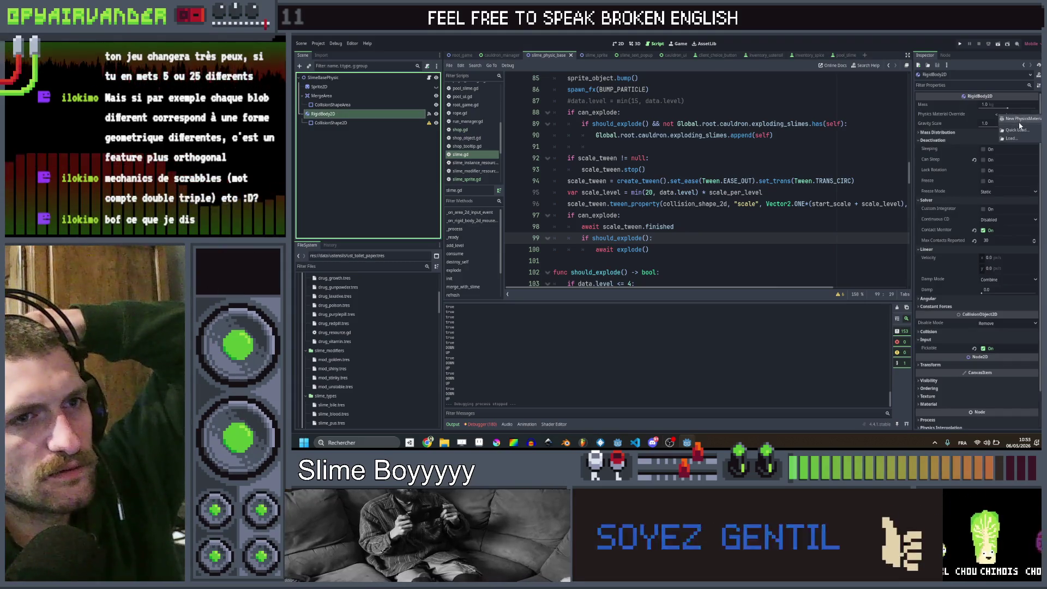
left_click(1020, 119)
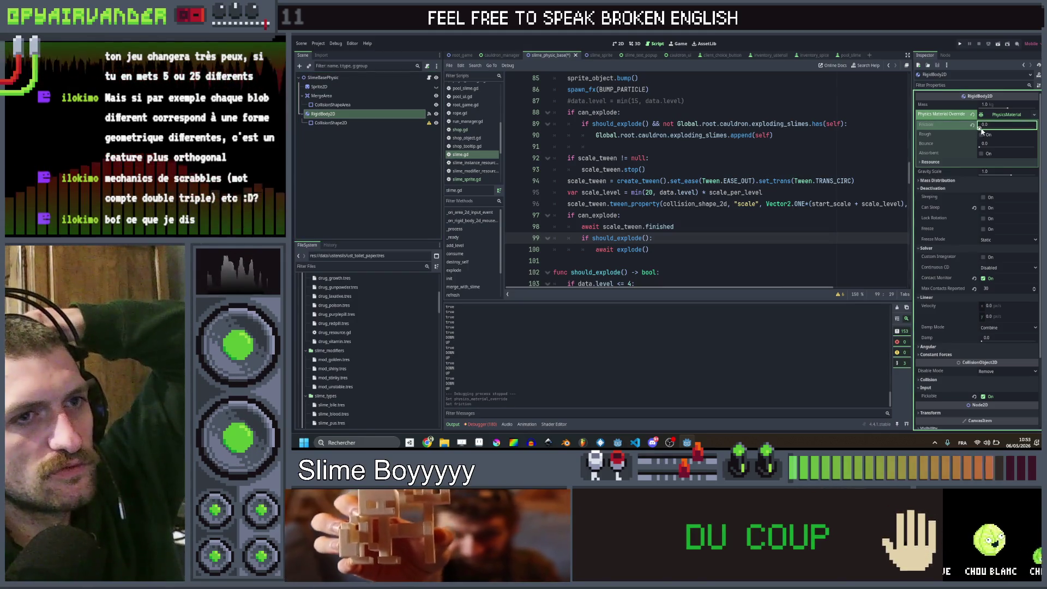
left_click_drag(992, 131, 994, 131)
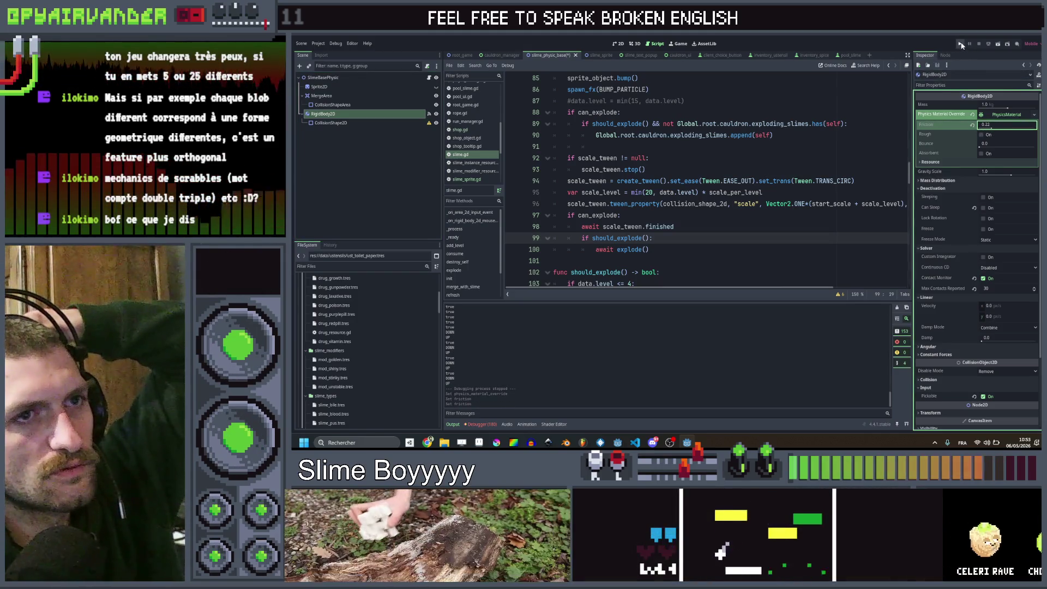
key("ctrl+s")
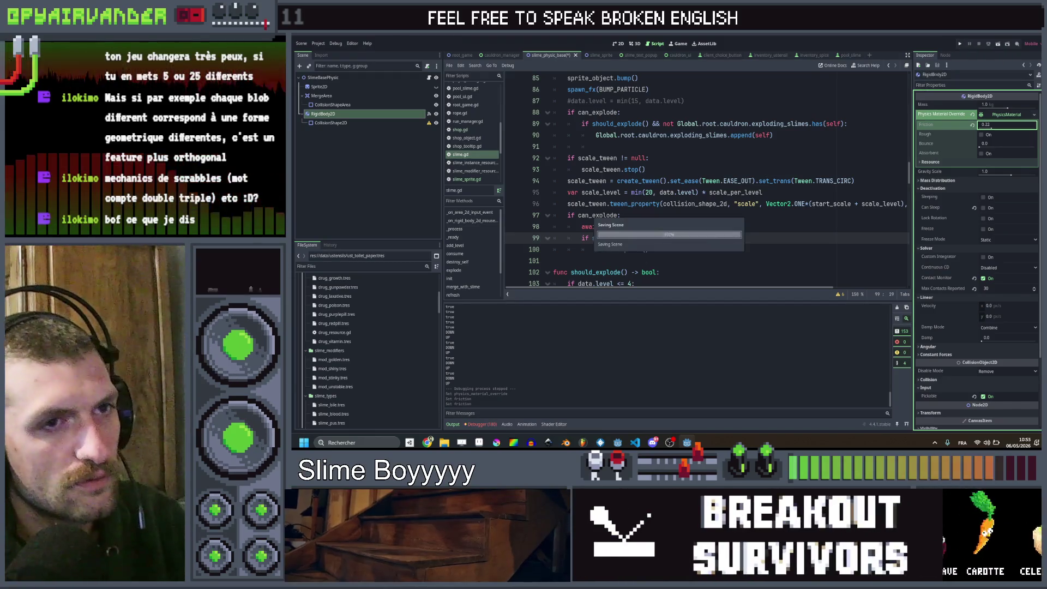
left_click(960, 44)
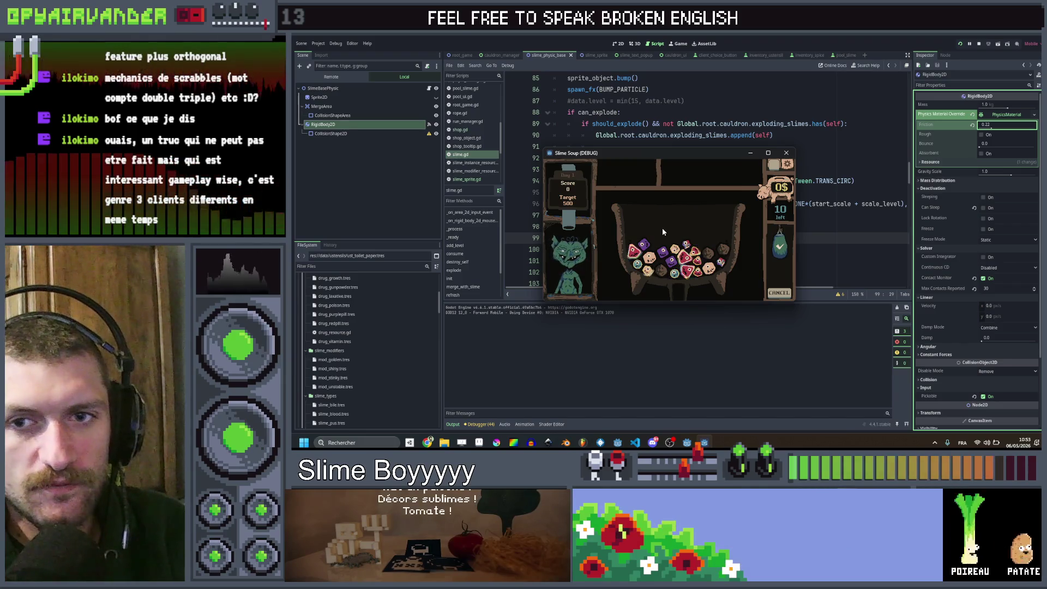
Step: Maximize the debug game window and drop two ingredients, scoring the red and purple chains
left_click(768, 154)
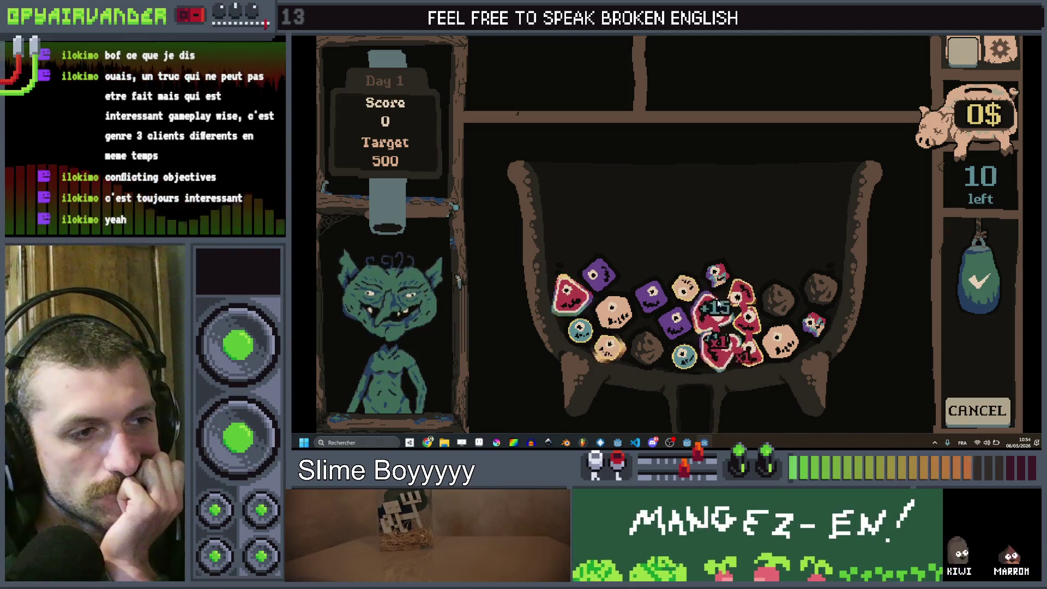
left_click(974, 271)
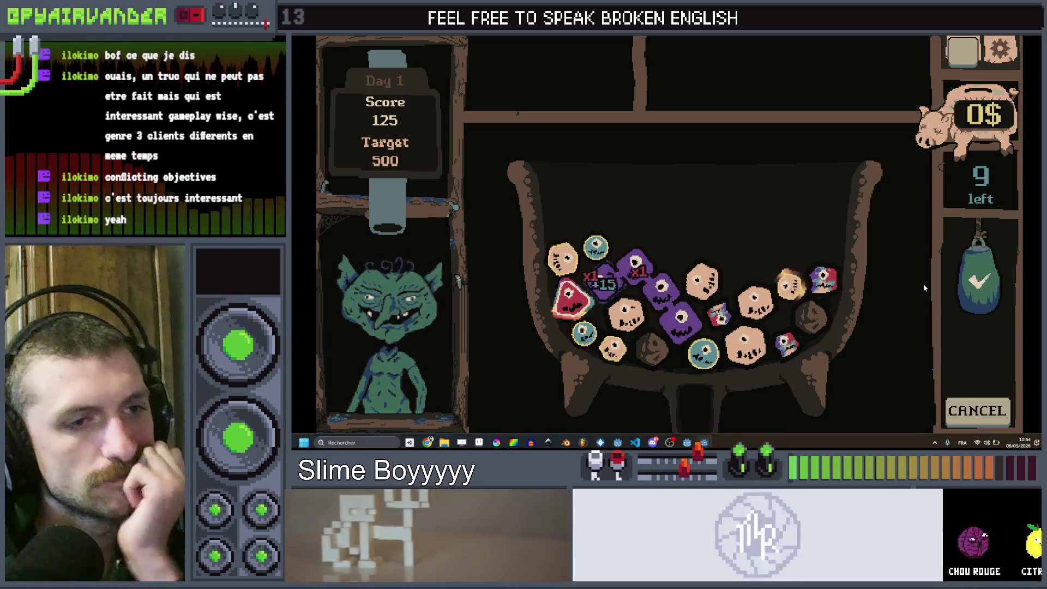
left_click(600, 281)
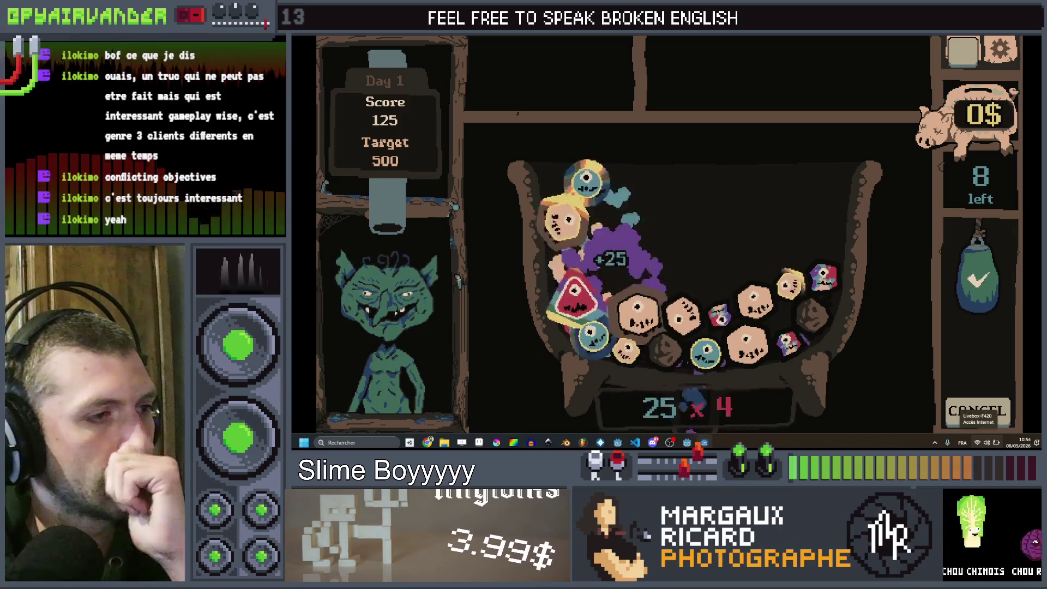
key("alt+Tab")
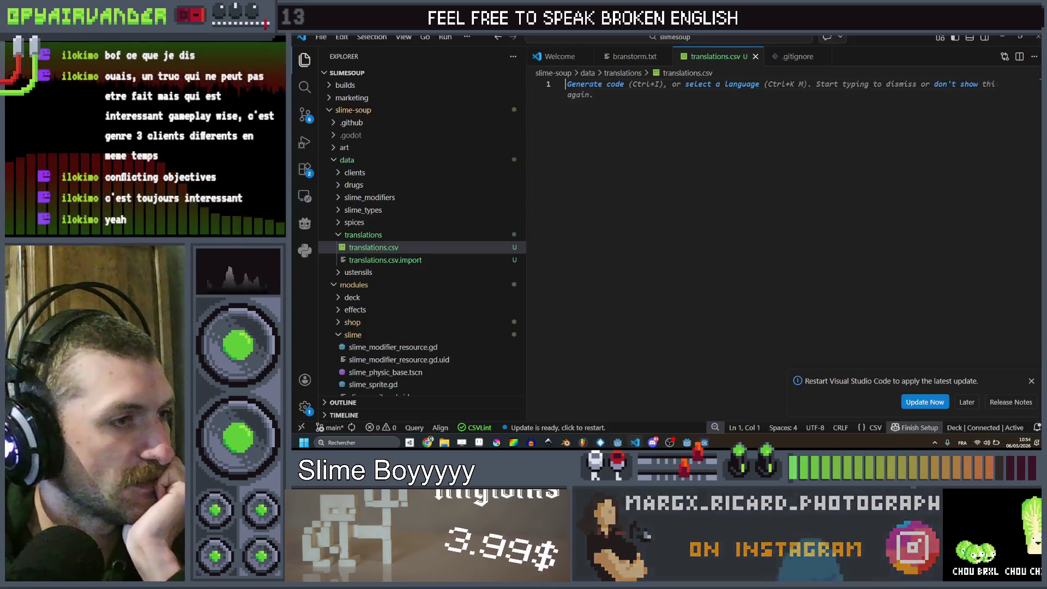
Step: Add a 'client objectives :' heading below the clients list in branstorm.txt
left_click(634, 56)
scroll(662, 191, "up", 5)
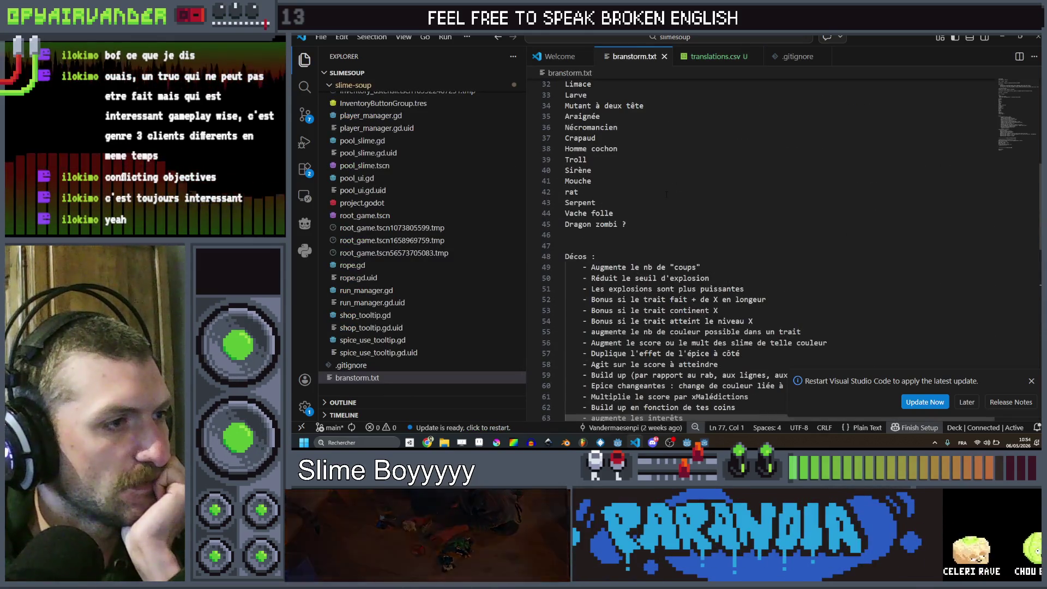
scroll(667, 194, "down", 10)
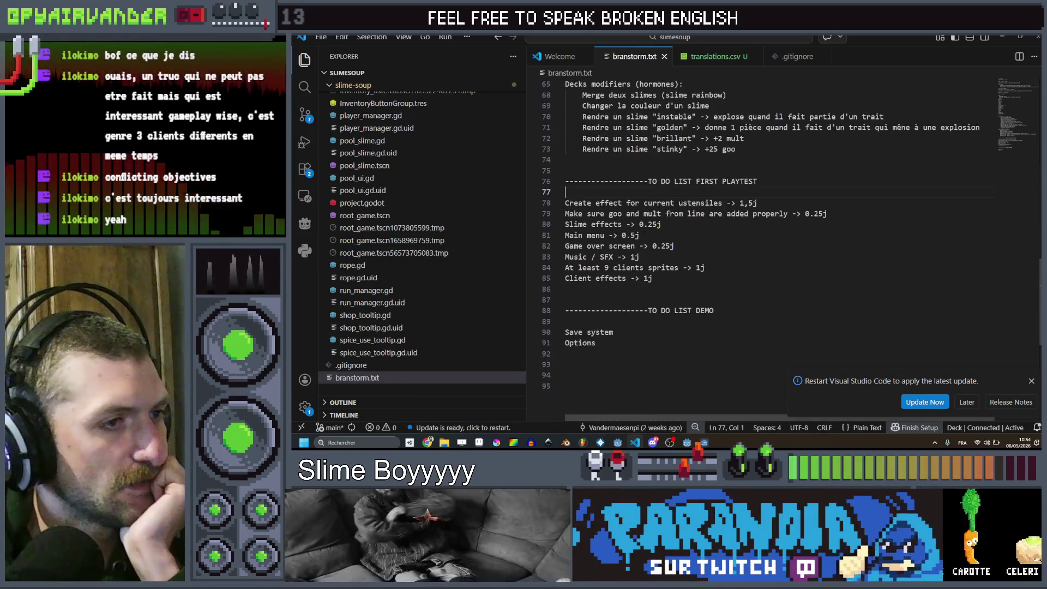
scroll(666, 193, "up", 14)
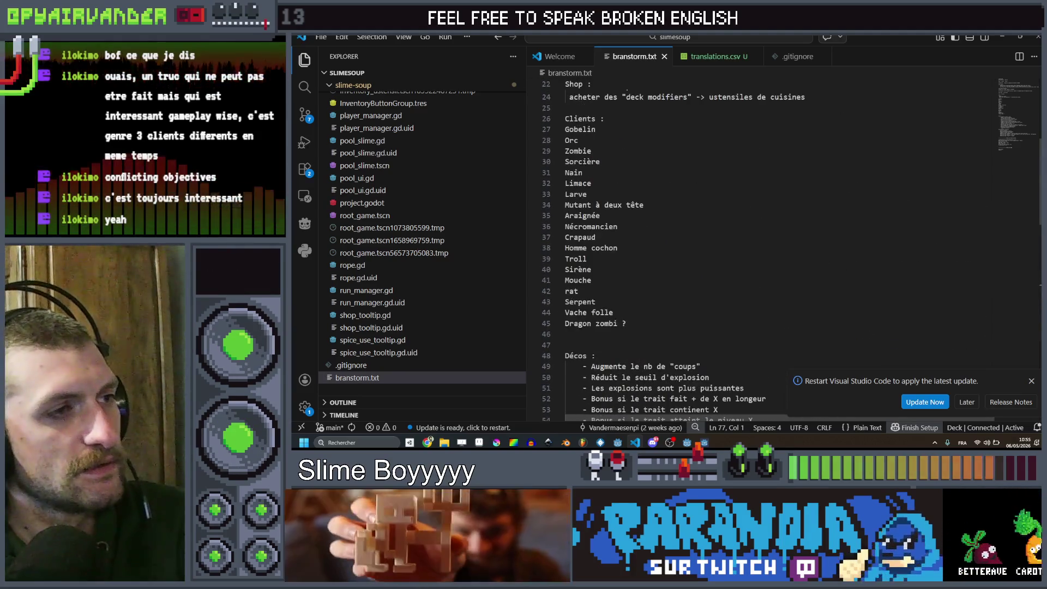
left_click(634, 323)
key("Return")
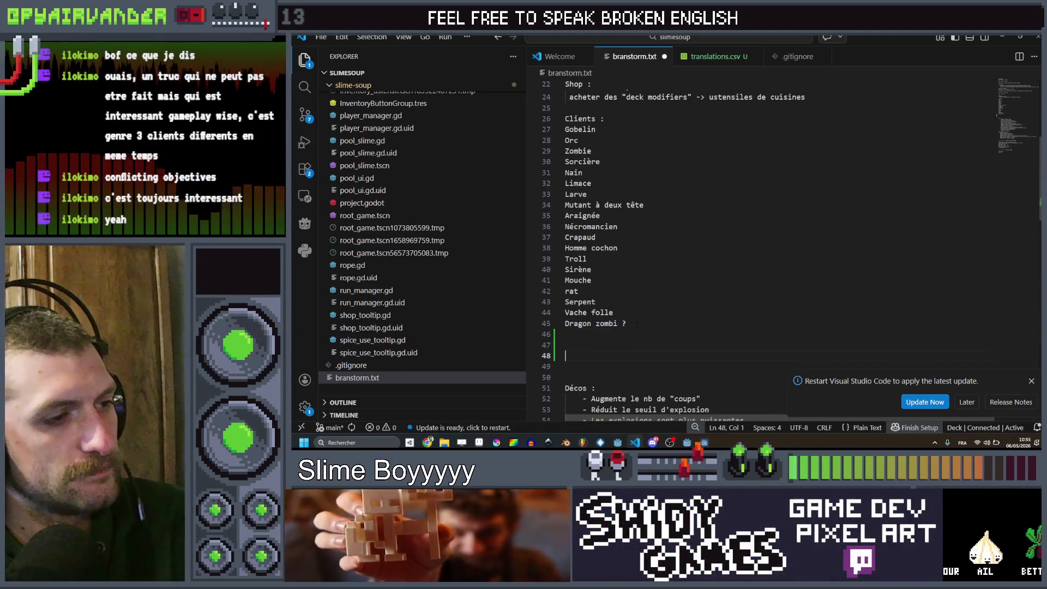
key("Up")
type("client o")
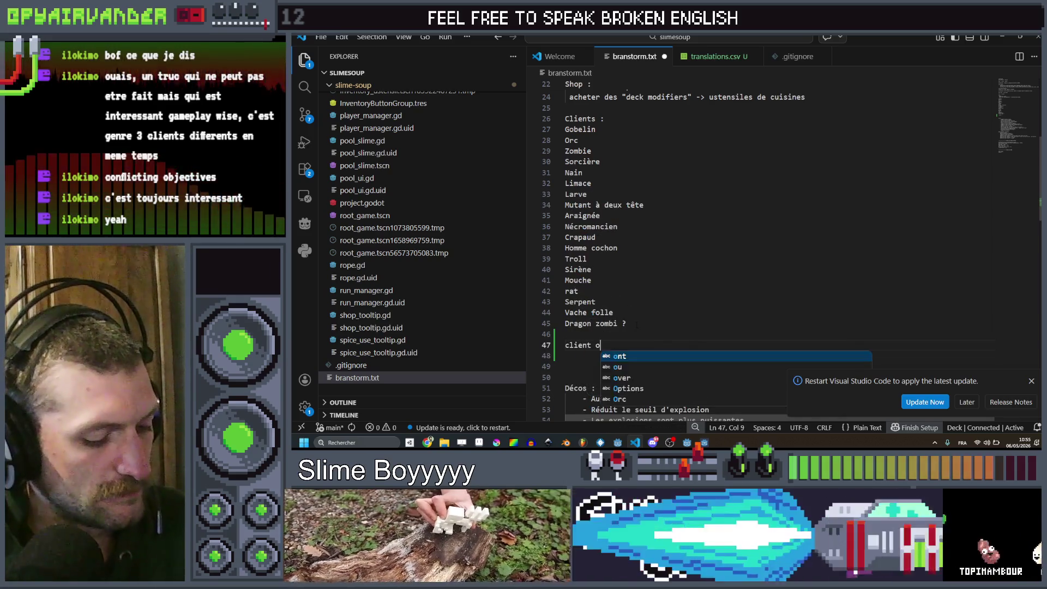
type("bjectives :")
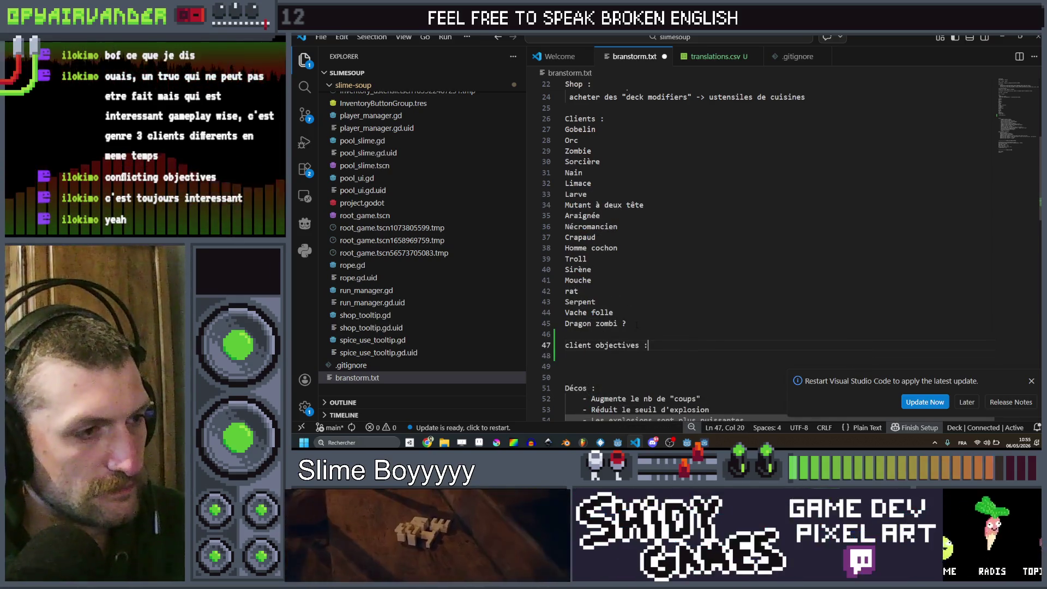
Step: List the objectives 'X slimes', 'X score' and 'Détruire X rochers' under the heading
key("Return")
type("X")
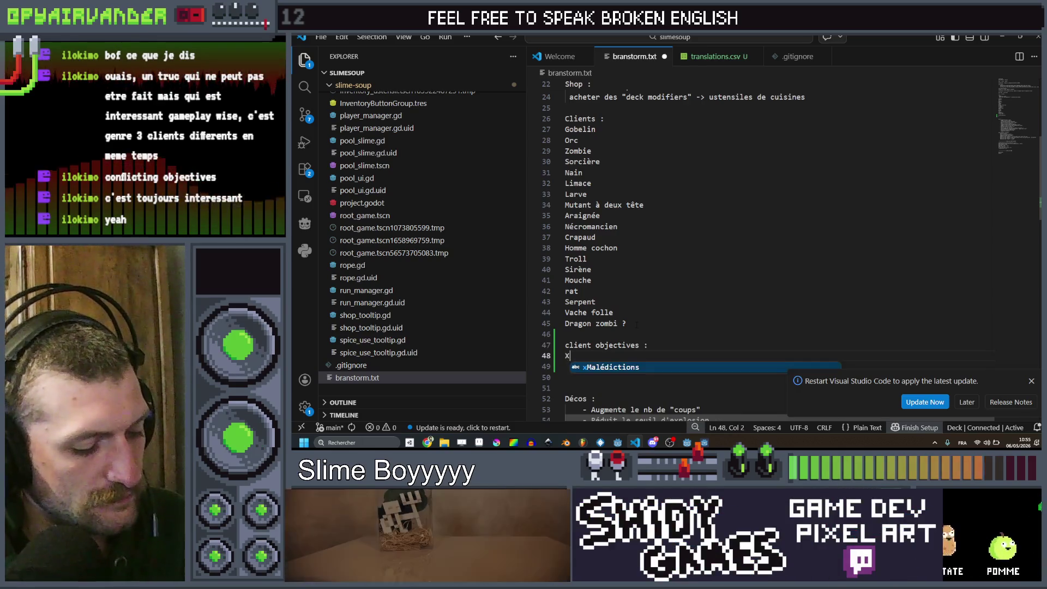
type(" slimes")
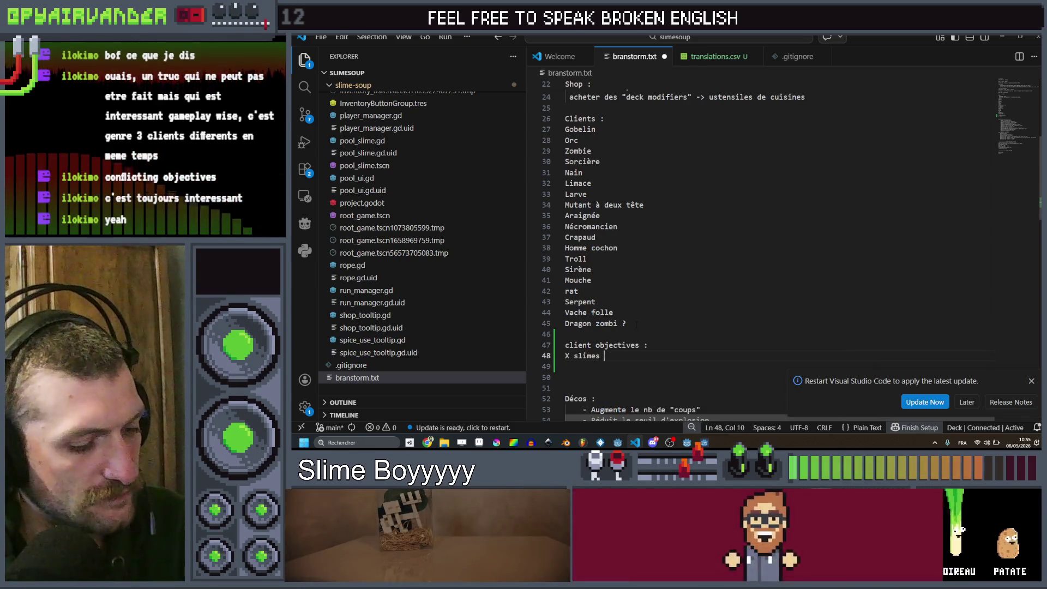
key("BackSpace")
key("Return")
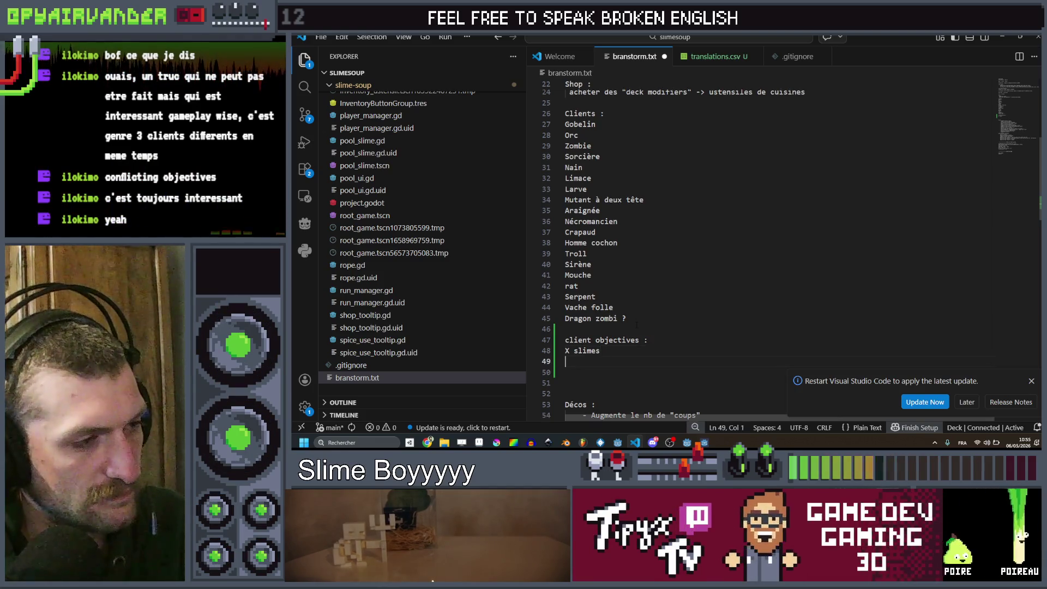
type("Xscore")
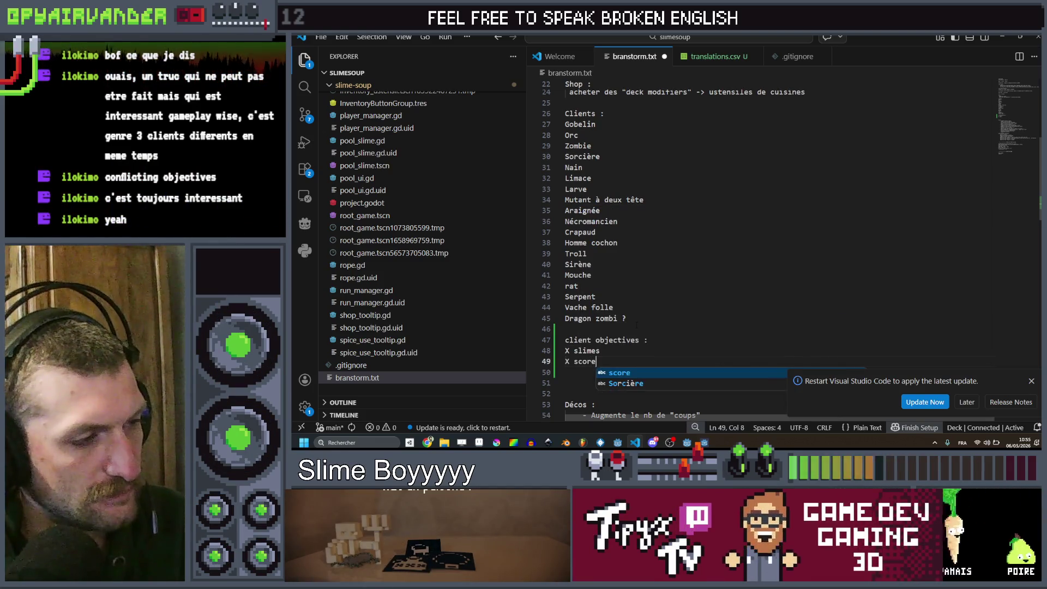
key("Return")
type("Détruire X")
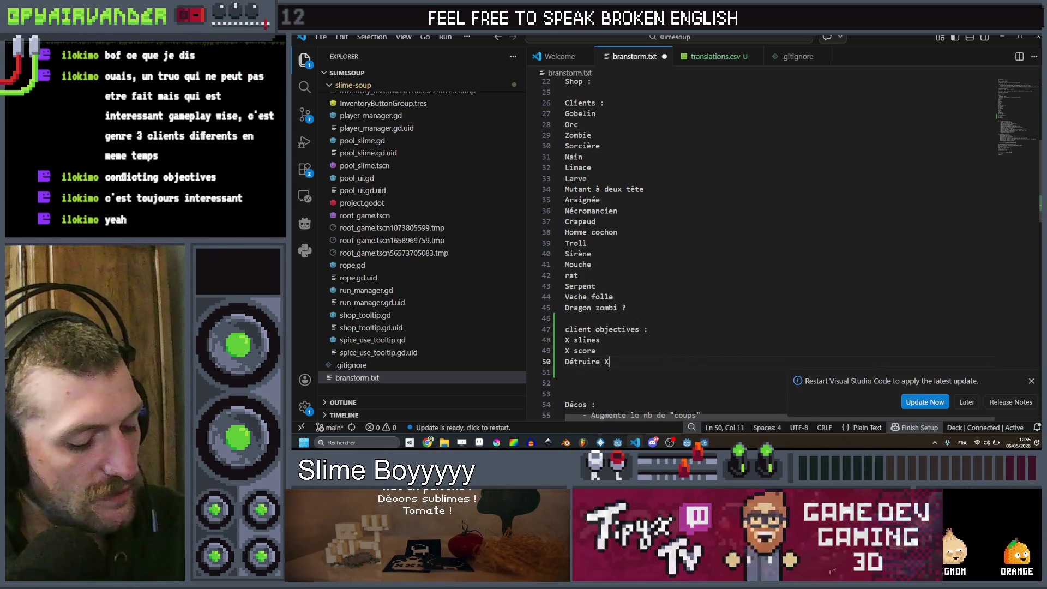
type(" rochers")
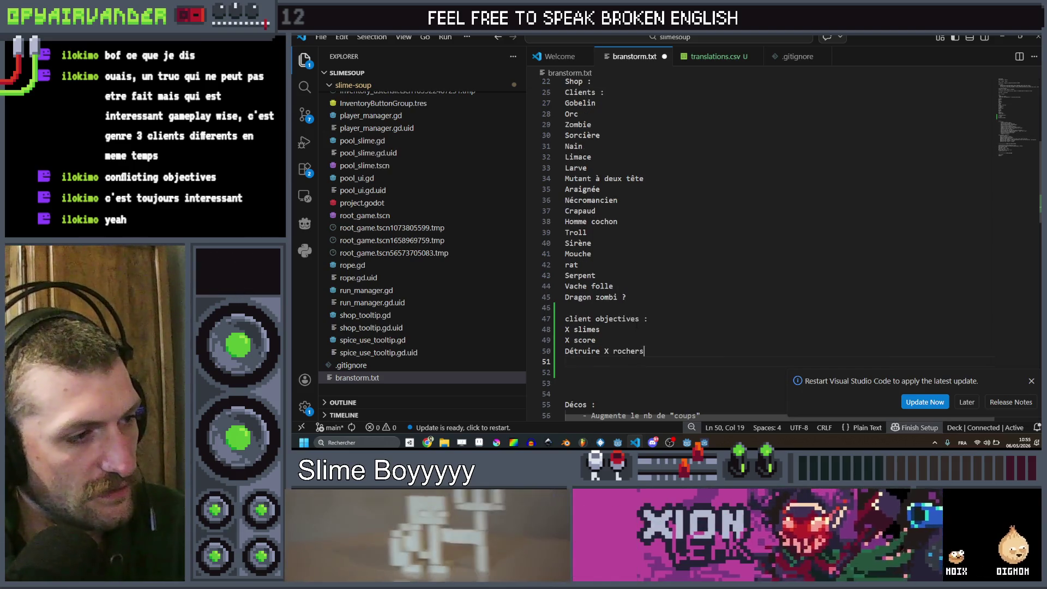
Step: Discard a draft objective, leaving an empty line 51 after 'Détruire X rochers'
key("Return")
type("Détr")
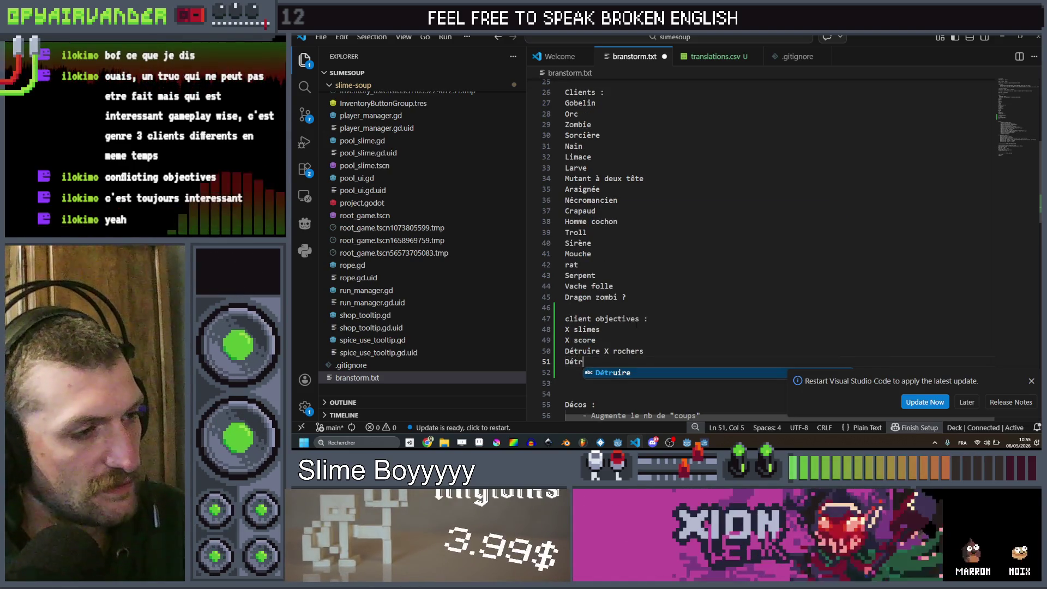
type("uir")
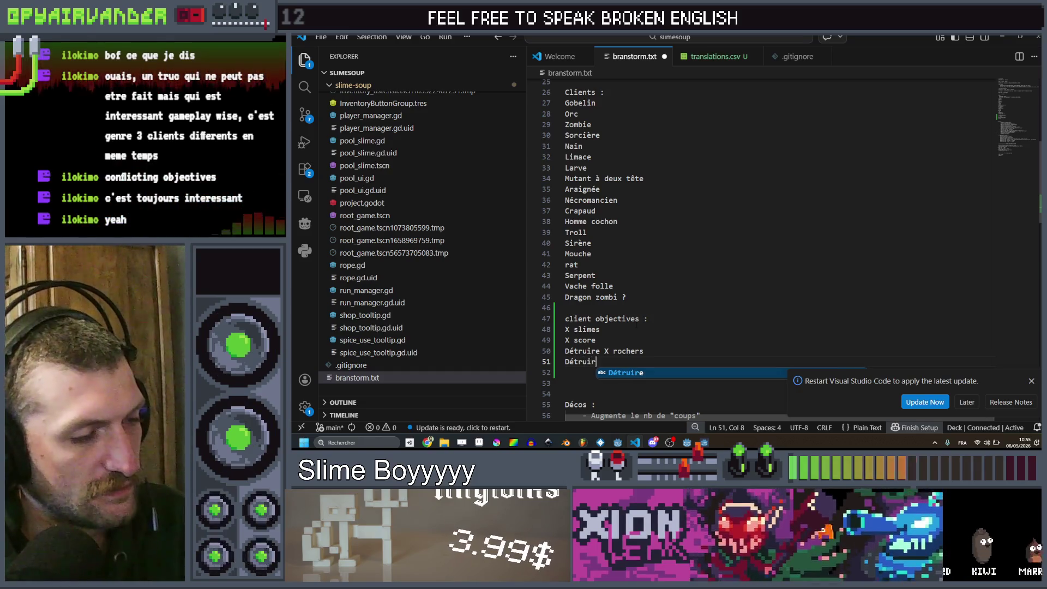
type("e")
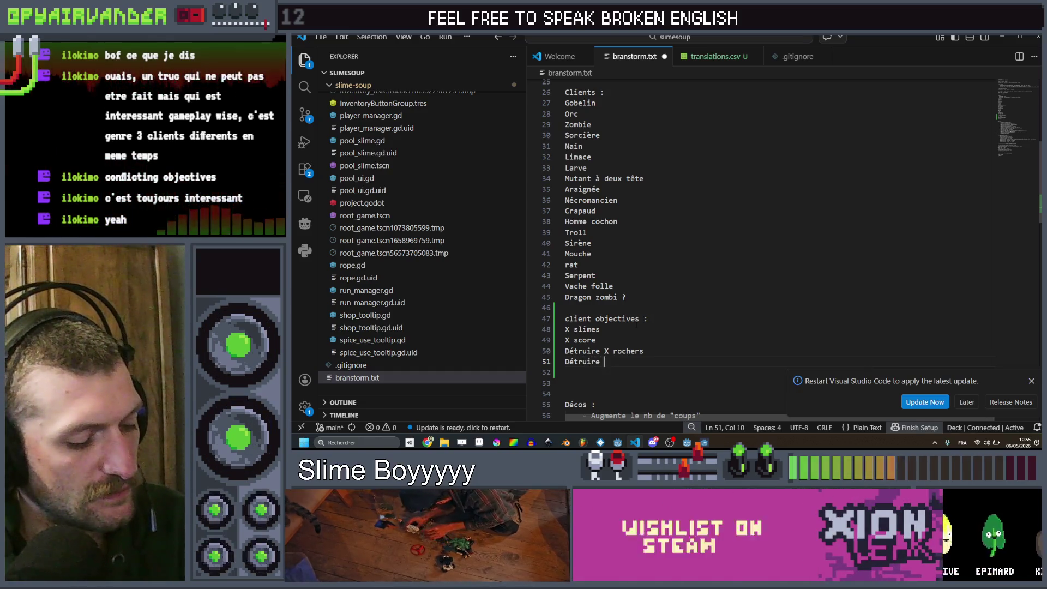
key("BackSpace")
key("BackSpace")
key("BackSpace")
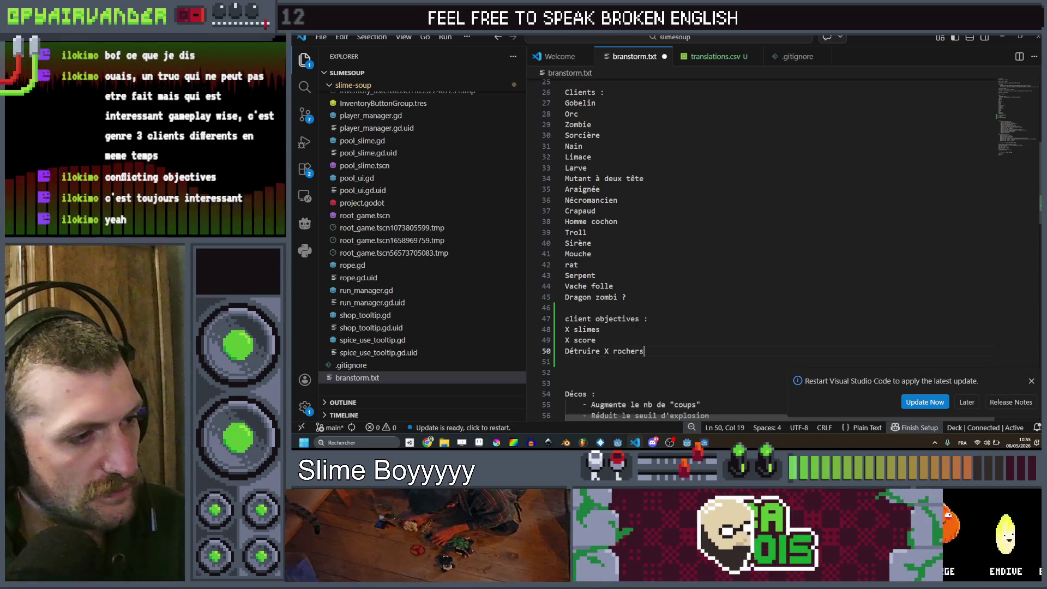
key("Return")
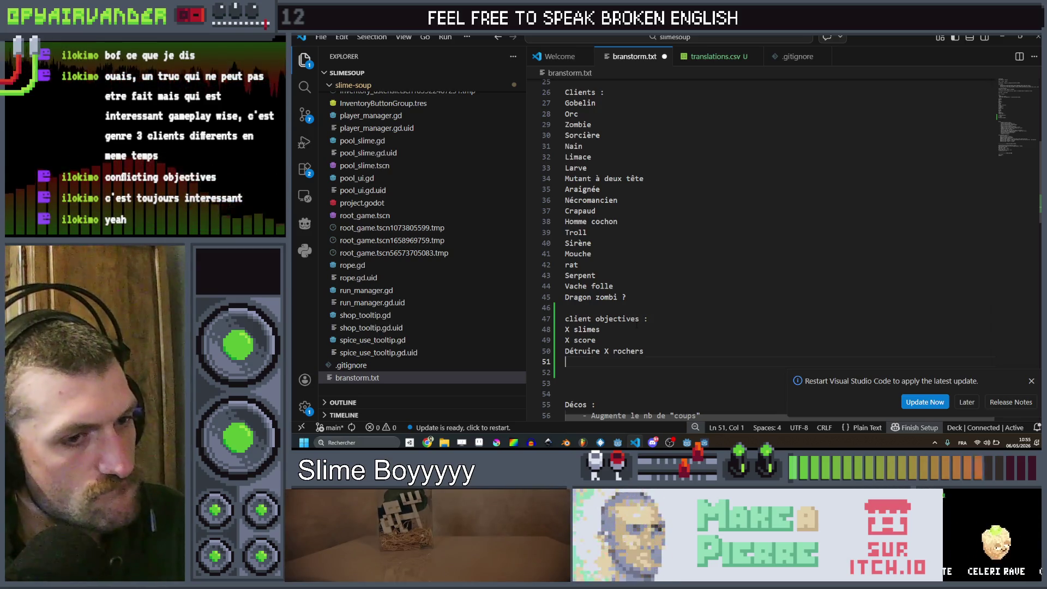
mouse_move(428, 443)
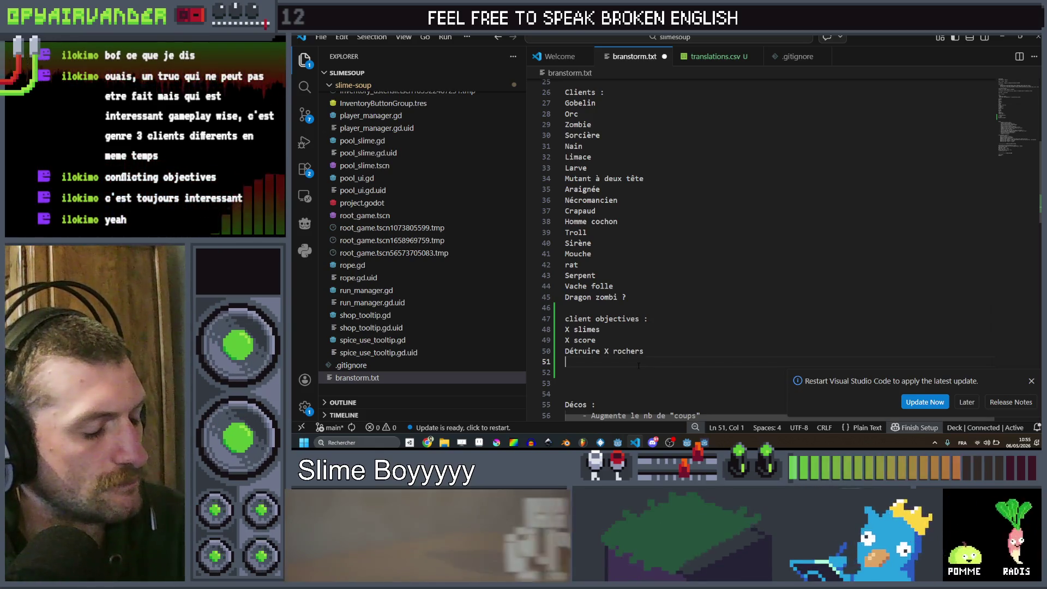
left_click_drag(574, 340, 583, 351)
left_click(597, 362)
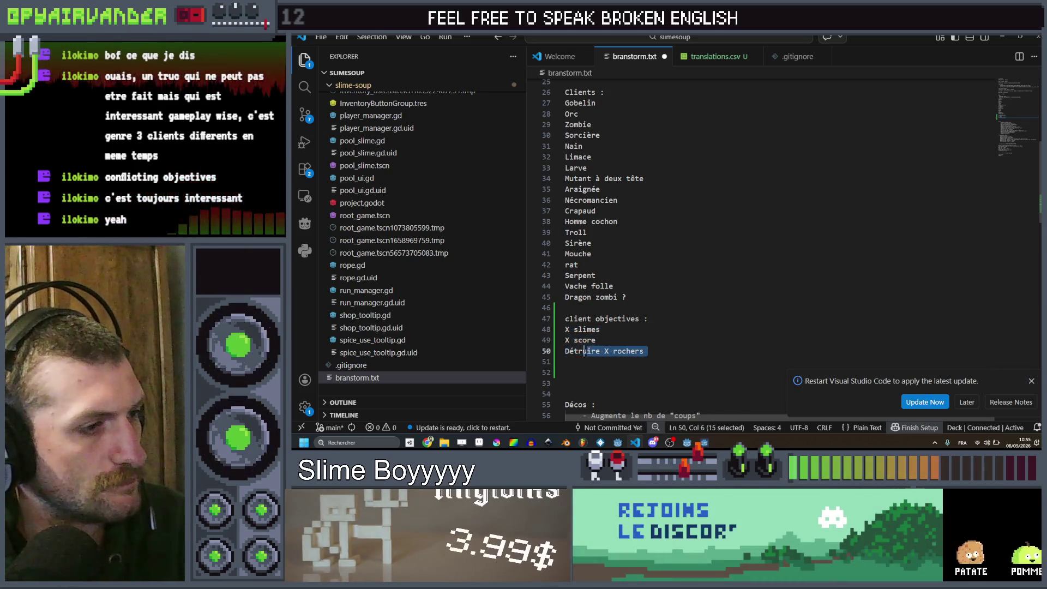
left_click(653, 347)
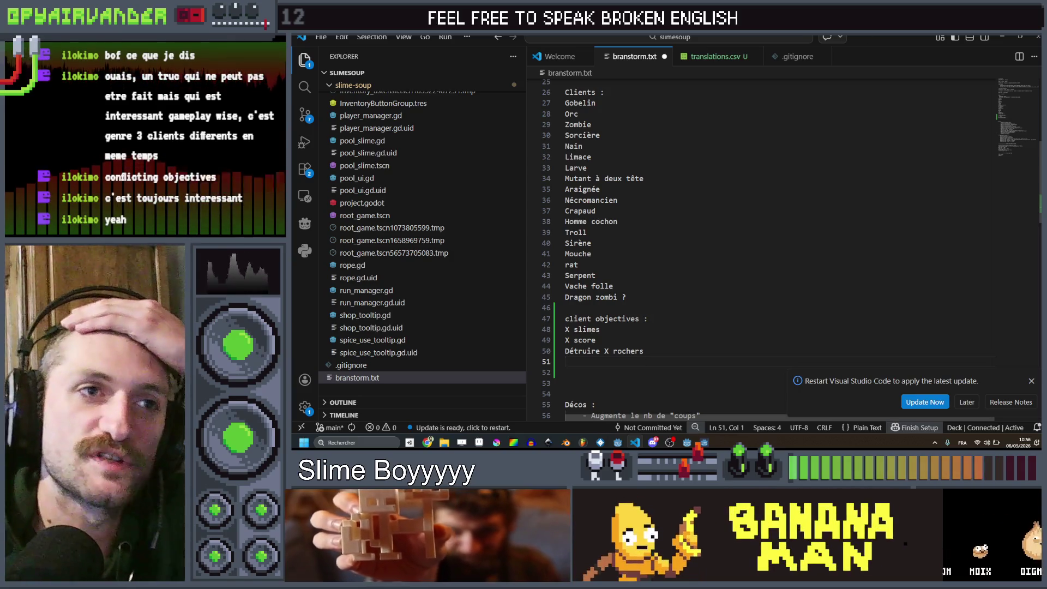
left_click(1002, 36)
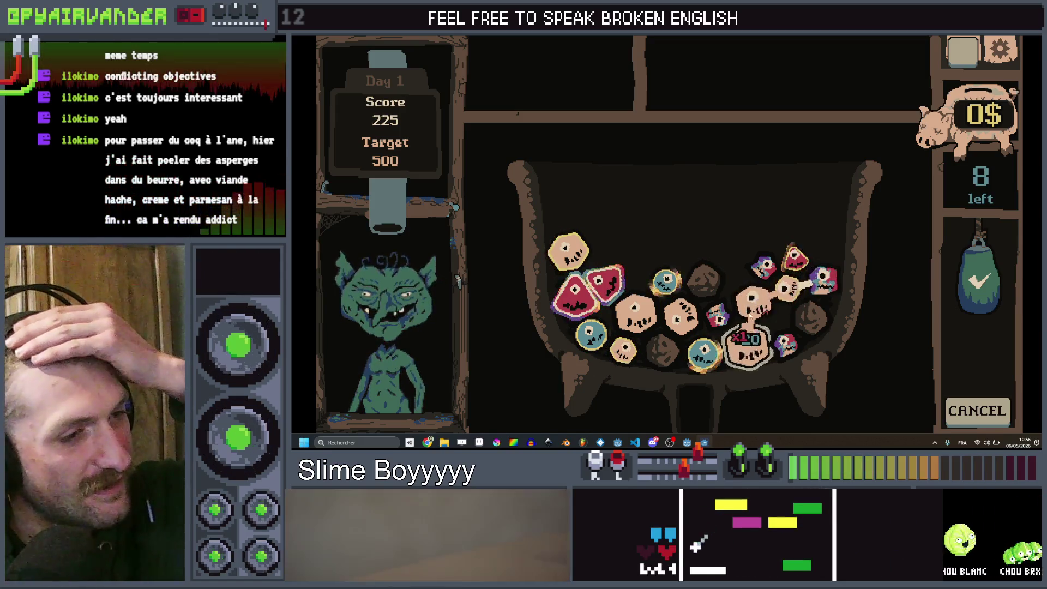
Step: Check a slime's value, drain one from the cauldron, and score the turn to reach 450
left_click(751, 316)
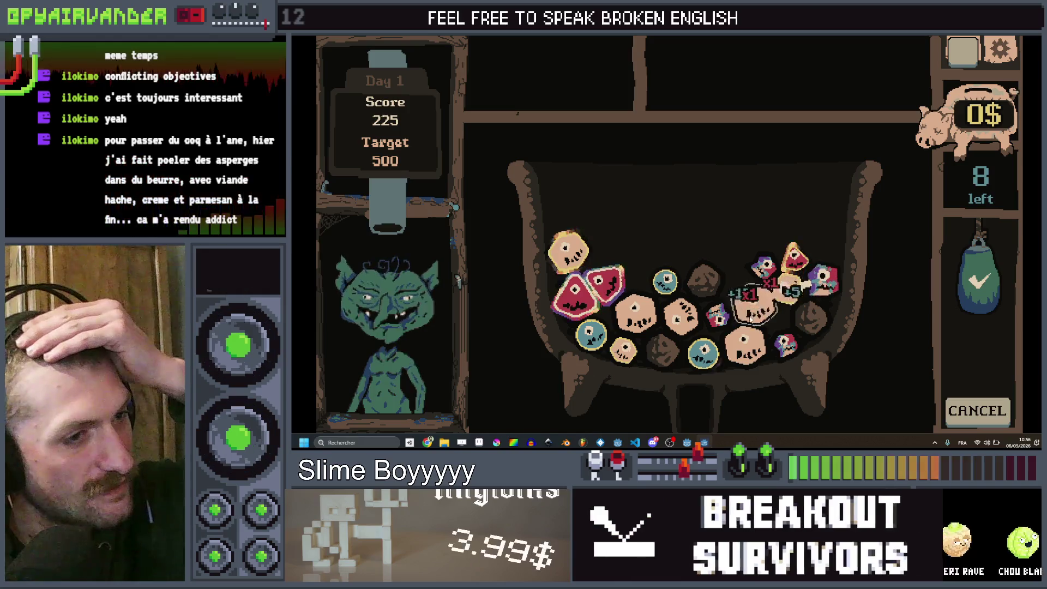
mouse_move(797, 291)
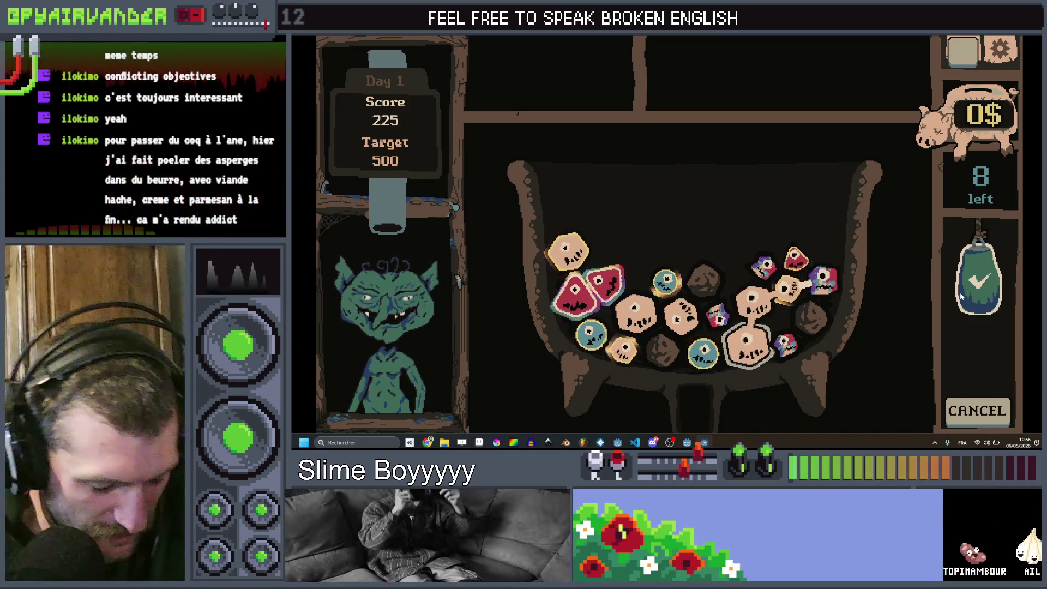
left_click(969, 292)
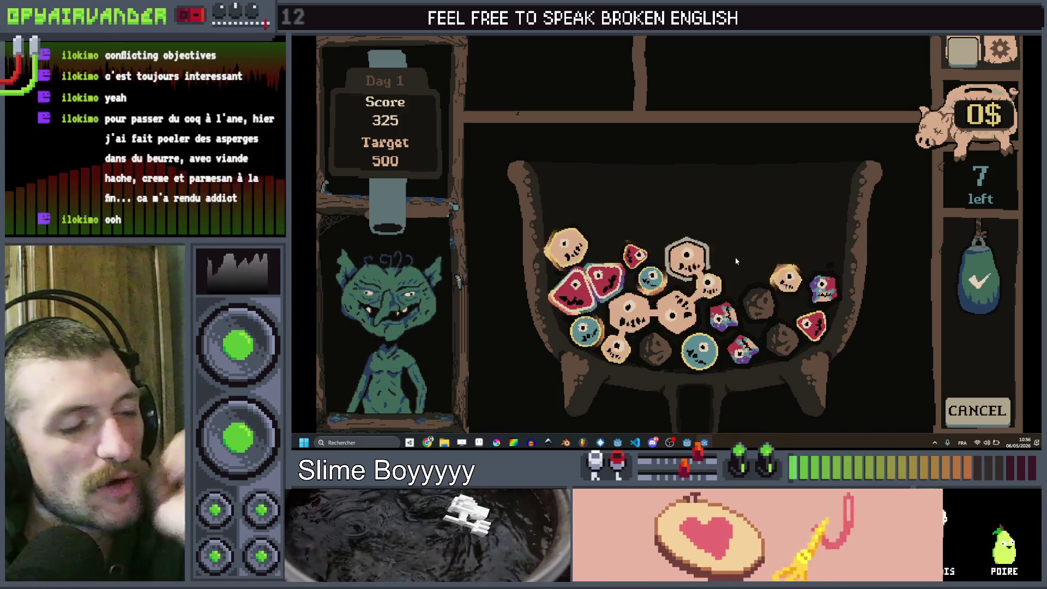
left_click(979, 281)
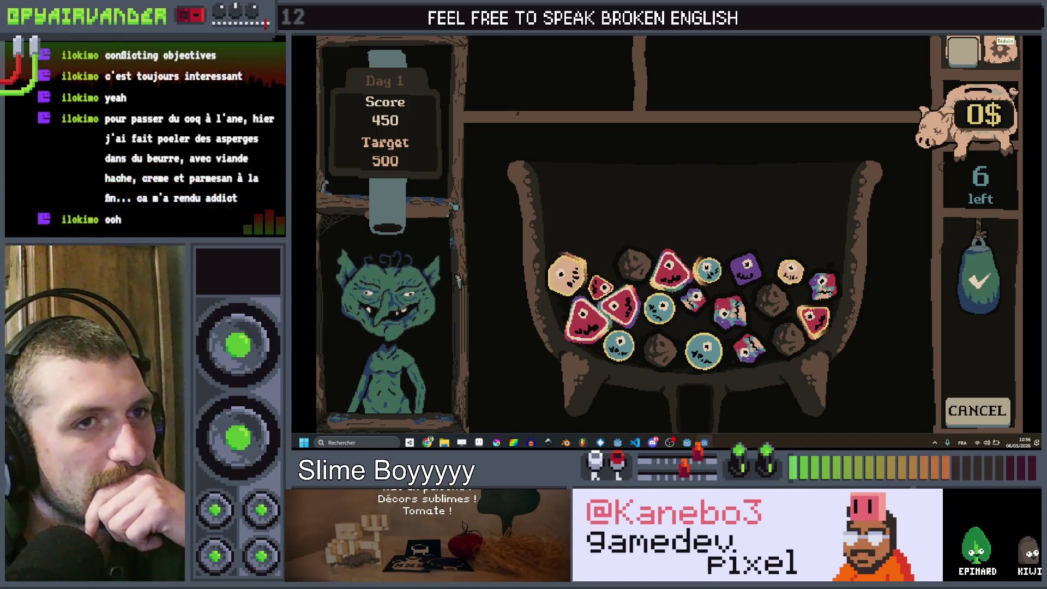
Step: Minimize and restore the game window, then bring the branstorm.txt notes back to the front
left_click(997, 36)
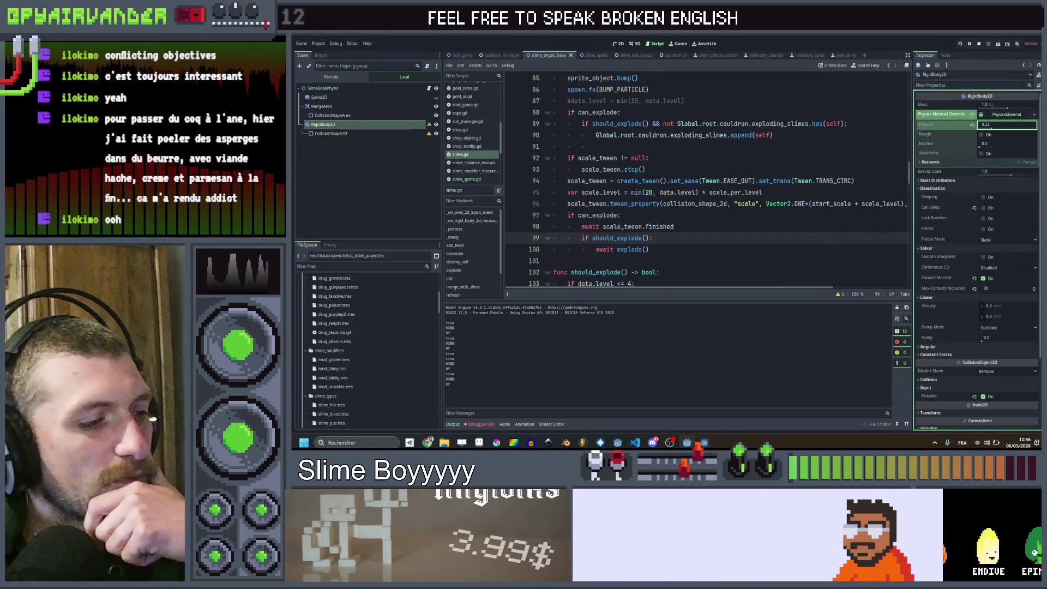
left_click(704, 442)
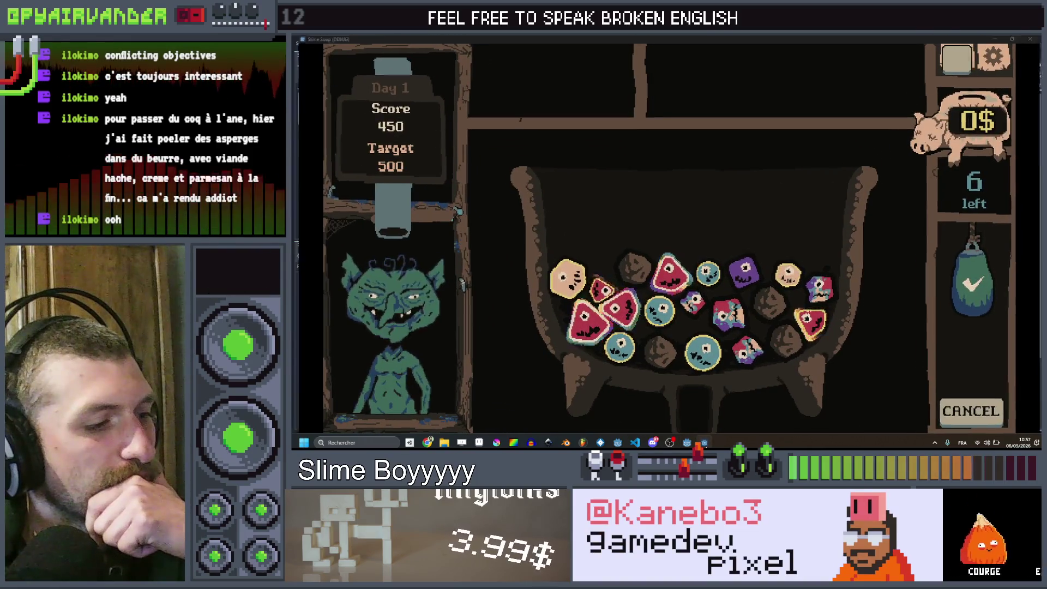
left_click(704, 443)
left_click(628, 440)
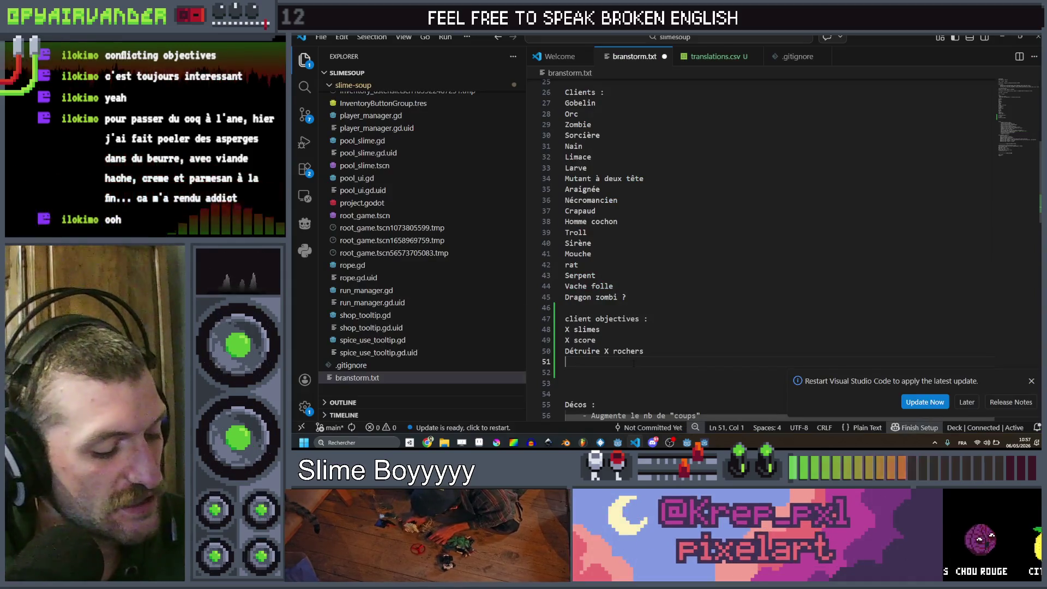
Step: Add objectives 'Détruire 1 oeuf (multiplier explosions)' and 'Détruire des slimes compteurs' to branstorm.txt, then return to Godot
type("Détruire 1 oeuf ")
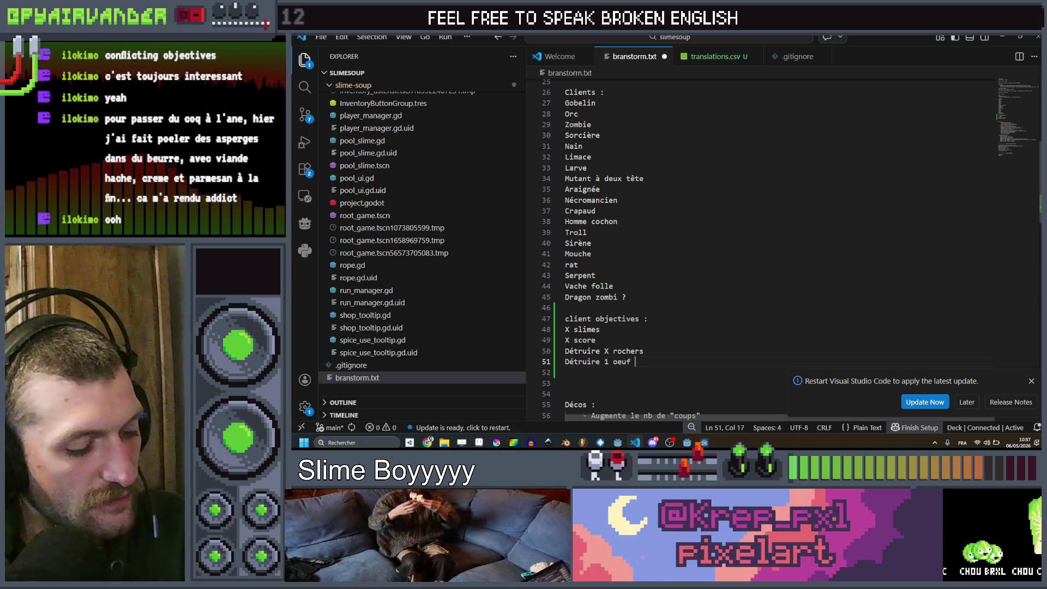
type("(multipl")
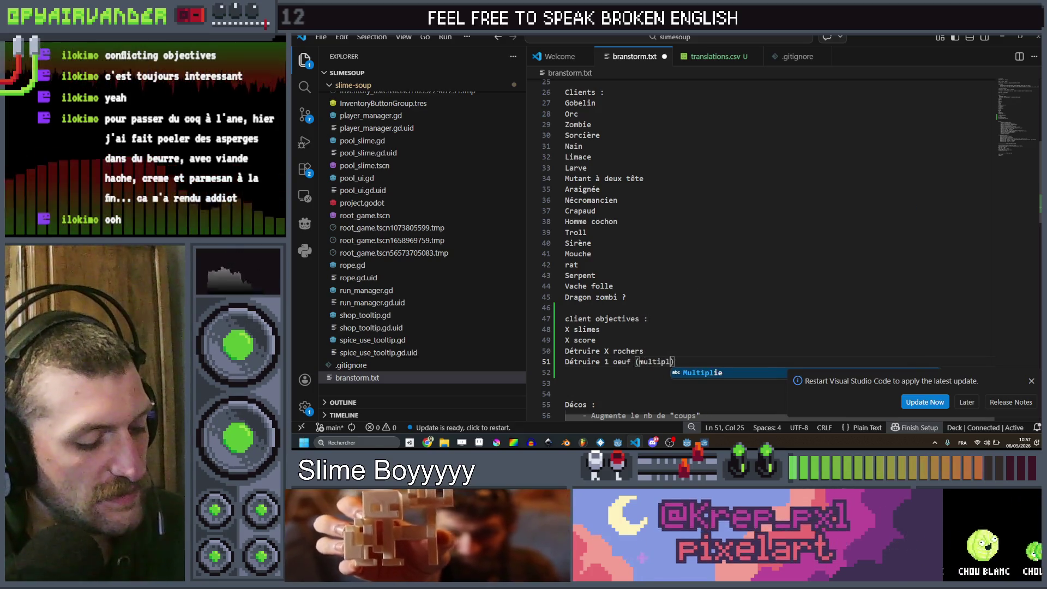
type("ier explosions")
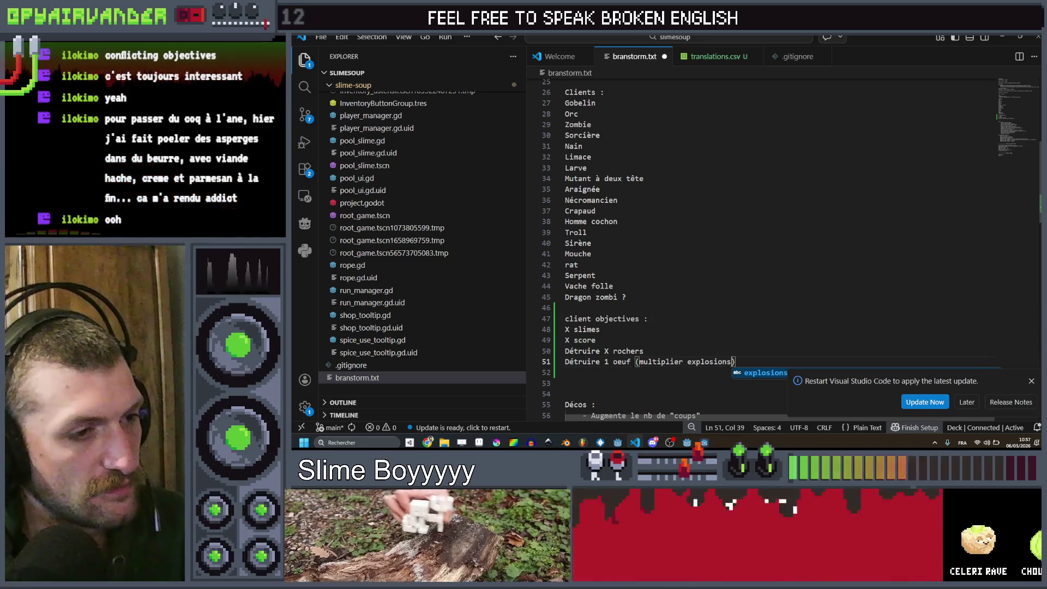
type(")")
key("Return")
type("Détr")
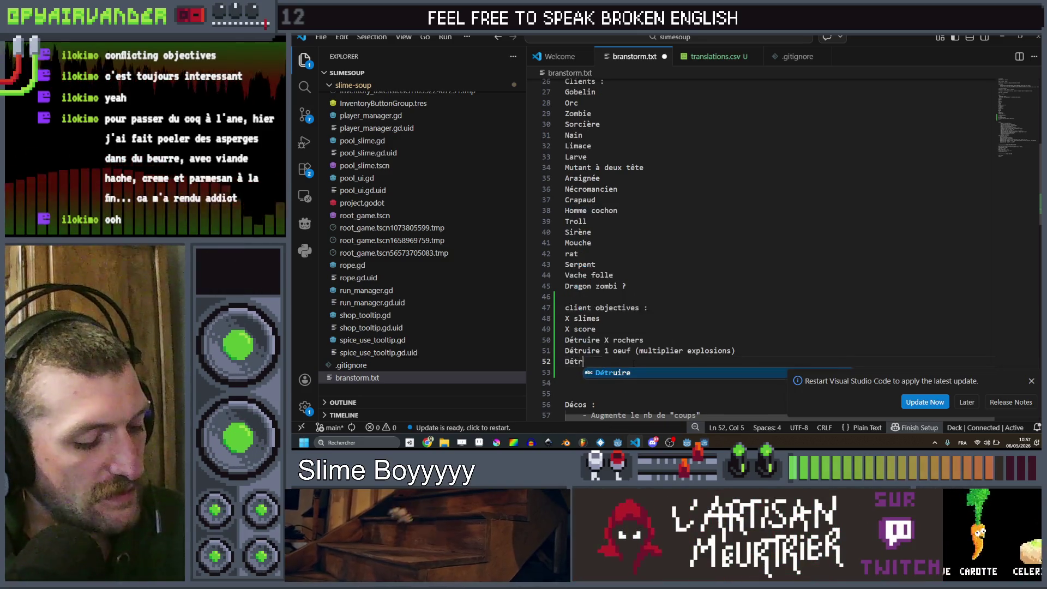
type("uire des \"nexus")
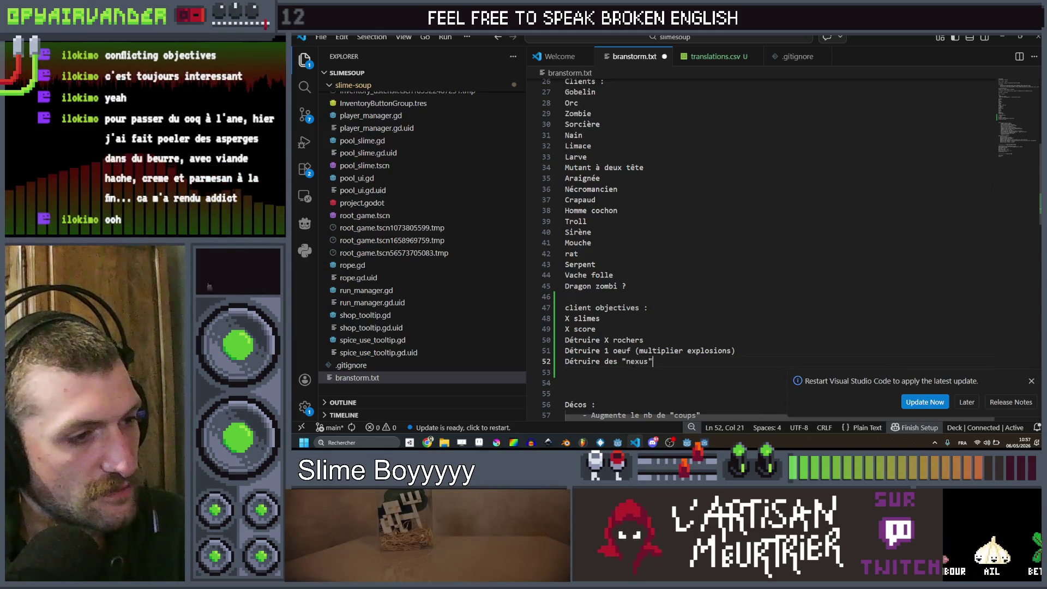
key("BackSpace")
key("BackSpace")
key("BackSpace")
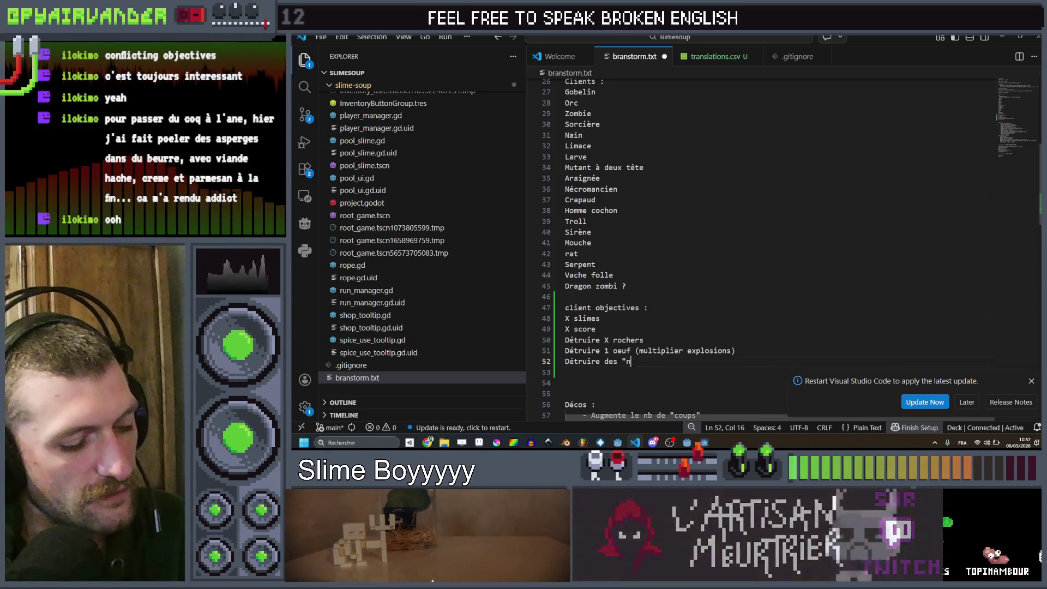
type("slimes ")
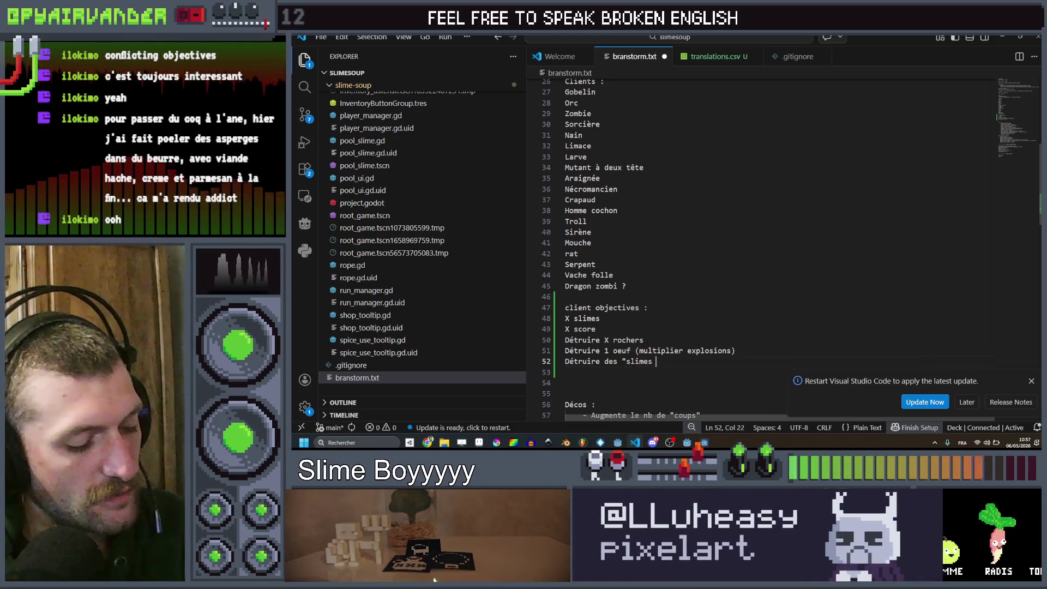
type("compteurs")
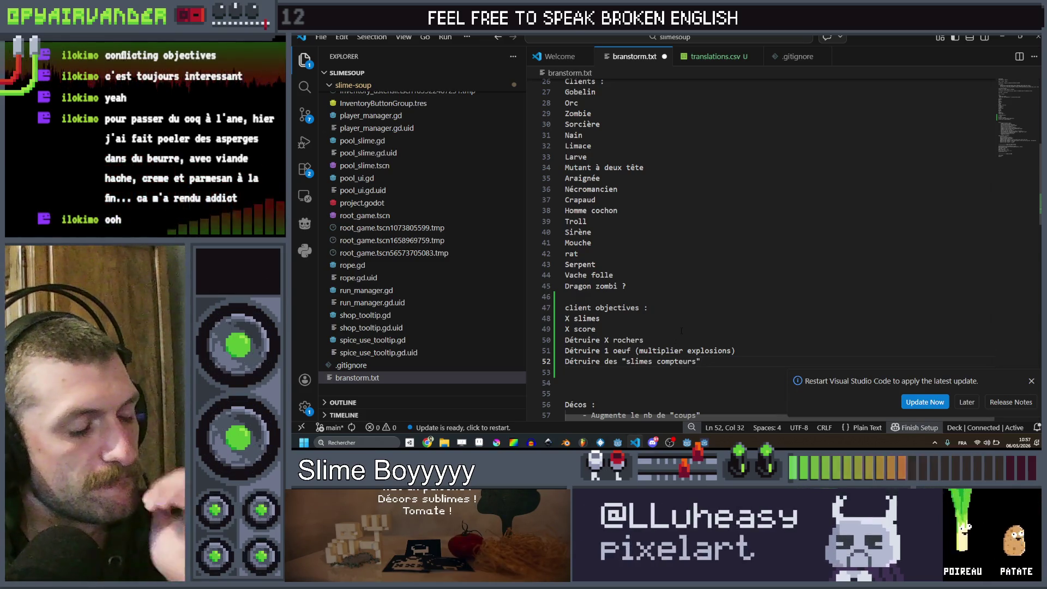
scroll(731, 341, "down", 2)
key("Up")
key("Up")
key("Up")
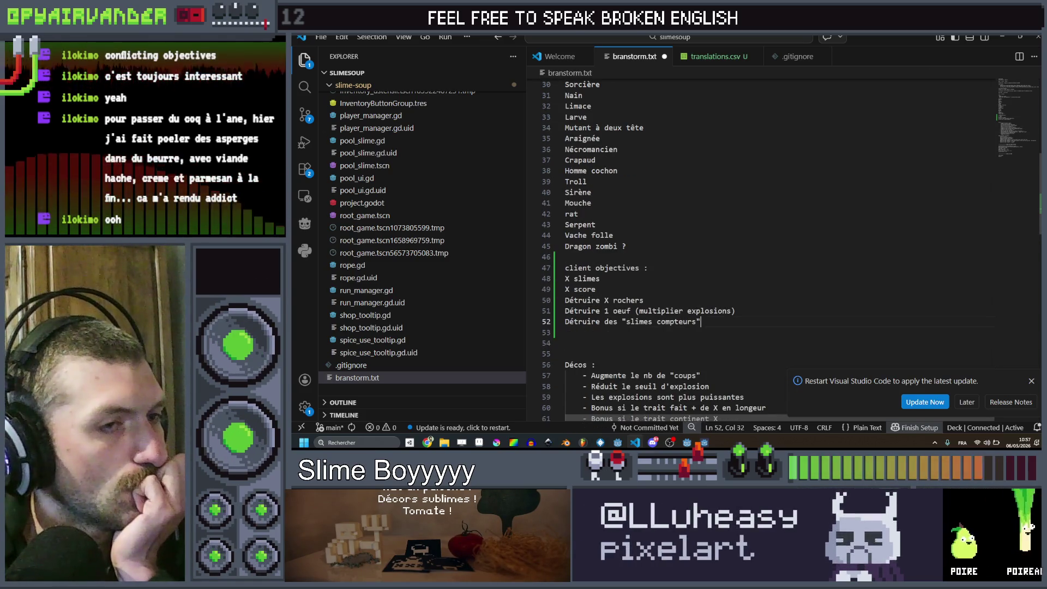
key("alt+Tab")
left_click(697, 243)
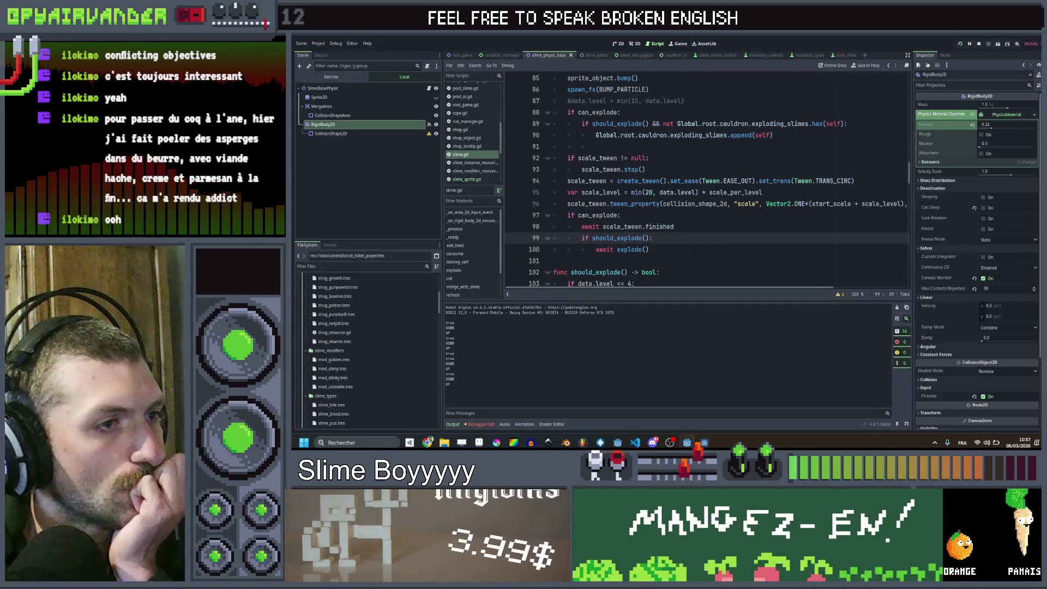
Step: Review the can_explode and should_explode lines, then launch the root_game scene with F5
left_click(698, 226)
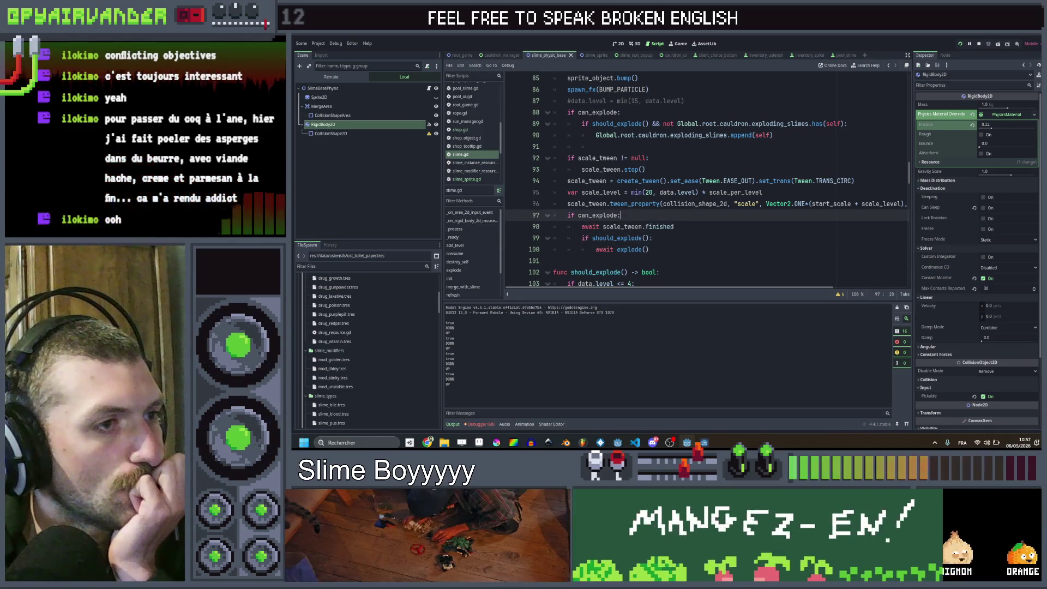
left_click(686, 237)
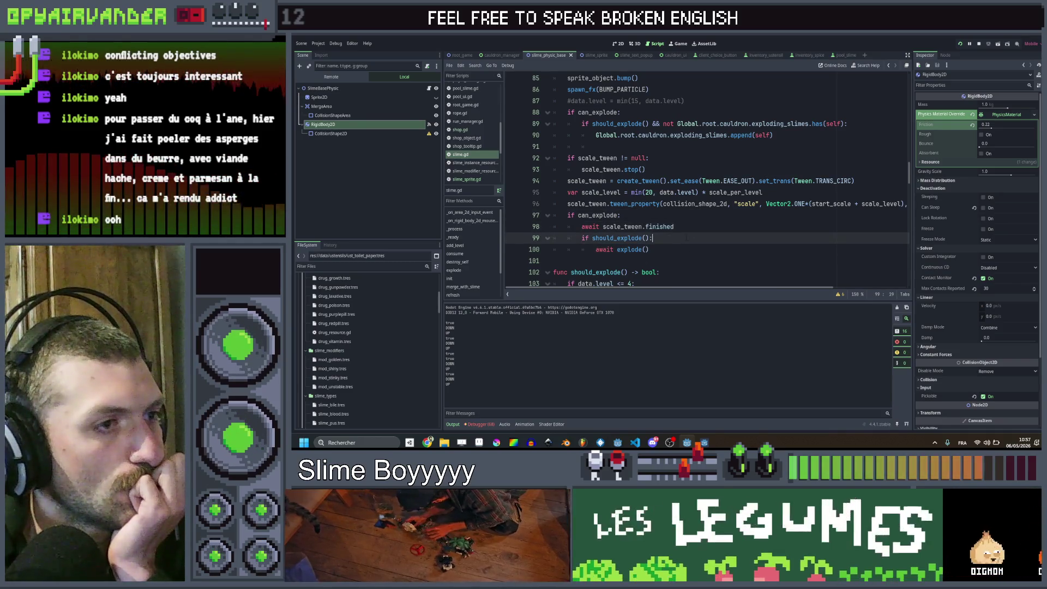
left_click(458, 55)
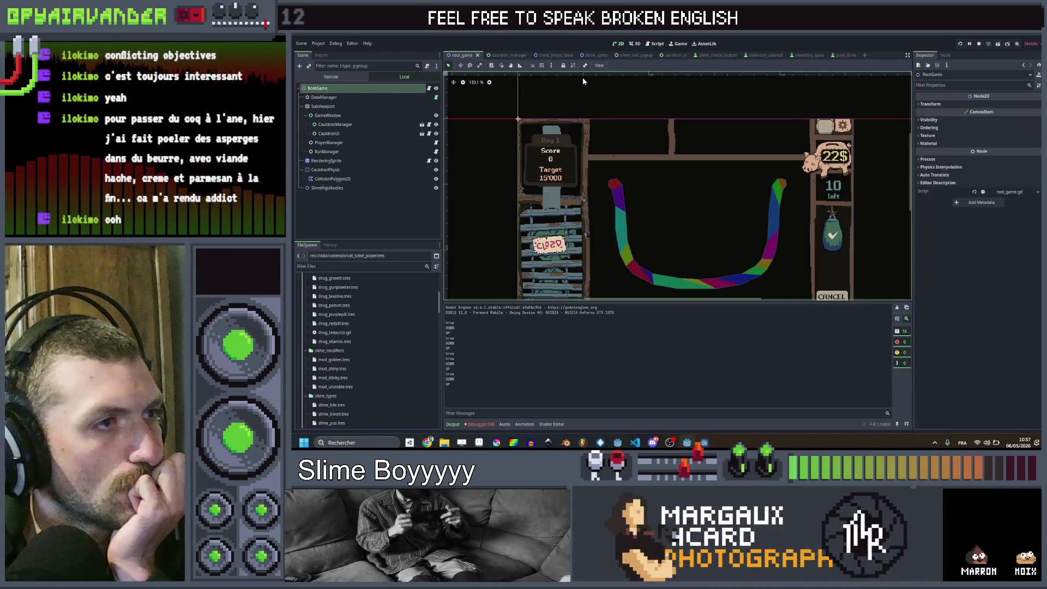
key("F5")
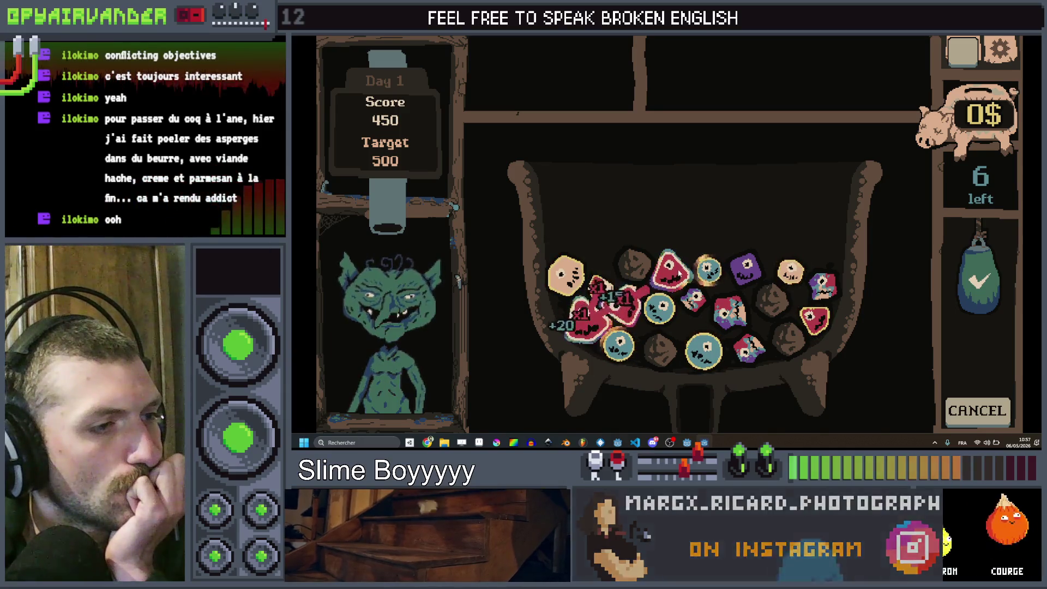
Step: Score the cauldron to close the round at 525, collect 10$, and book the Very hungry Goblin
left_click(970, 273)
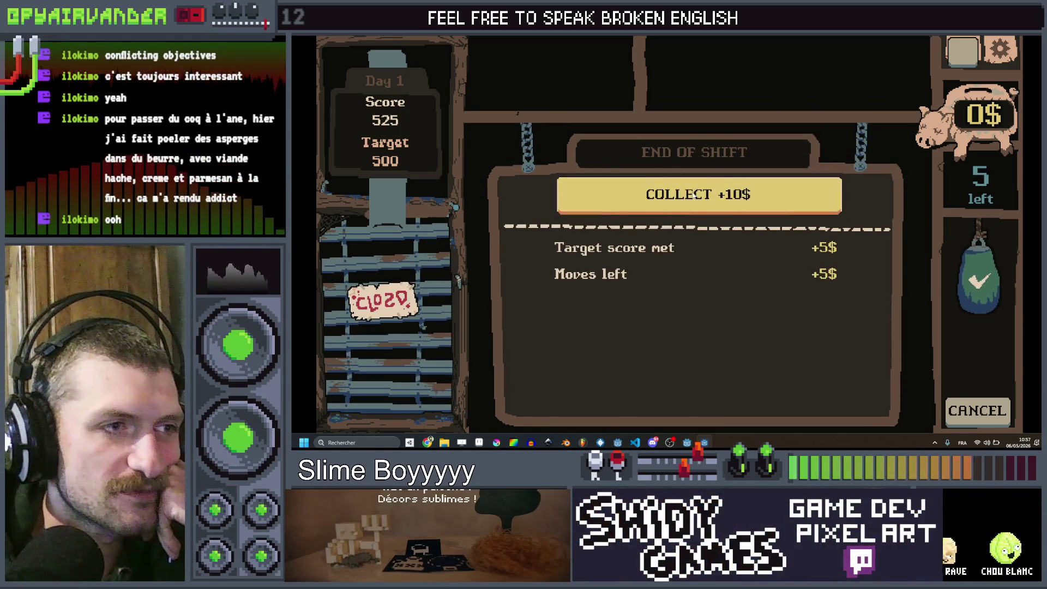
left_click(694, 194)
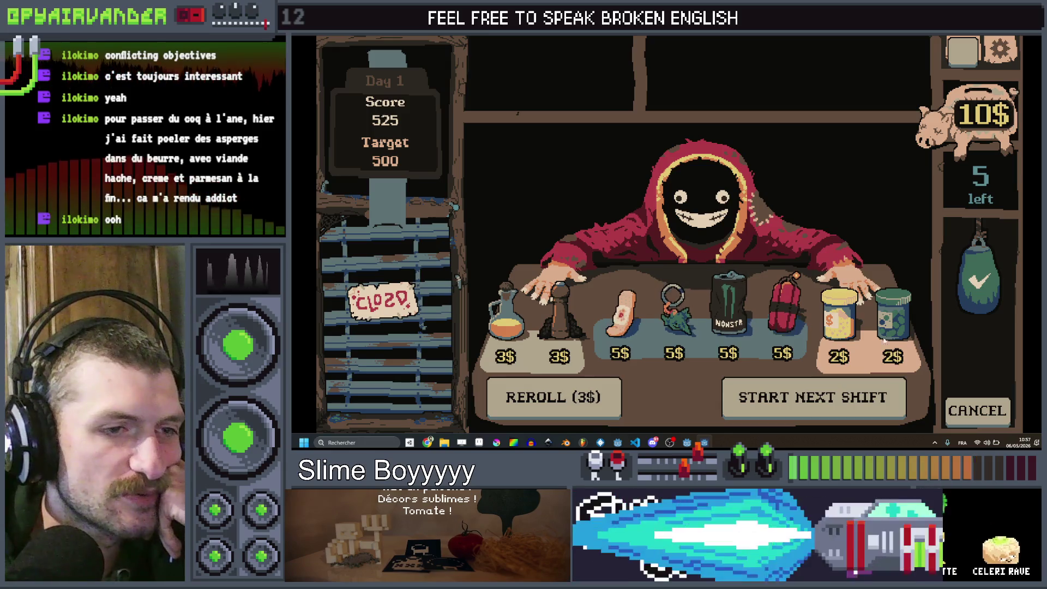
left_click(842, 401)
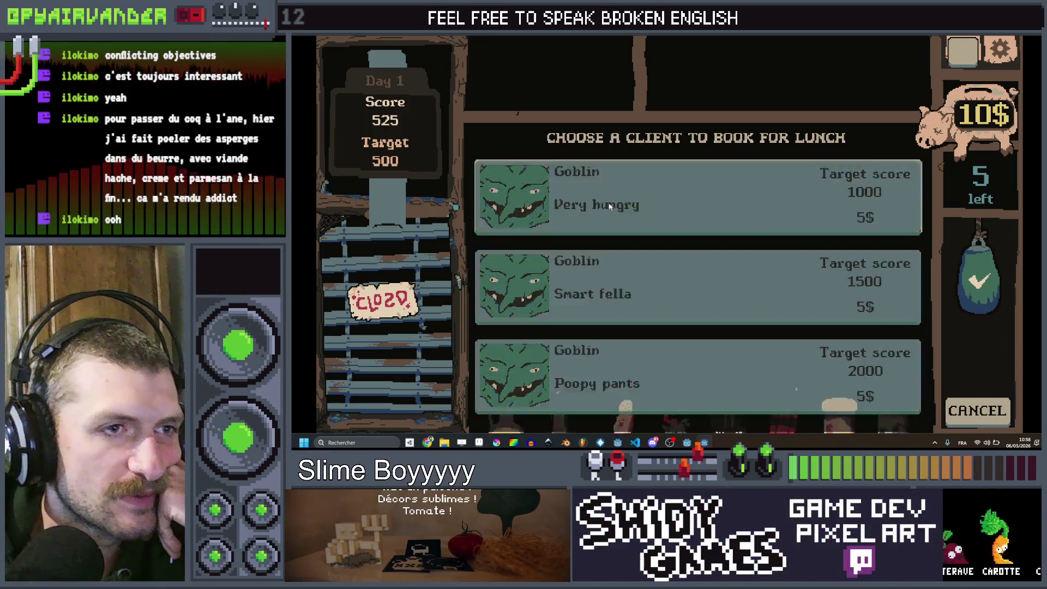
left_click(612, 203)
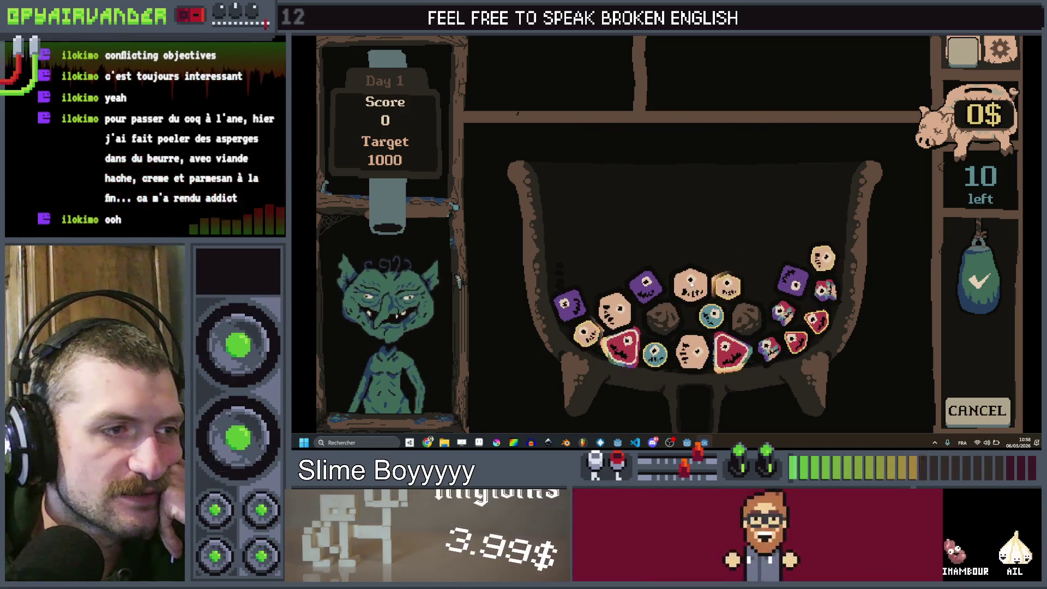
left_click(691, 284)
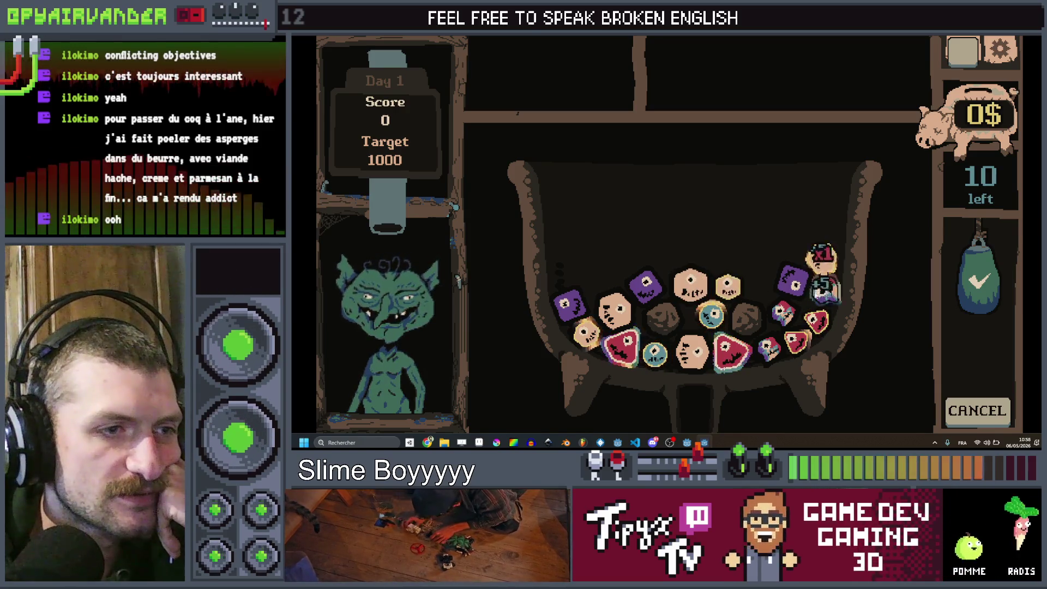
Step: Merge red and teal slime chains and score turns, raising the Goblin round to 700 of 1000
left_click(733, 349)
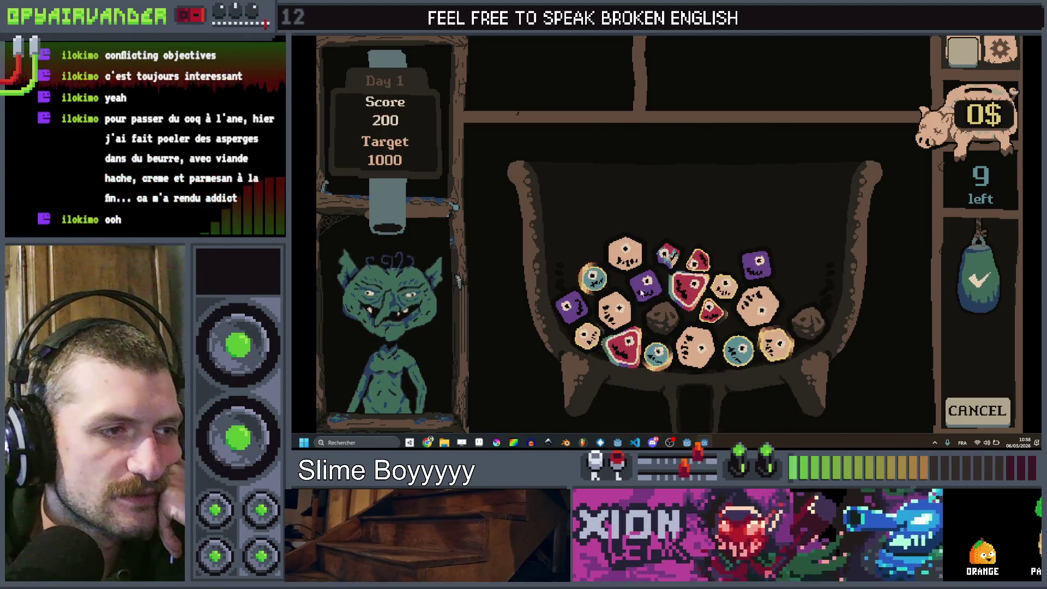
left_click(972, 287)
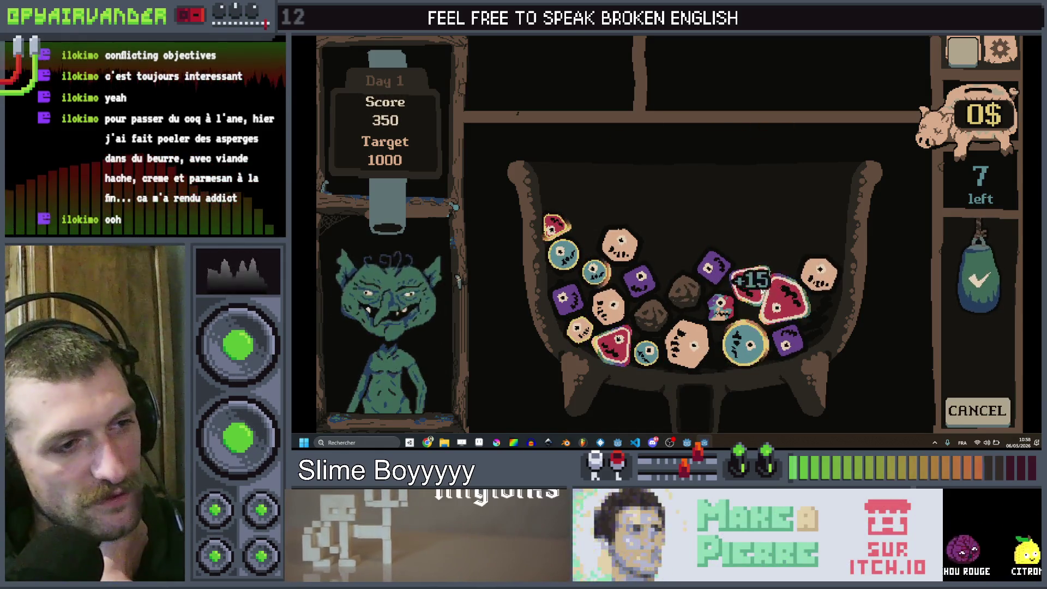
left_click(995, 279)
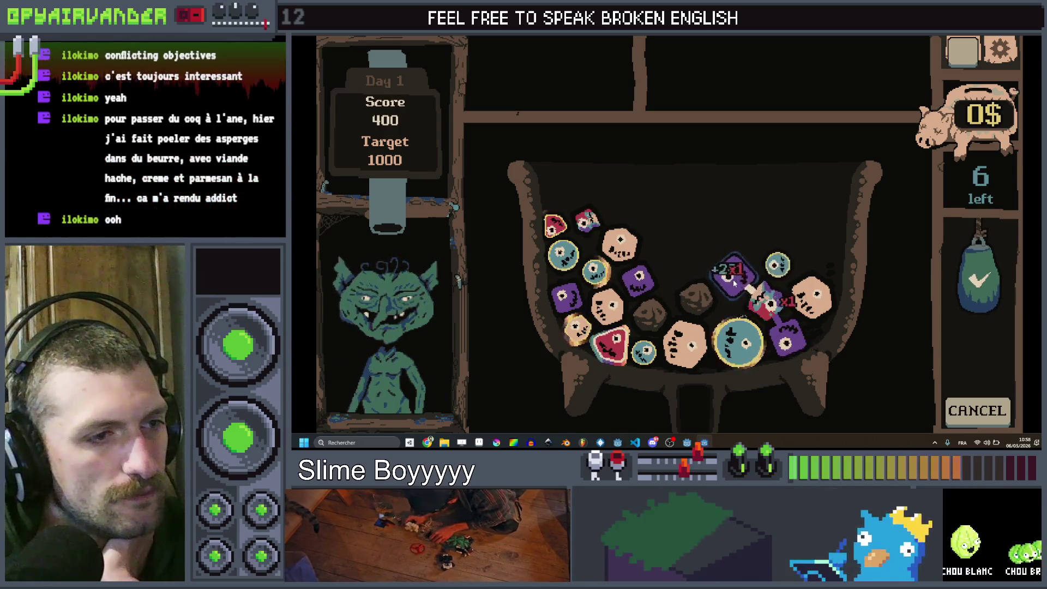
left_click_drag(743, 288, 736, 327)
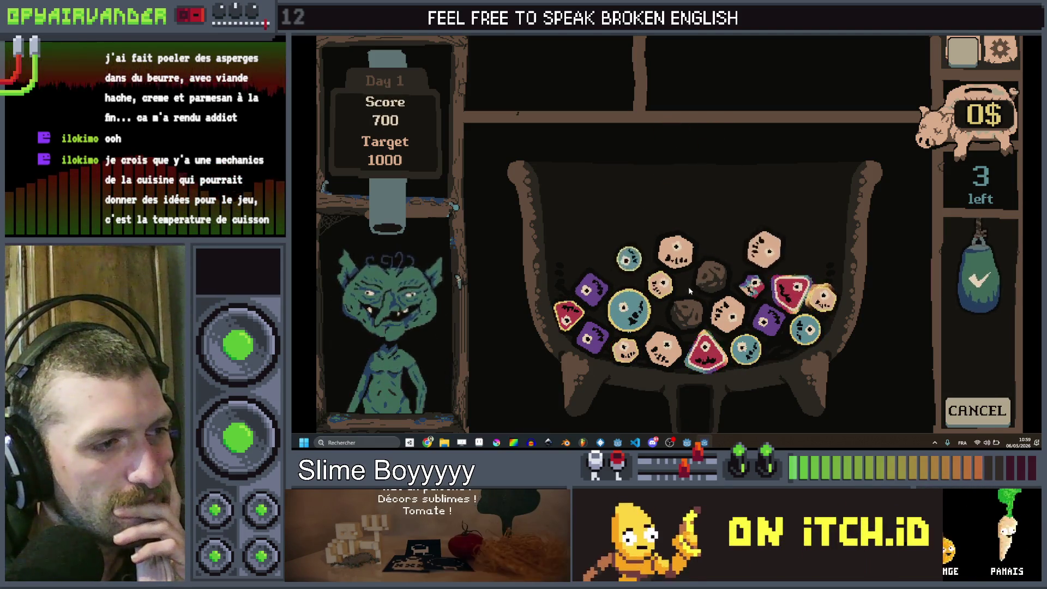
left_click(611, 277)
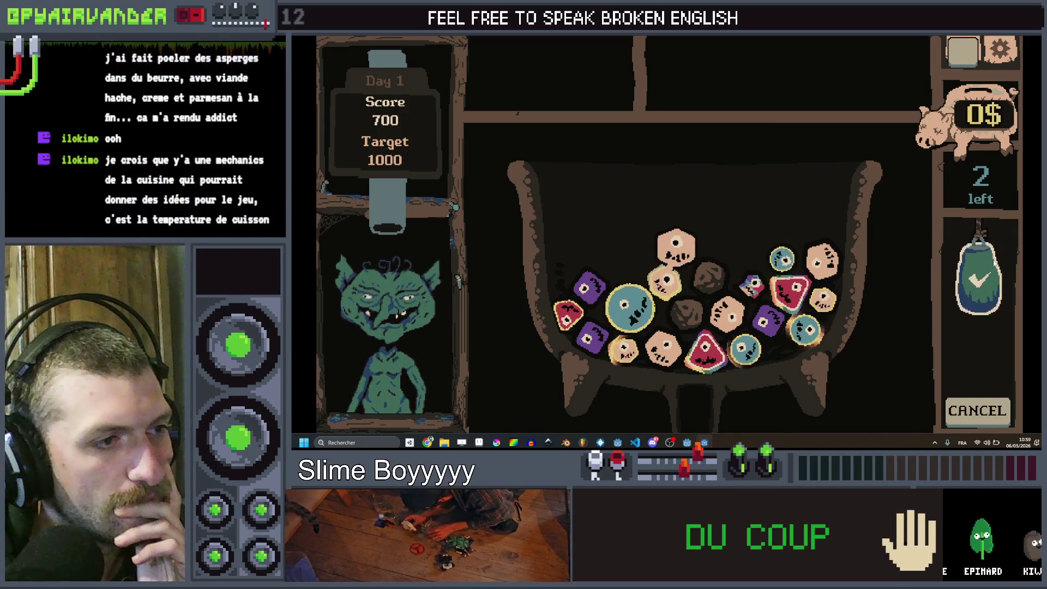
Step: Pop a small slime and merge purple slimes, pushing the Goblin score to 900 of 1000
left_click(665, 281)
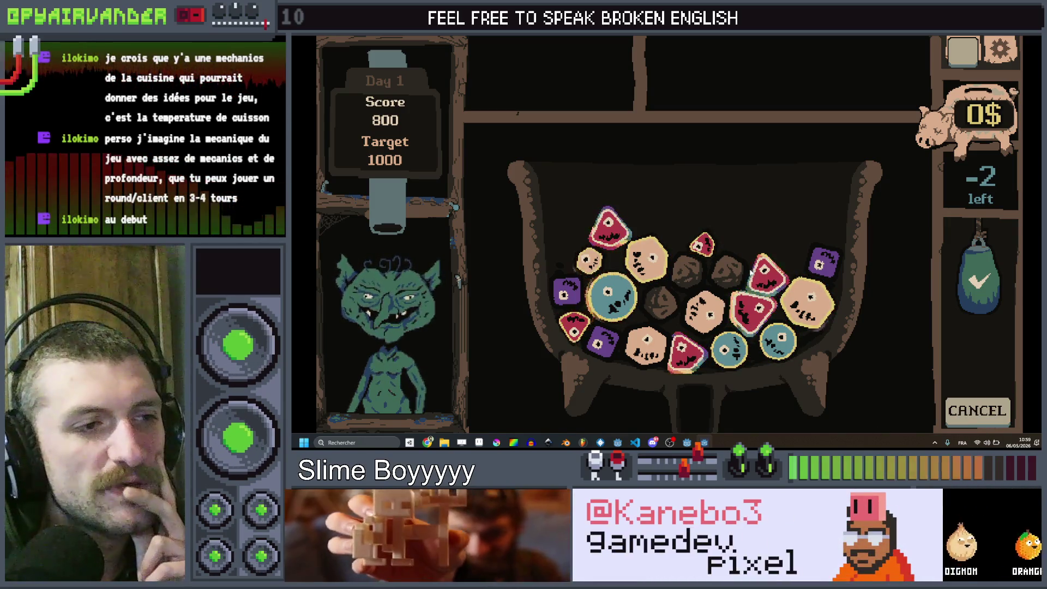
left_click(994, 277)
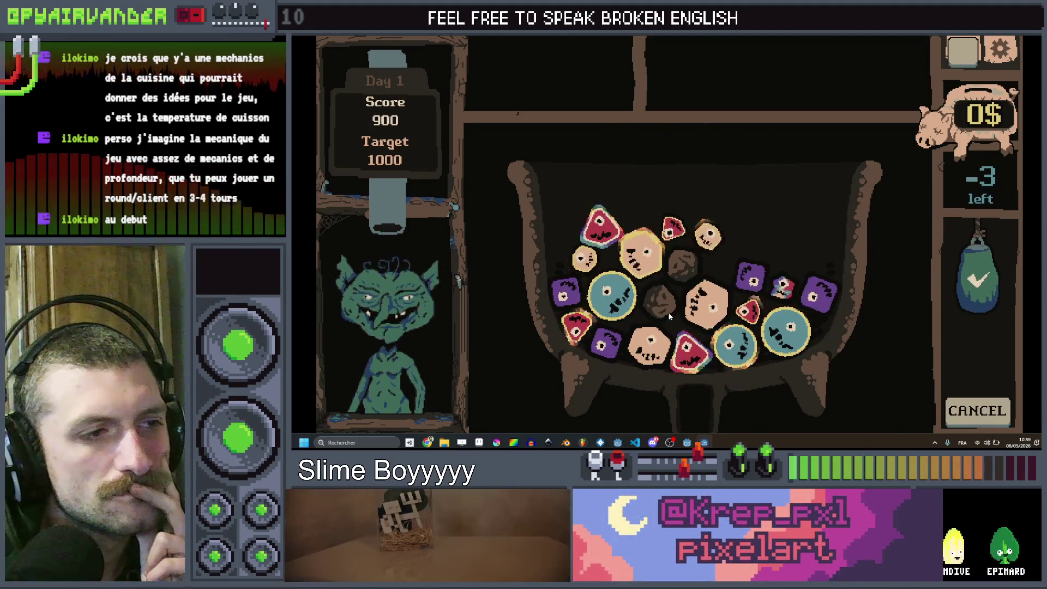
mouse_move(741, 277)
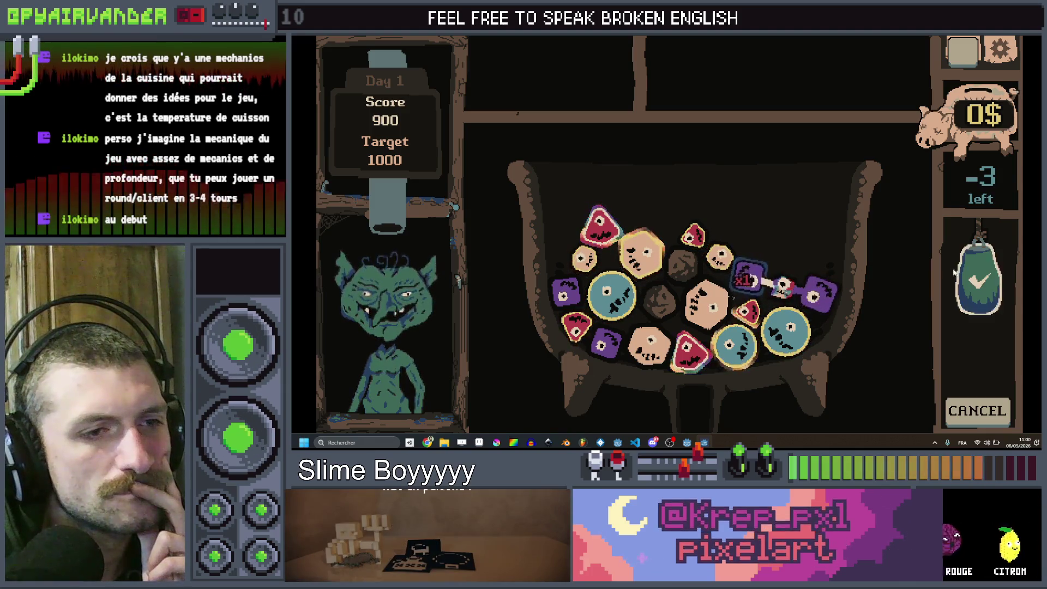
left_click(978, 281)
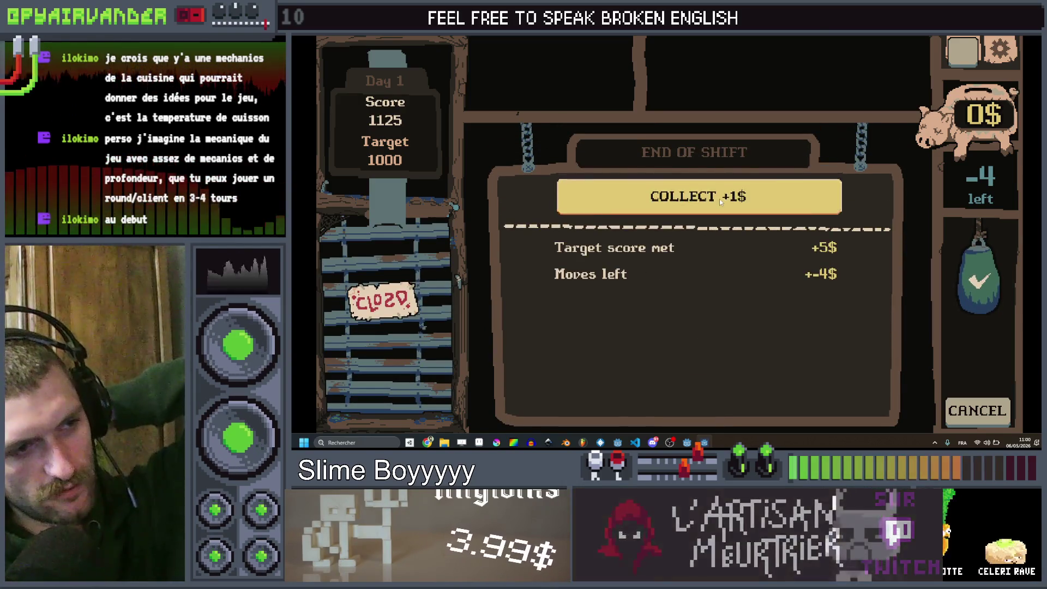
left_click(718, 198)
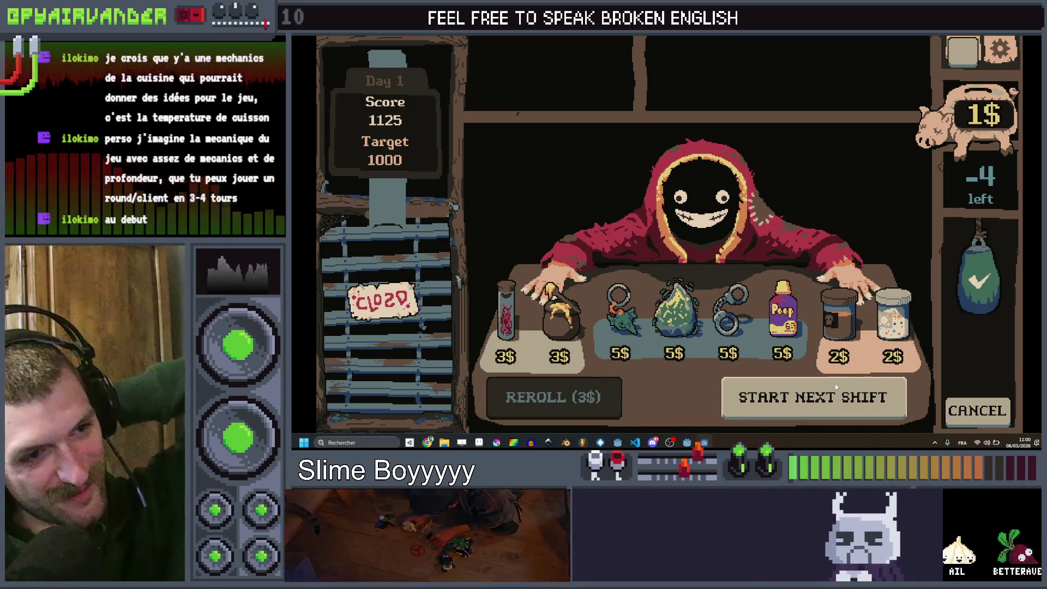
left_click(826, 316)
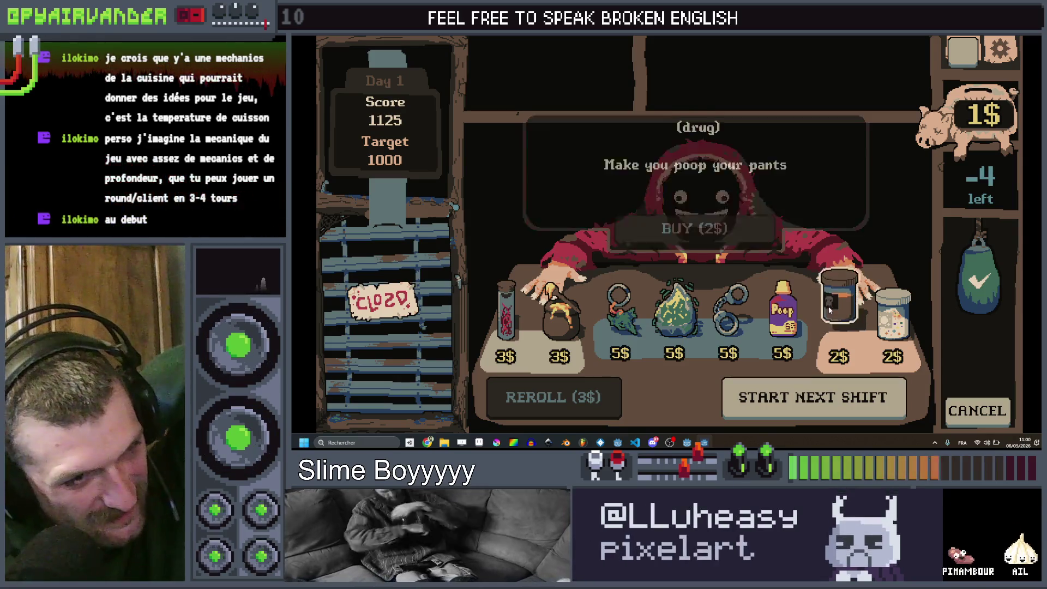
left_click(557, 325)
left_click(506, 311)
left_click(559, 311)
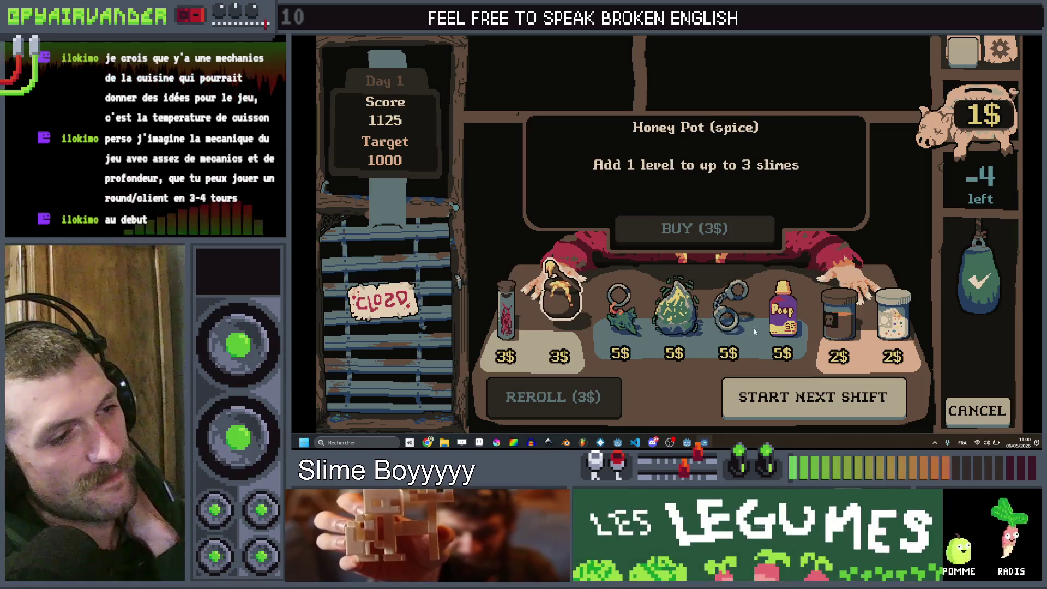
left_click(842, 313)
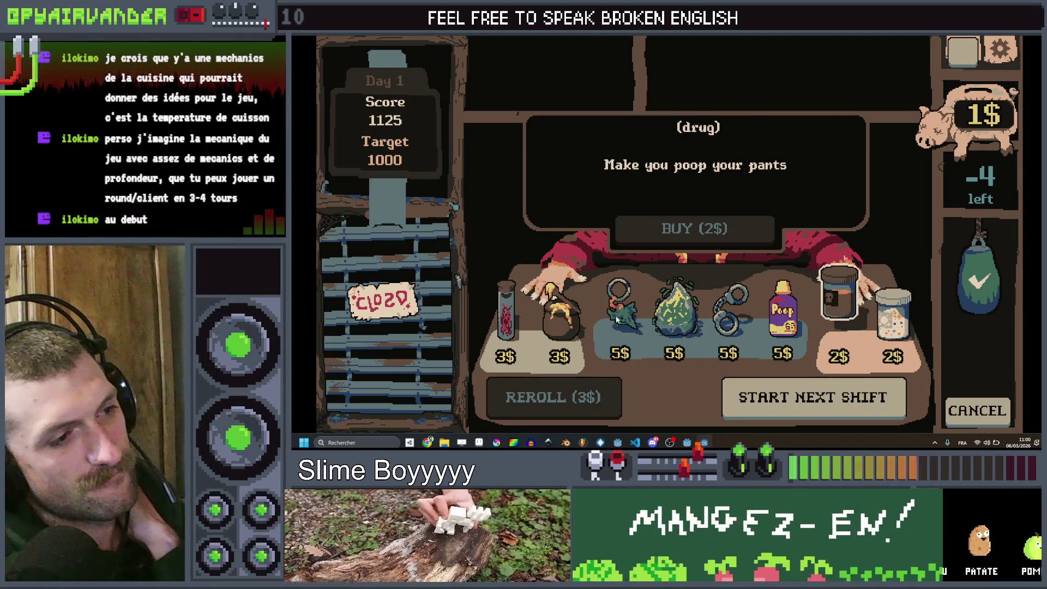
left_click(561, 308)
left_click(506, 310)
left_click(561, 311)
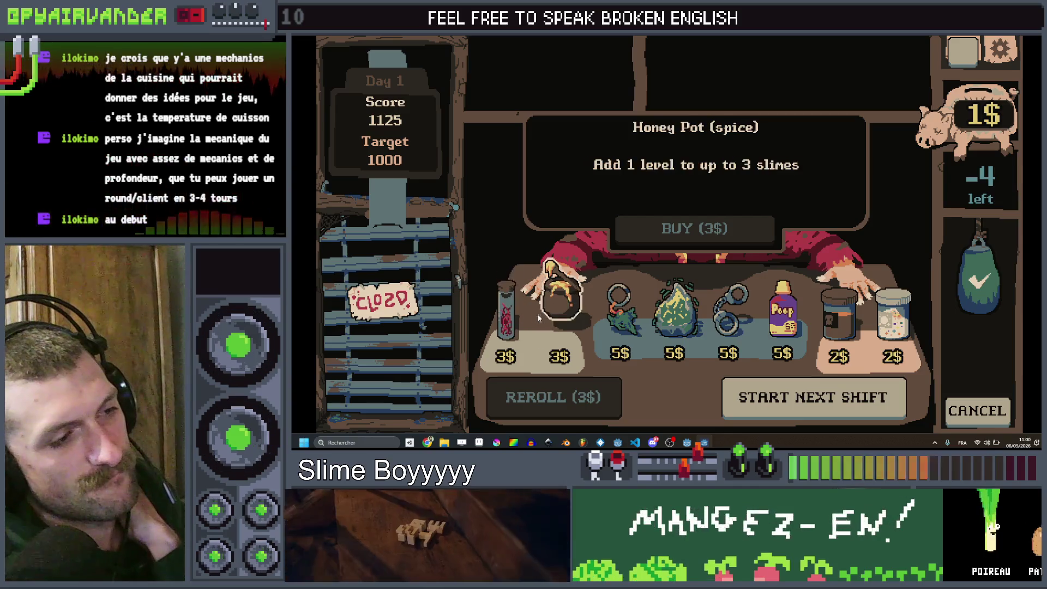
left_click(506, 310)
left_click(562, 311)
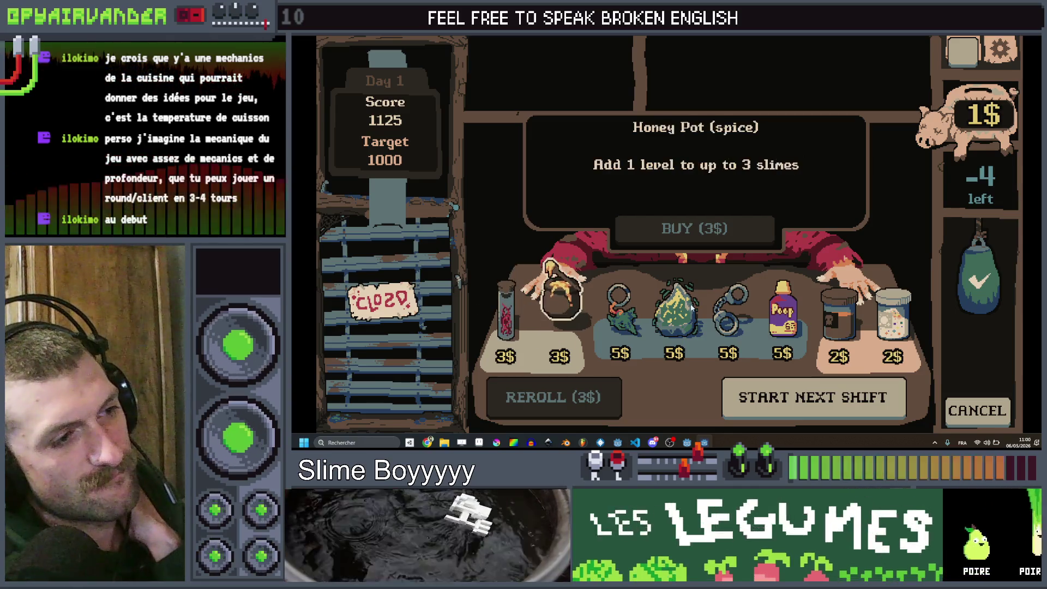
left_click(838, 304)
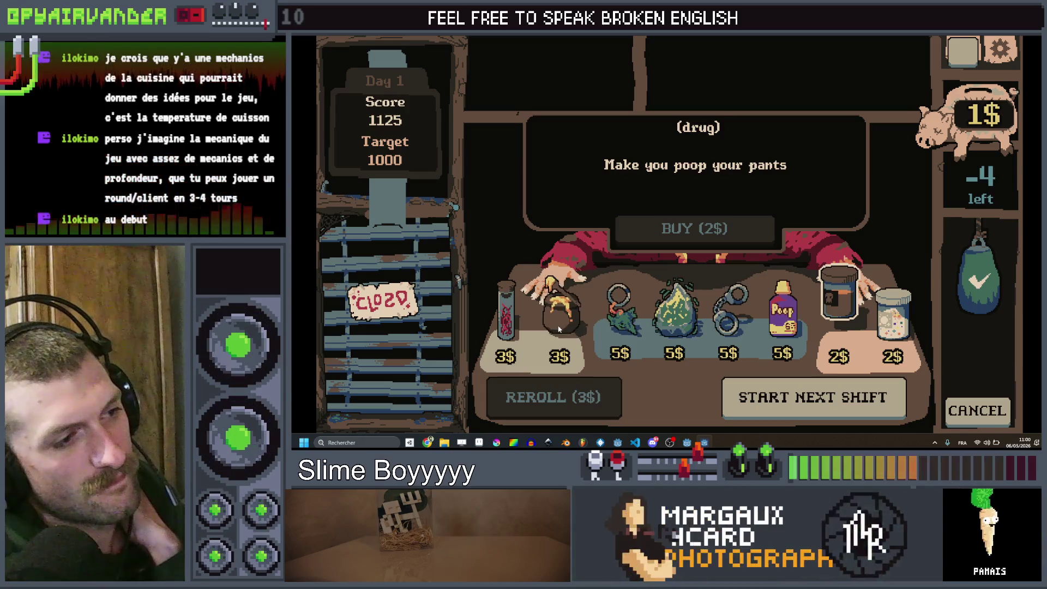
left_click(559, 327)
left_click(506, 306)
left_click(551, 308)
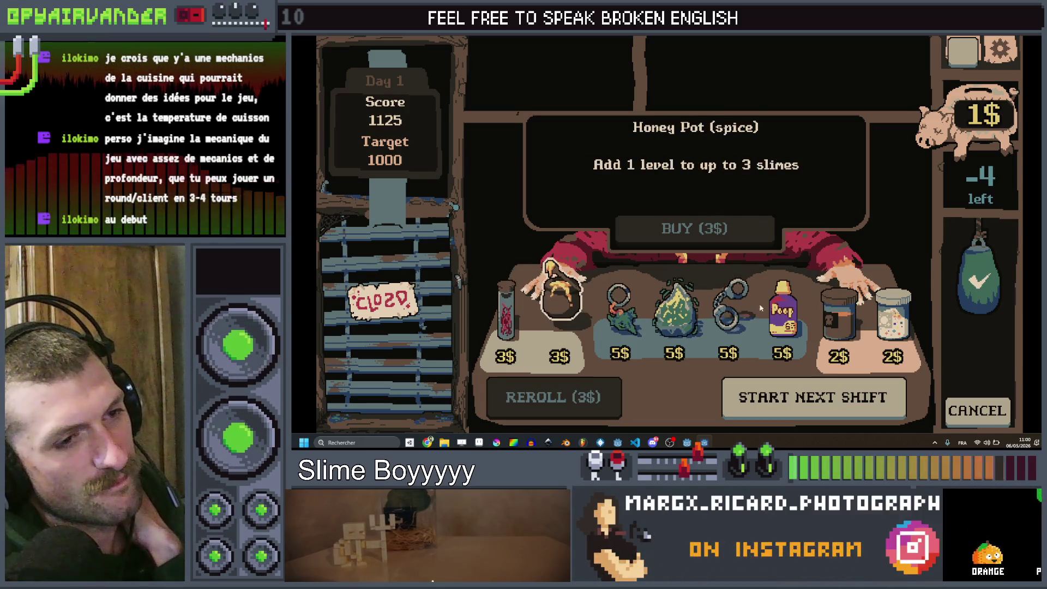
left_click(886, 308)
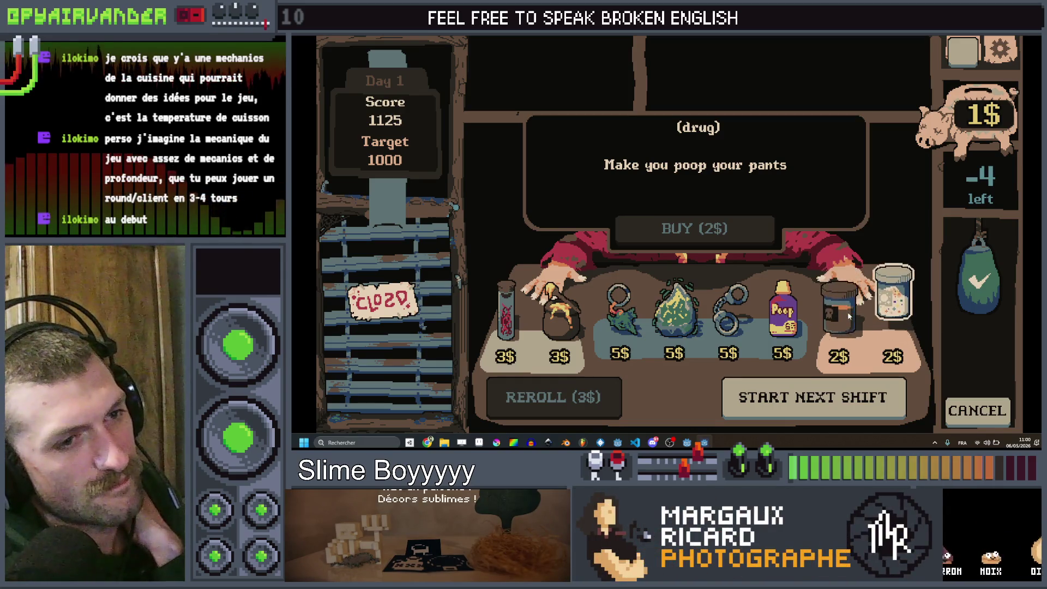
left_click(510, 316)
left_click(553, 315)
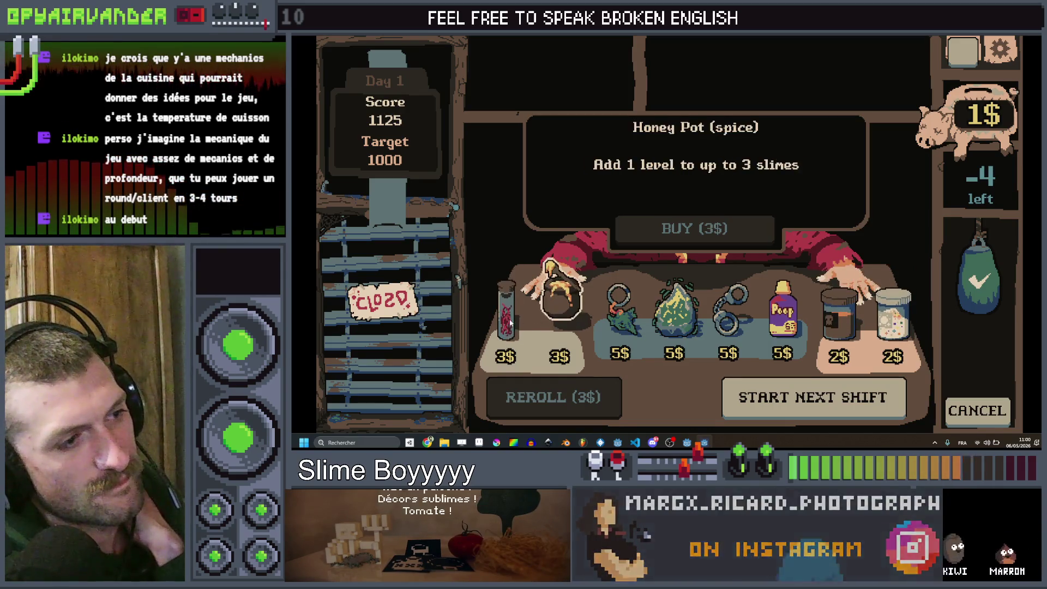
left_click(510, 316)
left_click(552, 318)
left_click(507, 305)
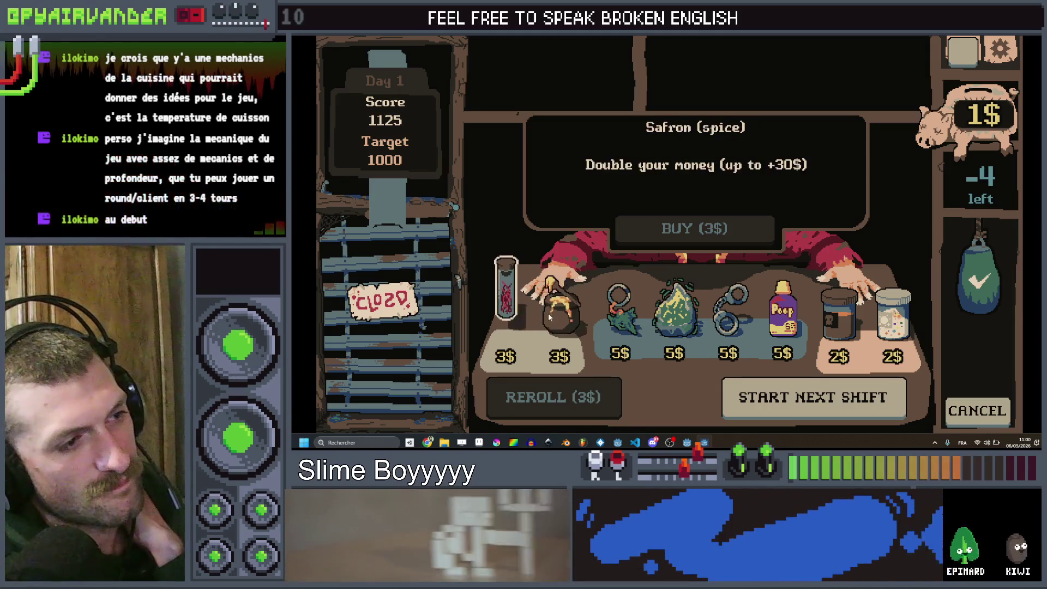
left_click(556, 314)
left_click(507, 305)
left_click(556, 315)
left_click(507, 305)
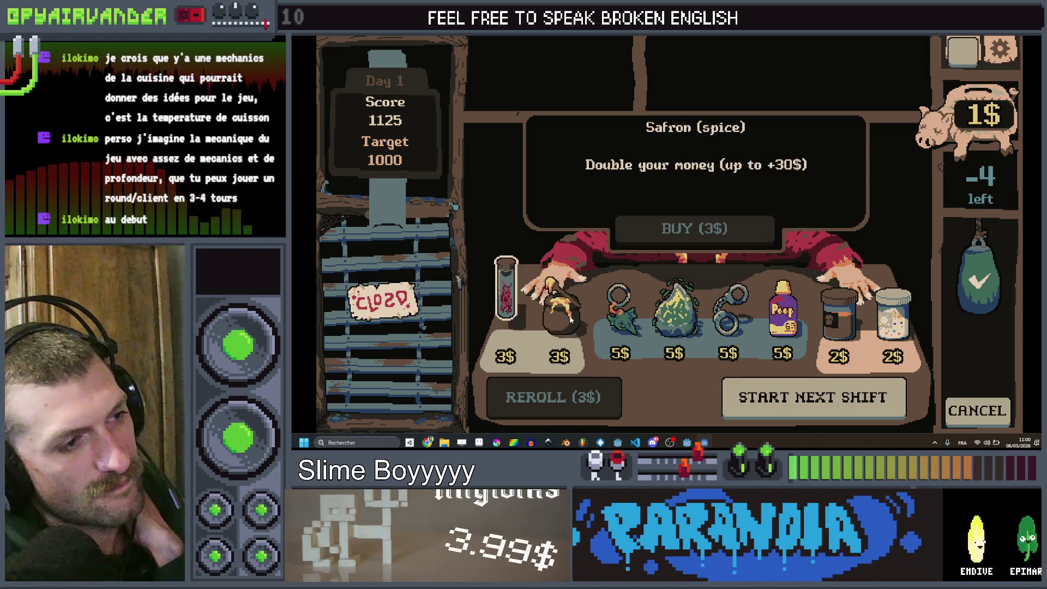
left_click(556, 315)
left_click(508, 305)
left_click(559, 313)
left_click(507, 306)
left_click(559, 313)
left_click(508, 315)
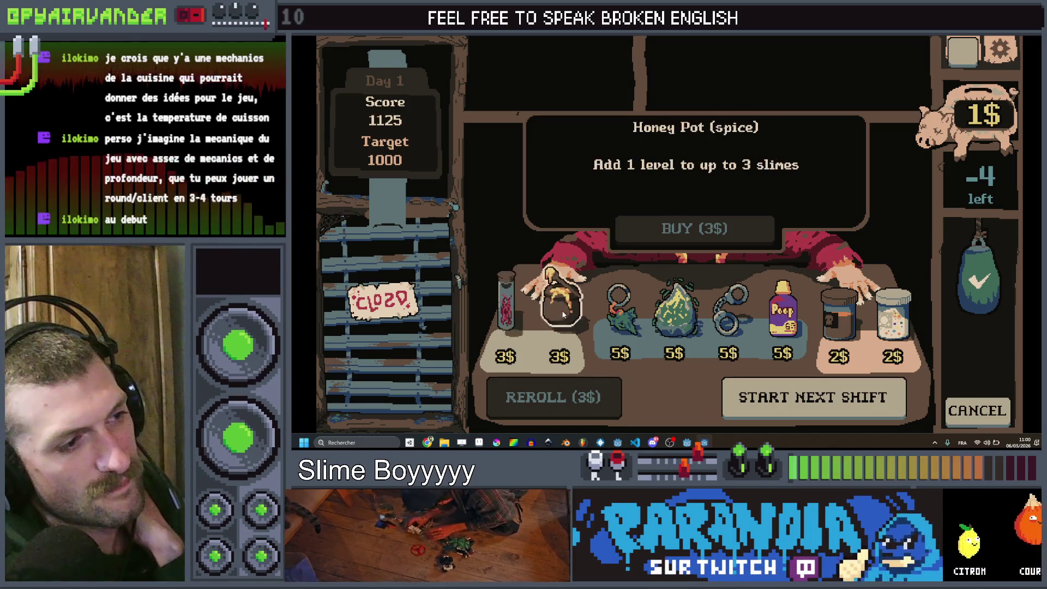
left_click(507, 305)
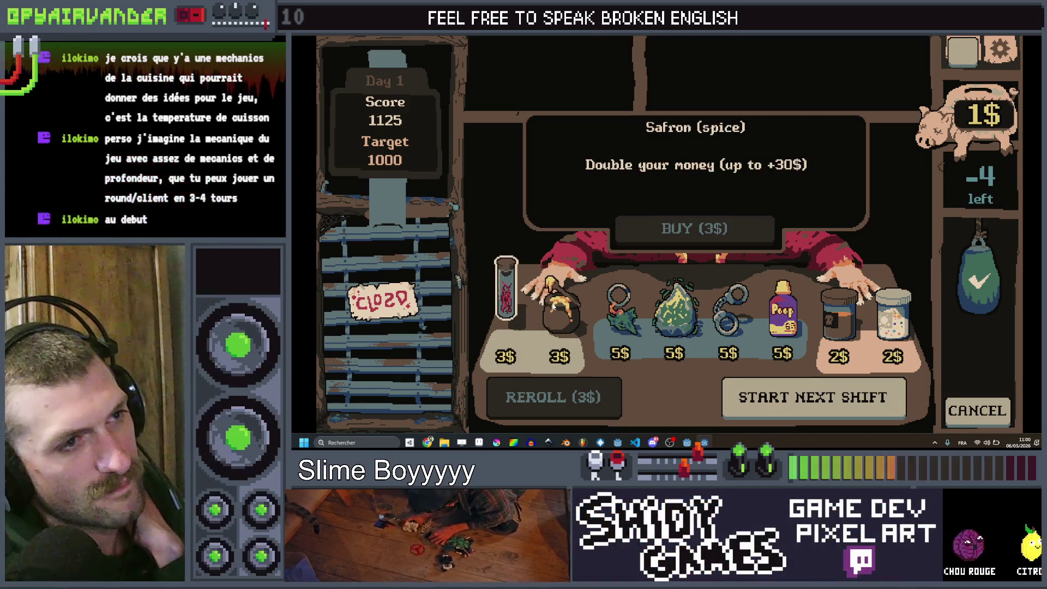
left_click(553, 307)
left_click(507, 306)
left_click(551, 308)
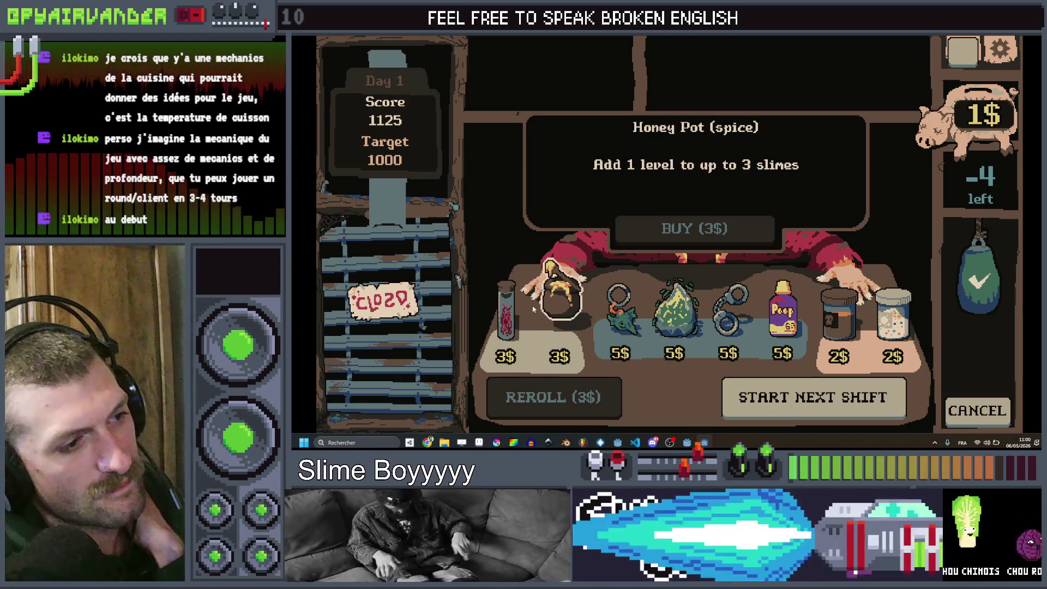
left_click(507, 306)
left_click(551, 308)
left_click(507, 305)
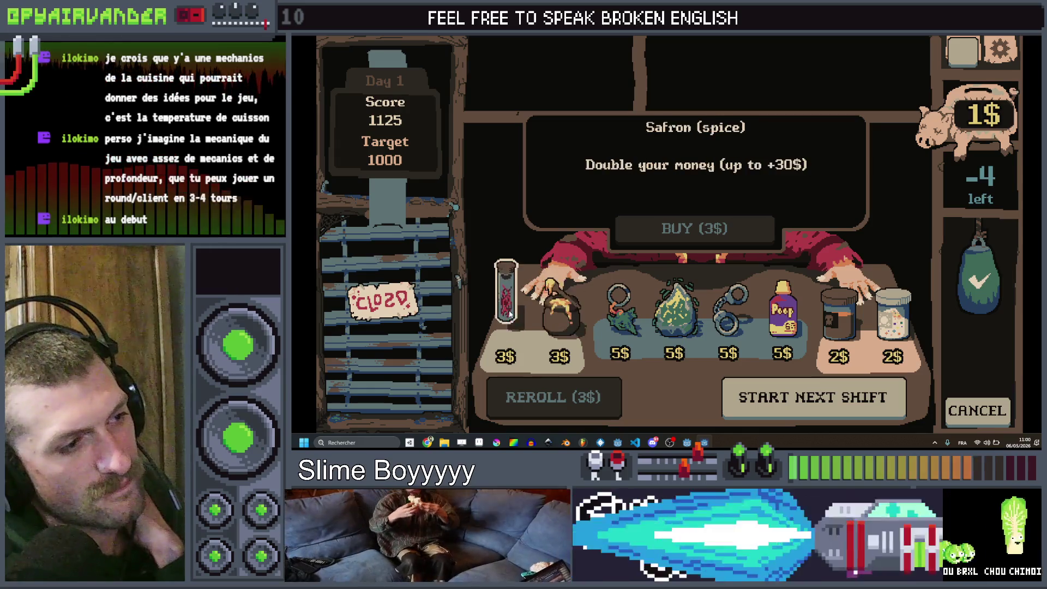
left_click(550, 308)
left_click(507, 305)
left_click(567, 311)
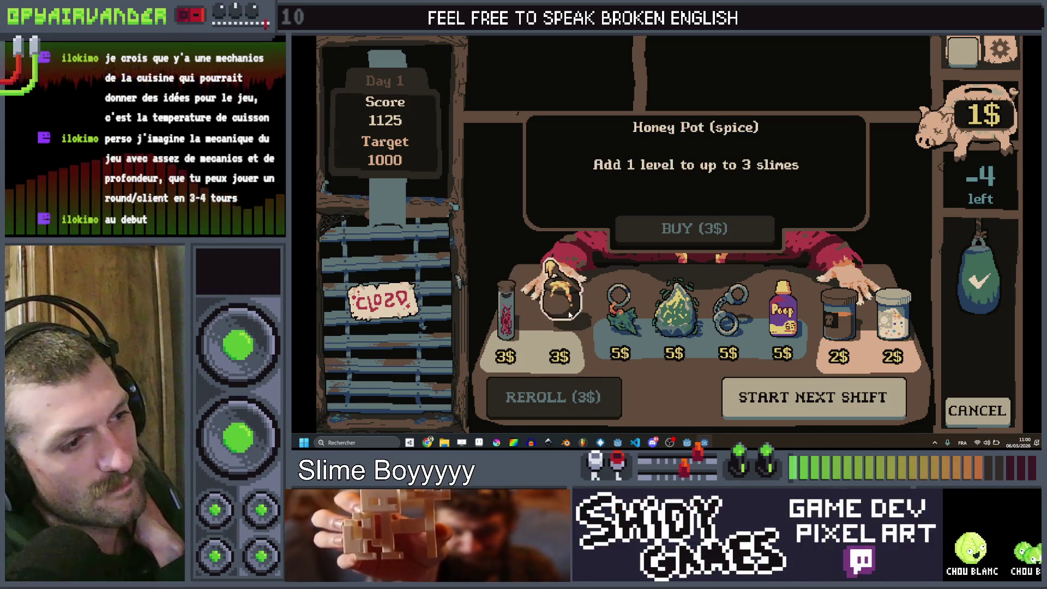
left_click(508, 305)
left_click(560, 313)
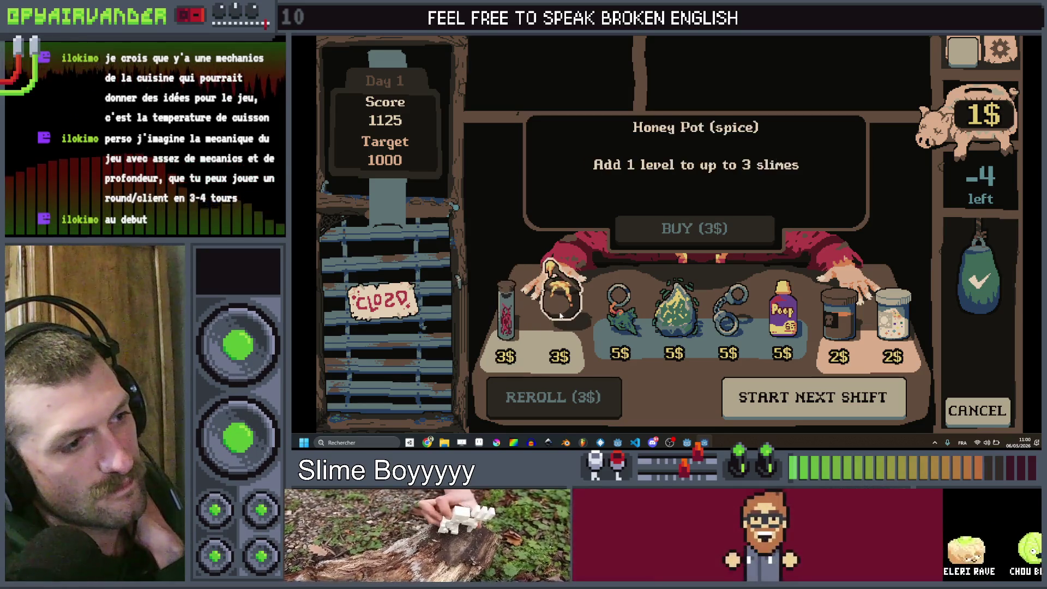
left_click(507, 306)
left_click(564, 320)
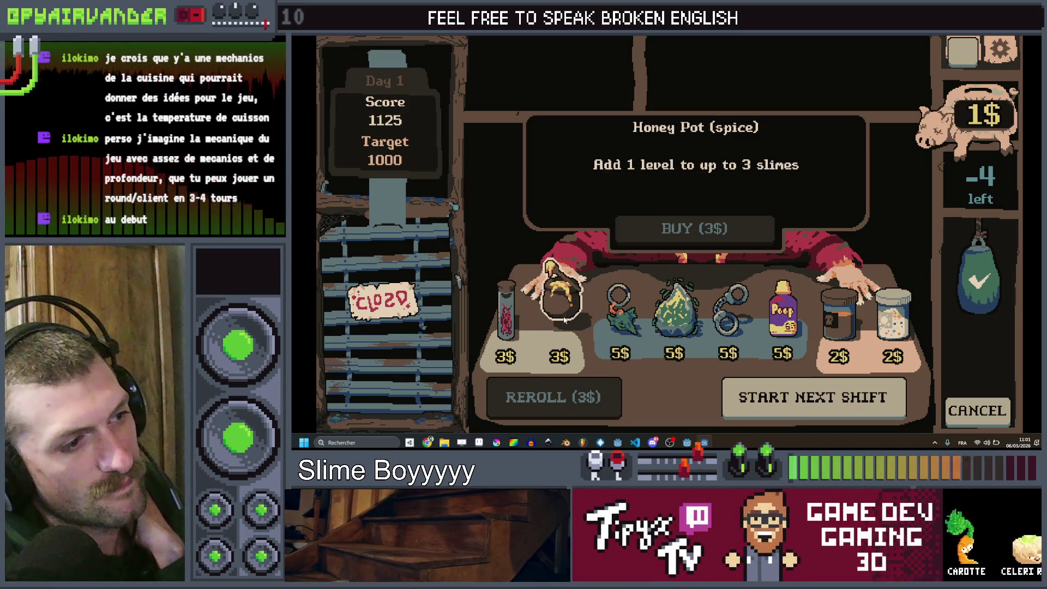
left_click(730, 308)
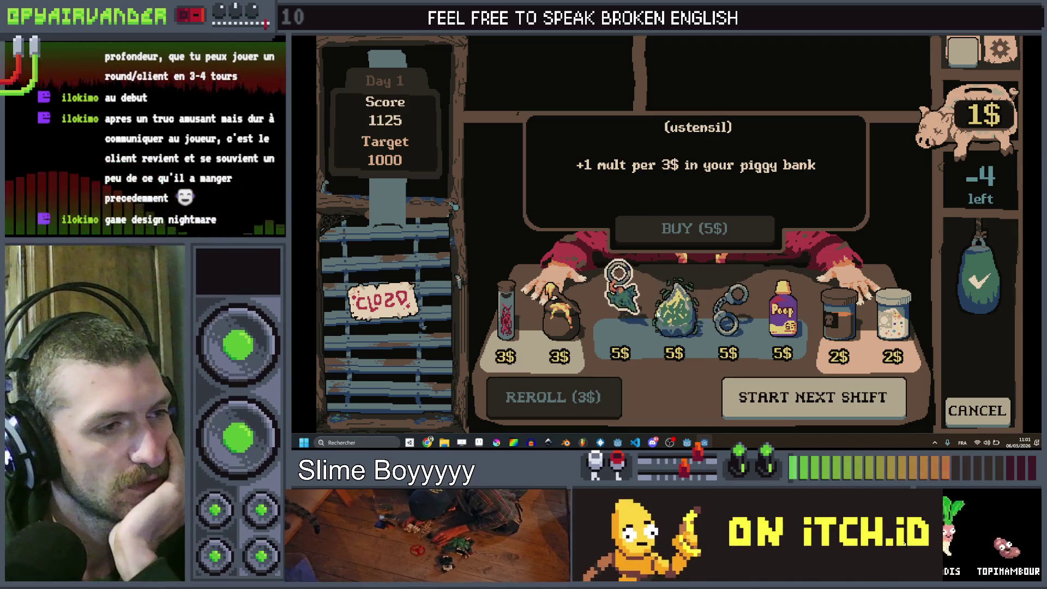
Step: Close the game window to stop the run and return to the Godot editor
left_click(1026, 38)
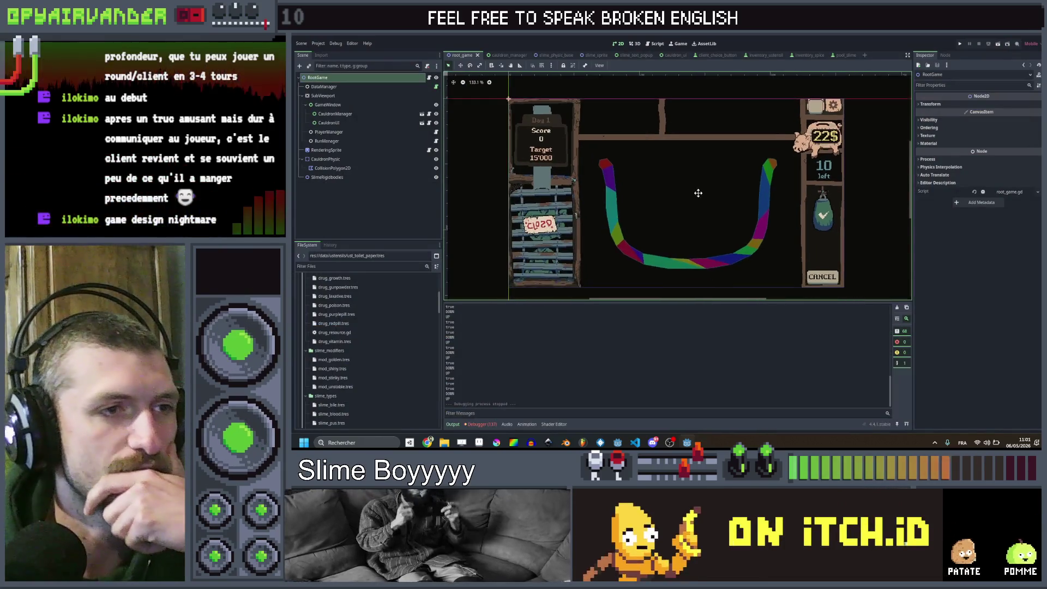
Step: Pan the 2D scene view slightly, then switch to the VS Code window showing branstorm.txt
left_click_drag(698, 193, 682, 180)
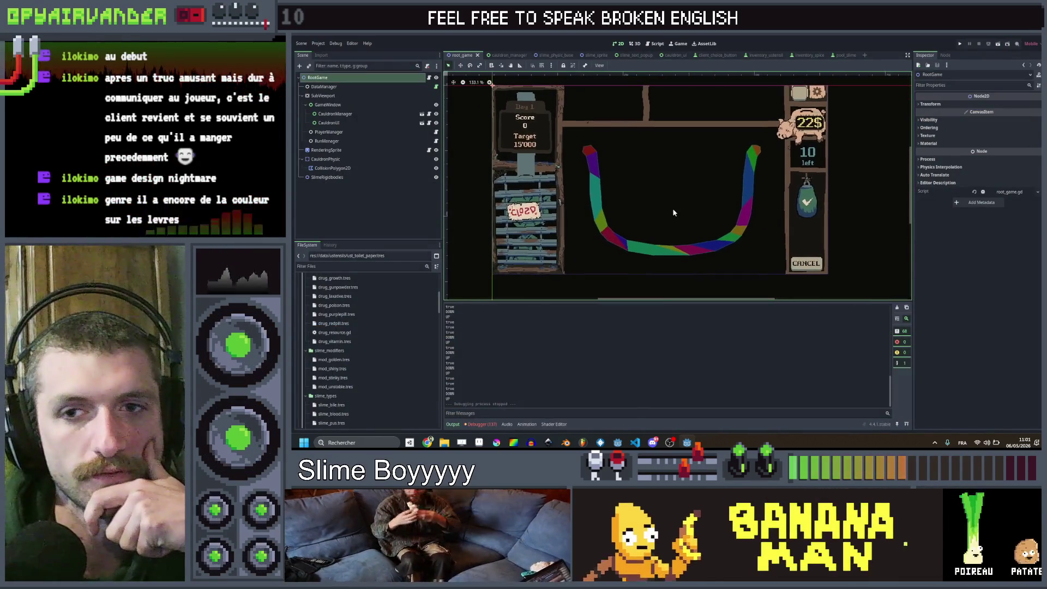
mouse_move(673, 212)
left_mouse_down()
mouse_move(665, 200)
mouse_move(671, 222)
mouse_move(666, 208)
left_mouse_up()
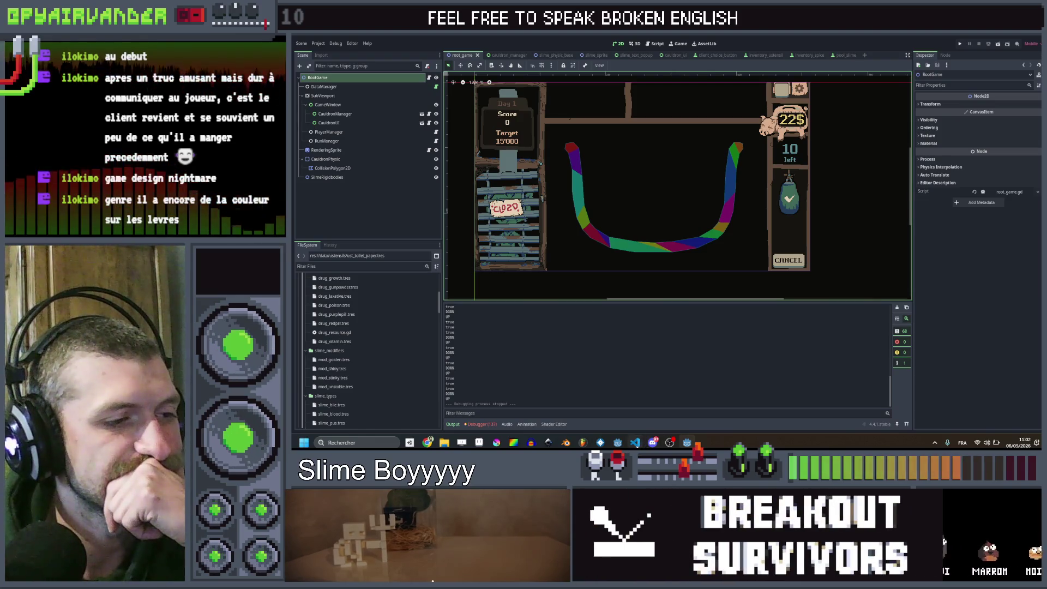
left_click(634, 442)
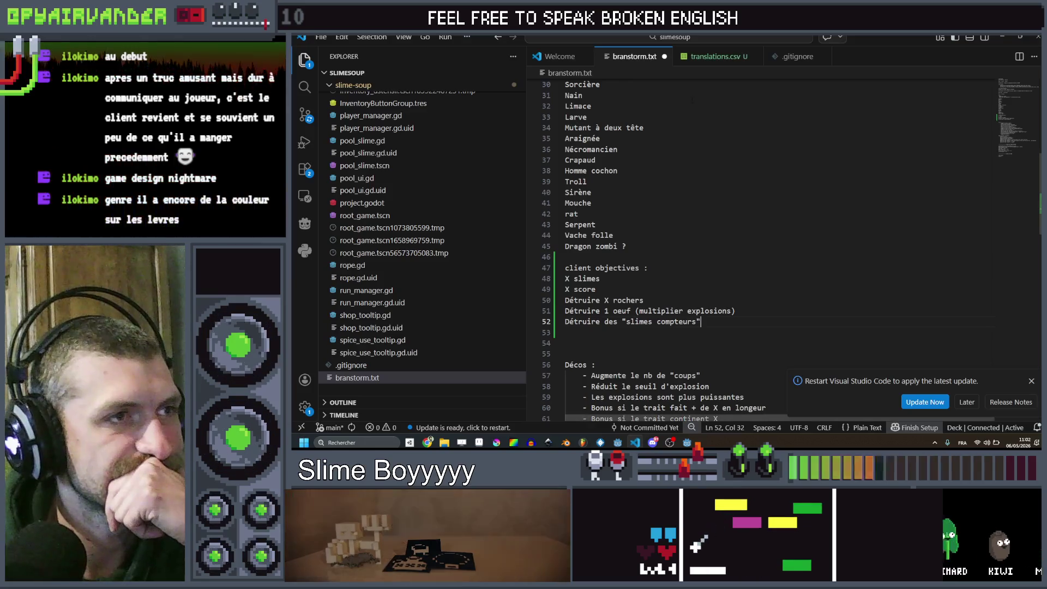
Step: Show the empty translations.csv, then bring the SlimeSoup Google Sheets window to the front
left_click(716, 59)
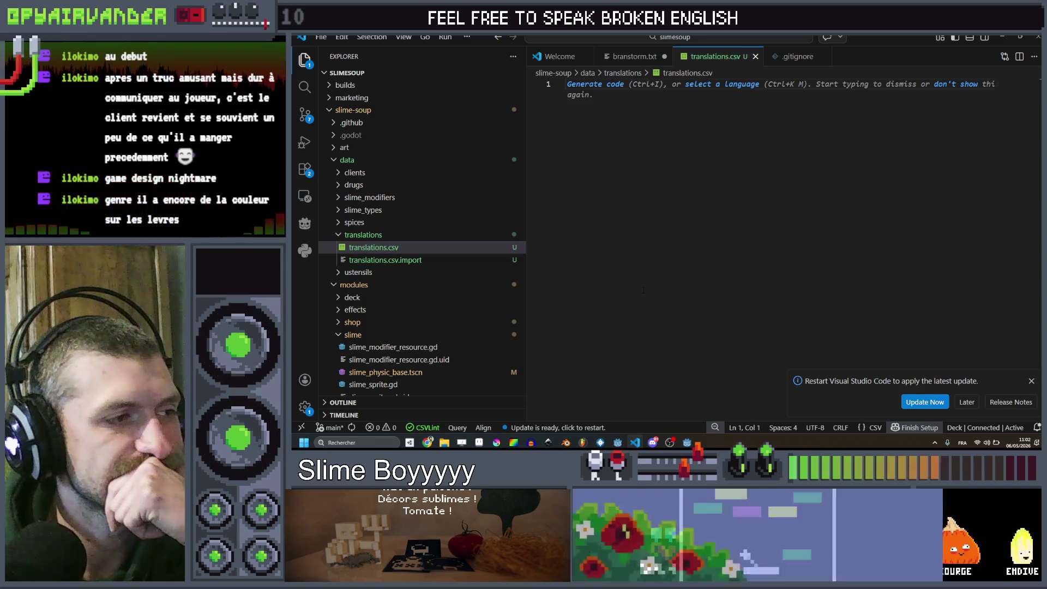
left_click(427, 443)
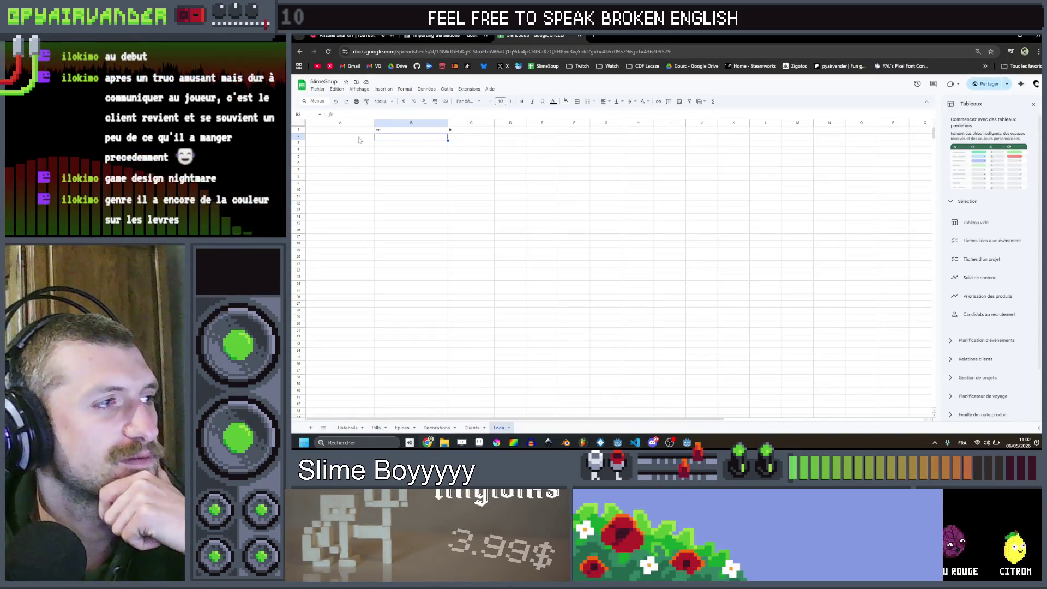
Step: Enter the key GAME_TITLE in cell A2 of the Loca sheet
left_click(359, 140)
type("ame_T")
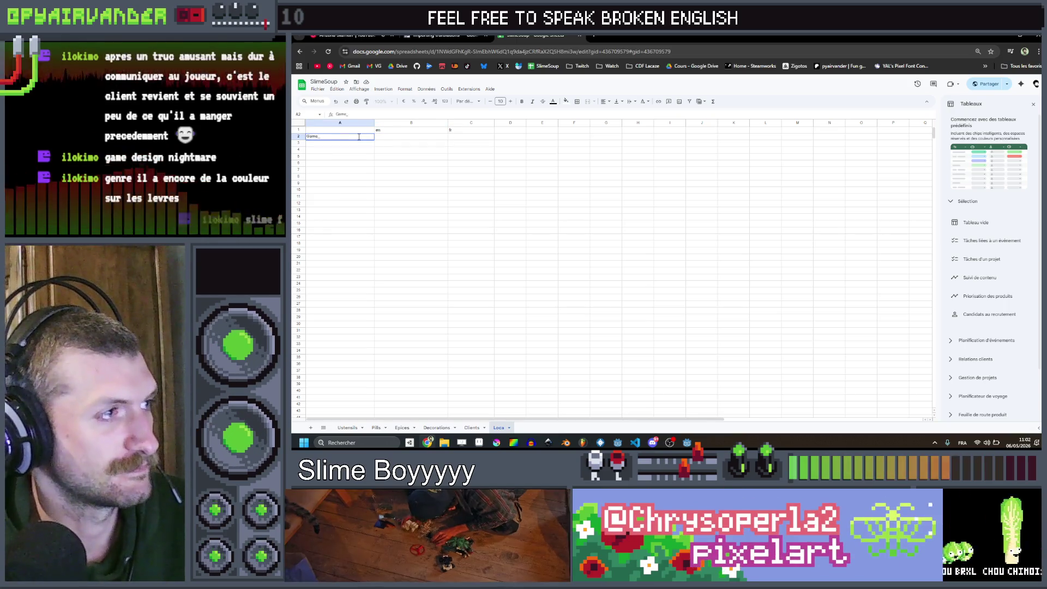
key("BackSpace")
key("BackSpace")
key("BackSpace")
type("AME_TITLE")
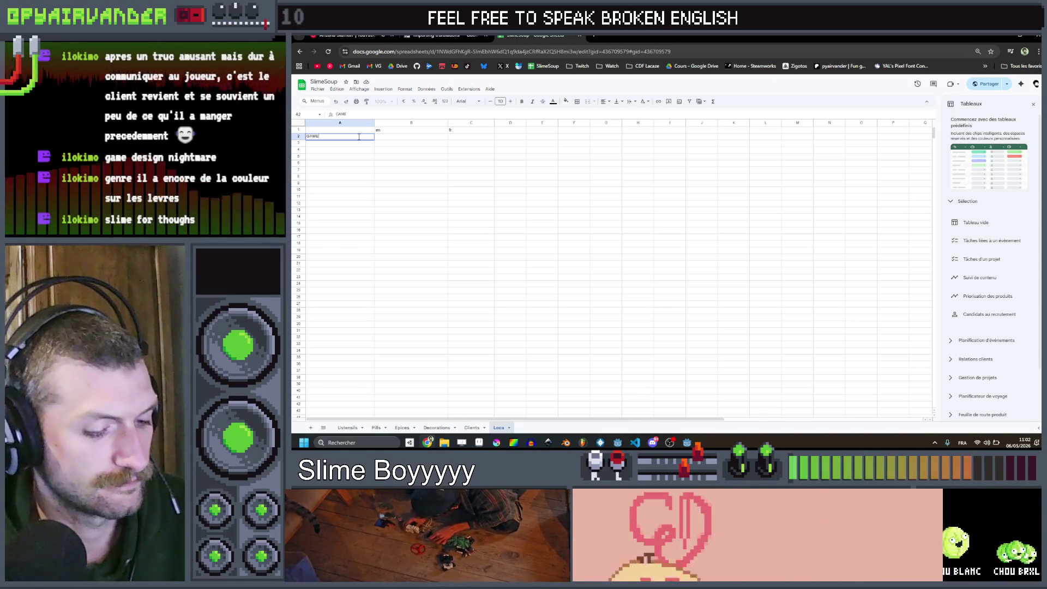
key("Return")
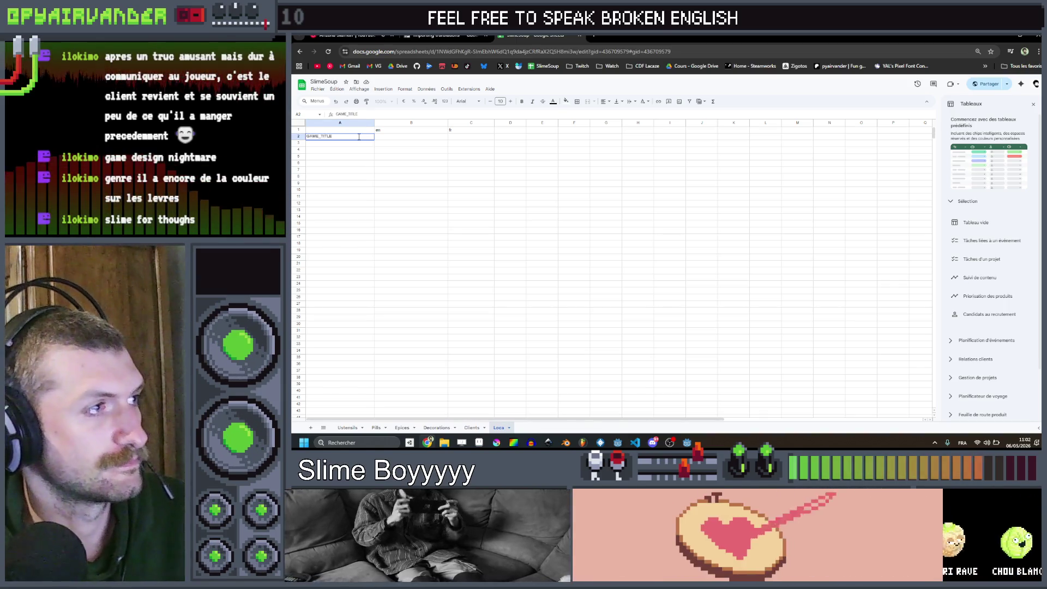
Step: Fill B2 and C2 with 'Slime Soup' as the en and fr titles
left_click(342, 137)
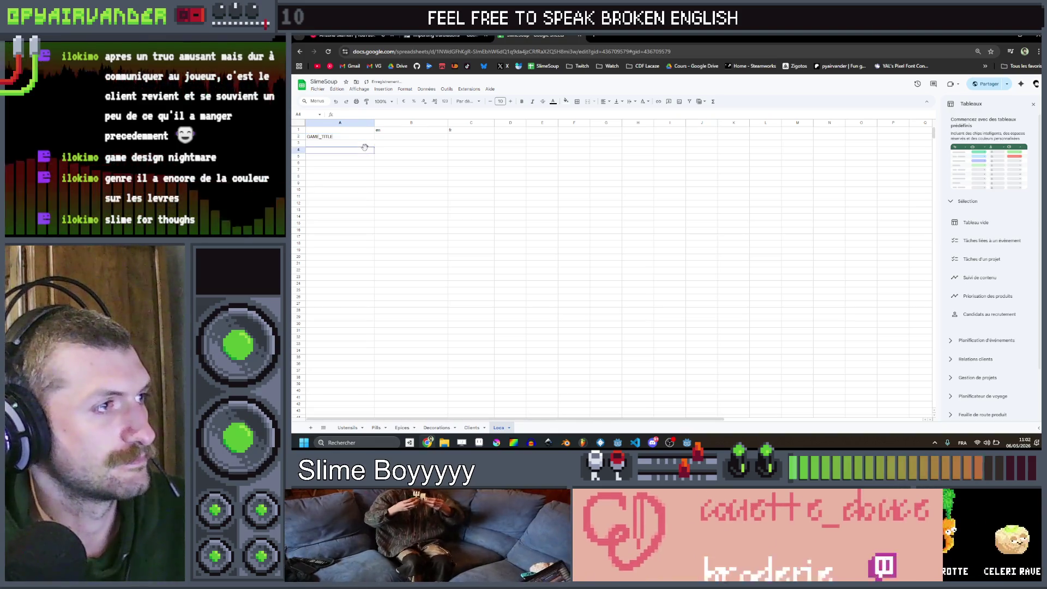
type("S")
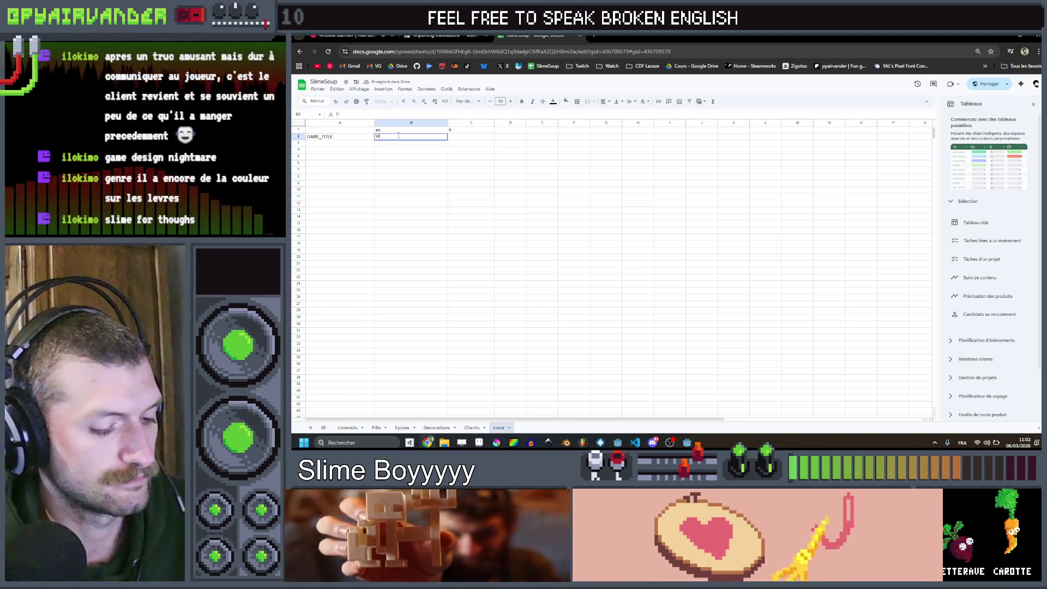
type("lime Soup")
key("Tab")
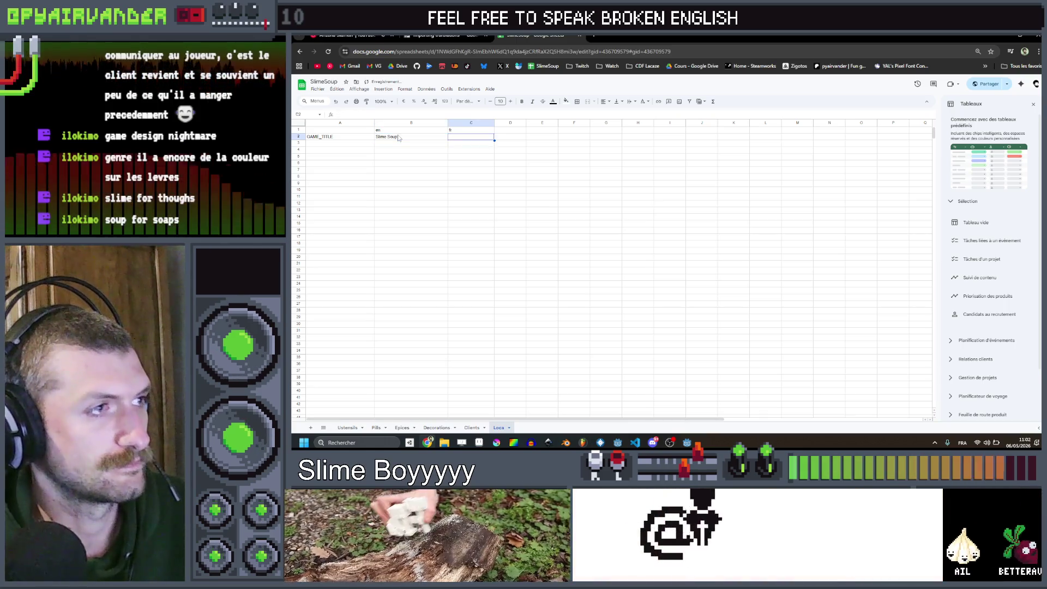
type("Slime SOup")
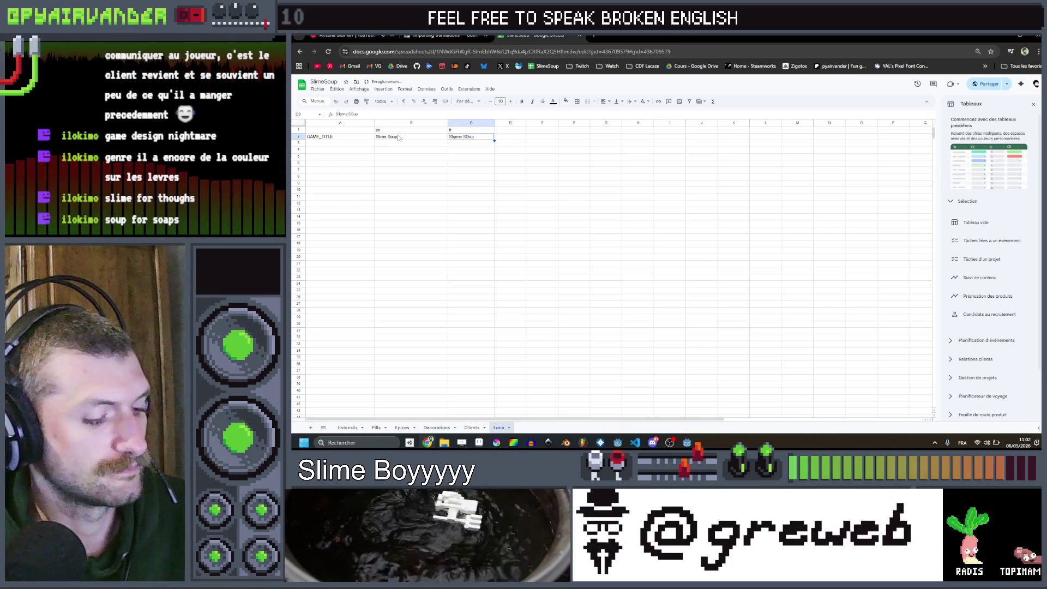
key("BackSpace")
key("BackSpace")
key("BackSpace")
type("S")
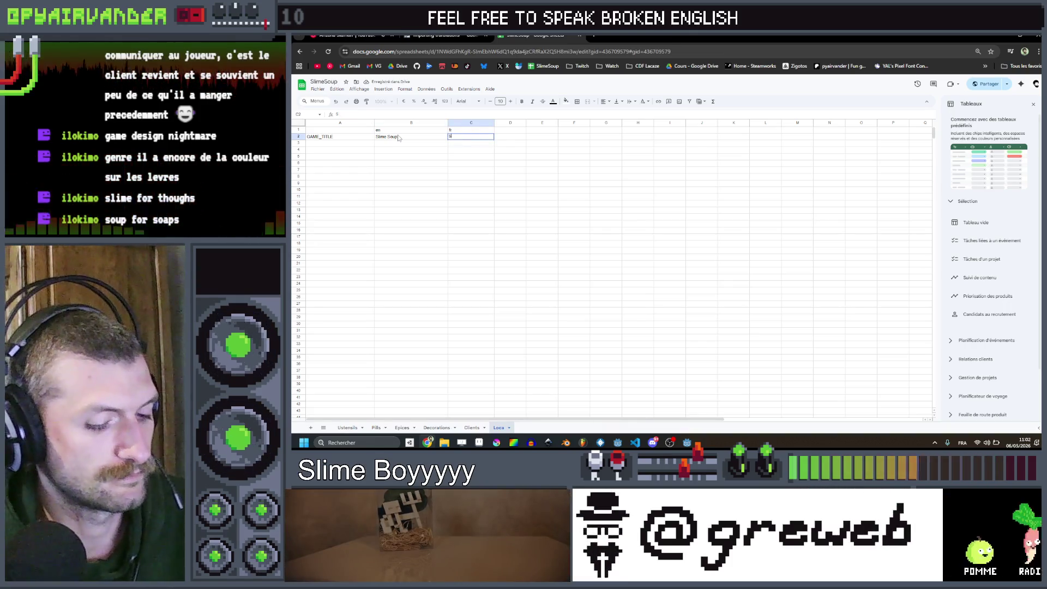
type("lime Soup")
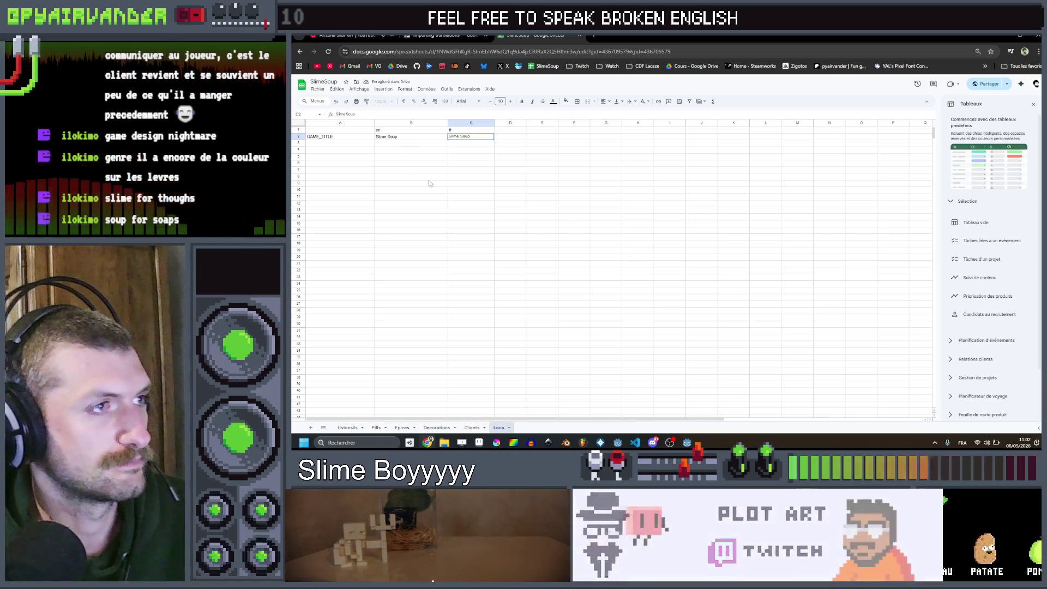
left_click(437, 179)
left_click(471, 157)
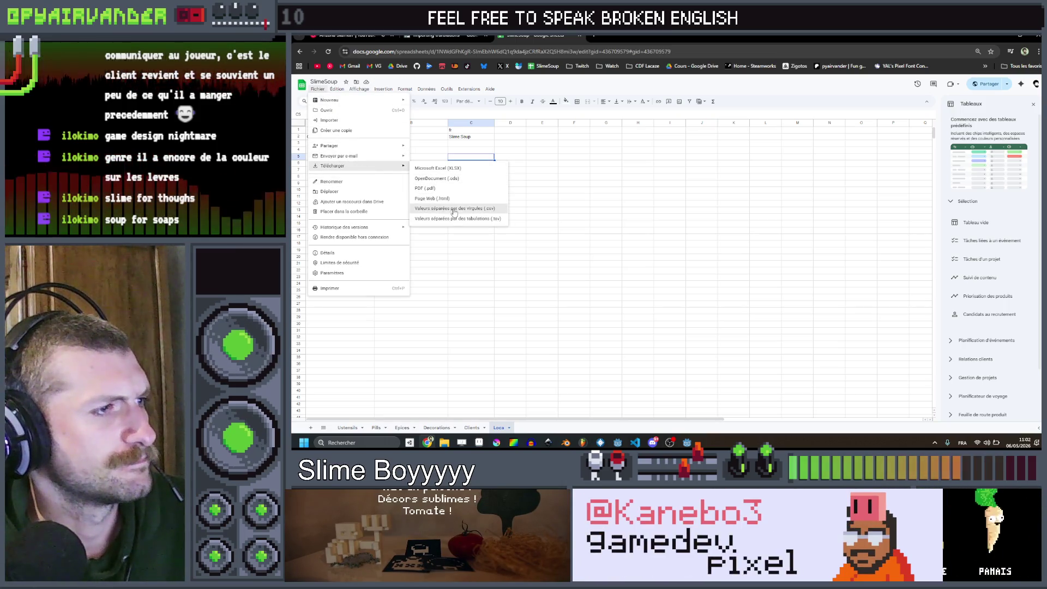
Step: Download the Loca sheet as CSV and open SlimeSoup - Loca.csv from the Downloads folder
left_click(452, 208)
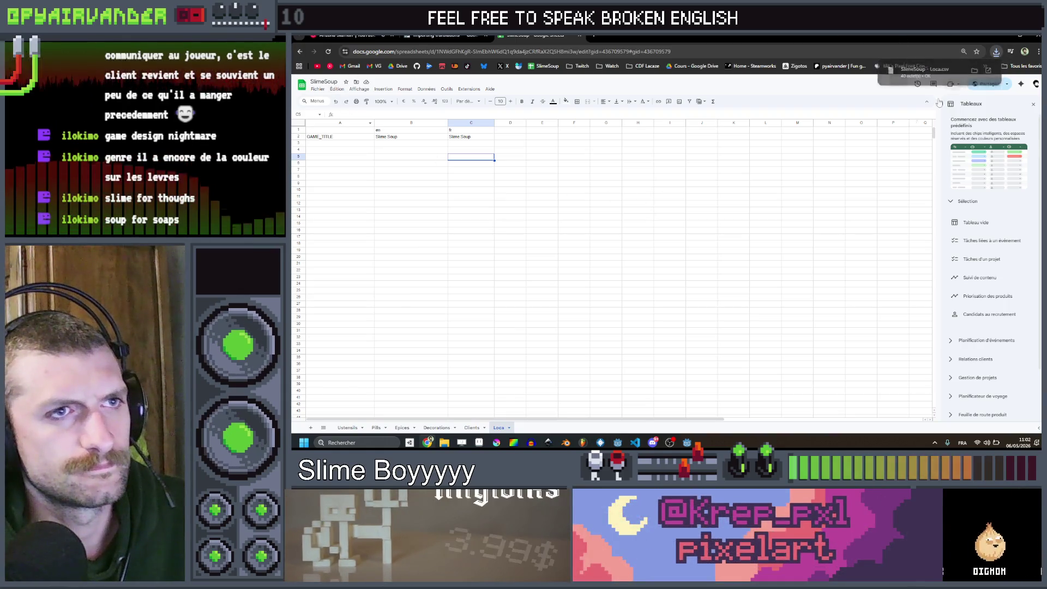
left_click(974, 70)
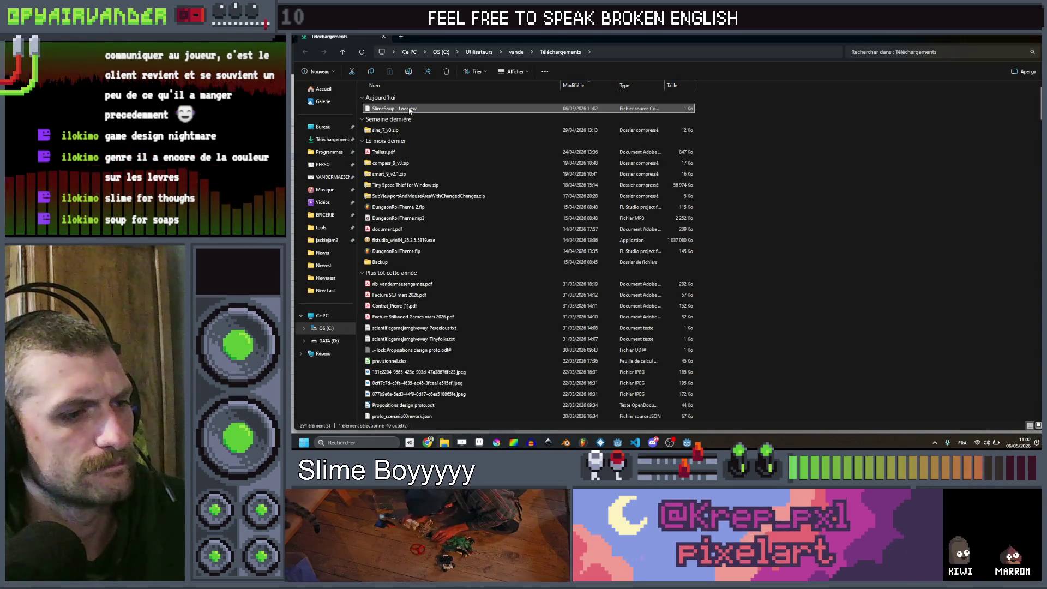
double_click(409, 109)
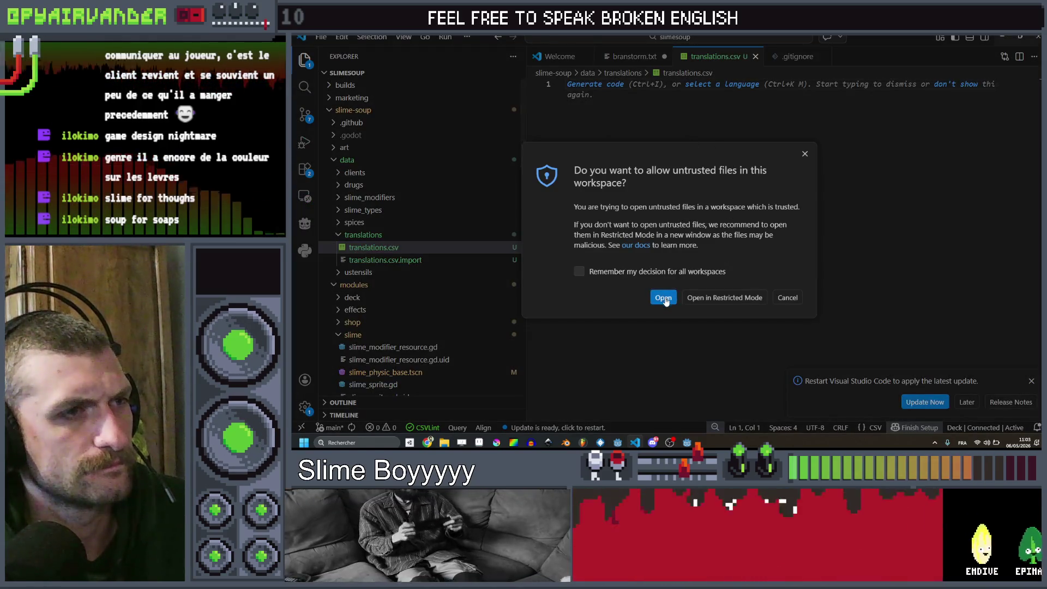
Step: Trust the downloaded CSV, paste its header and GAME_TITLE rows into translations.csv, and close the download
left_click(663, 297)
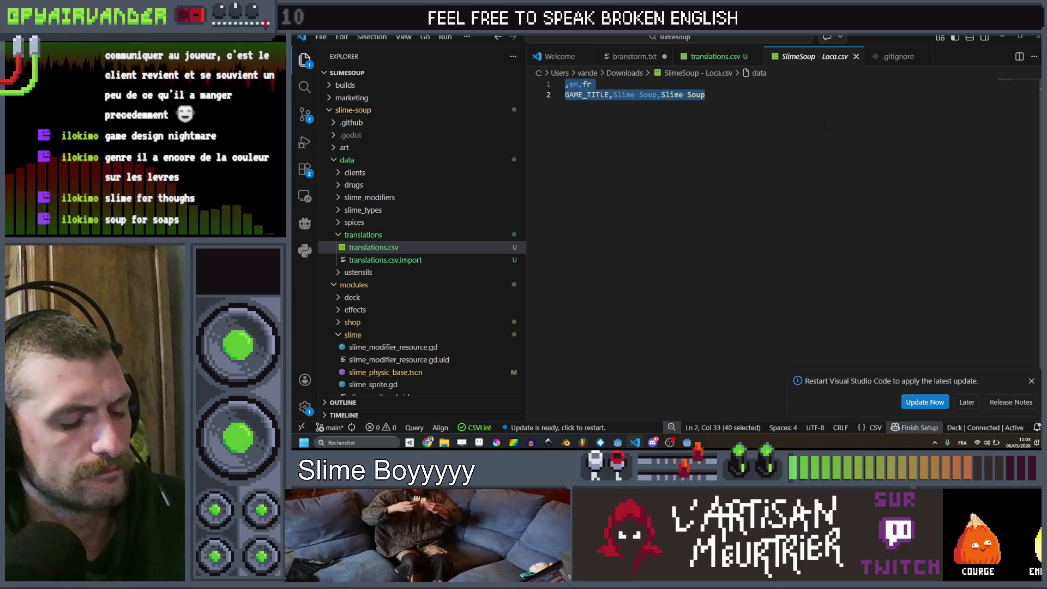
type(",en,fr GAME_TITLE,Slime Soup,Slime Soup")
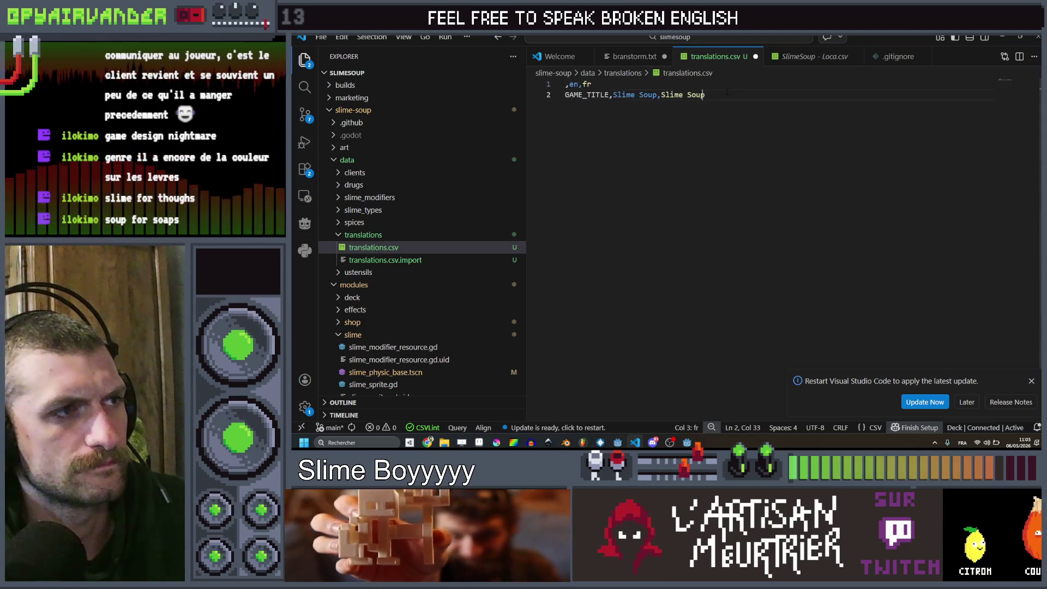
left_click(856, 57)
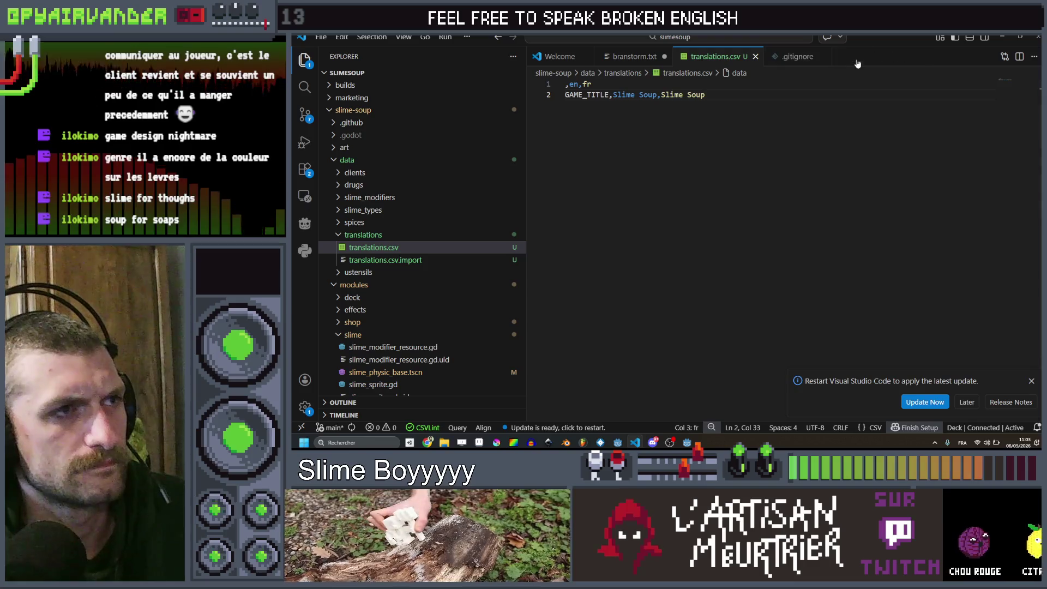
Step: Try viewing translations.csv in the form-style Simple CSV Editor, then close it
left_click(745, 37)
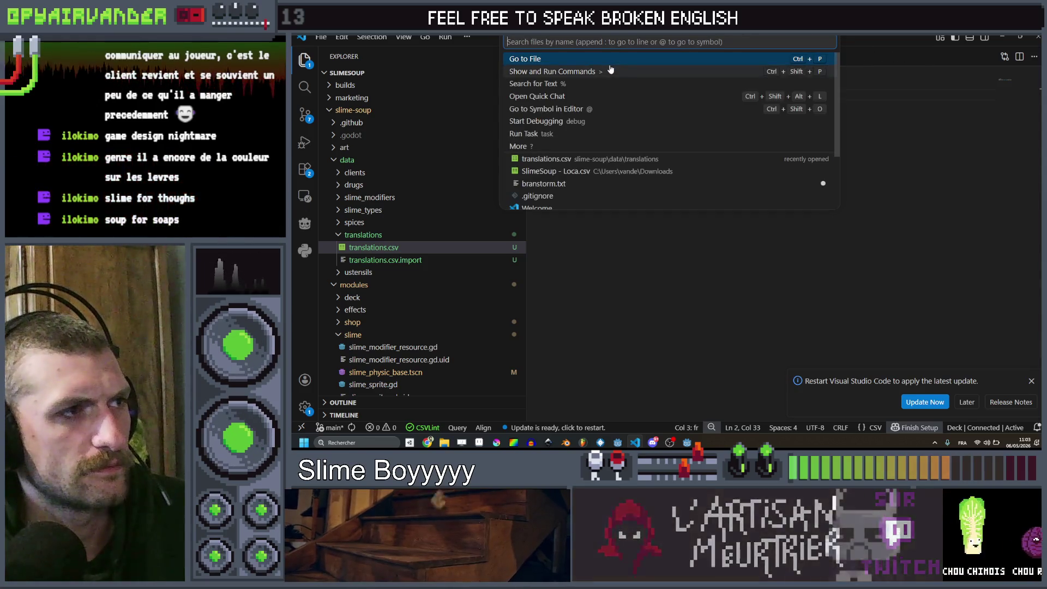
left_click(601, 66)
left_click(580, 63)
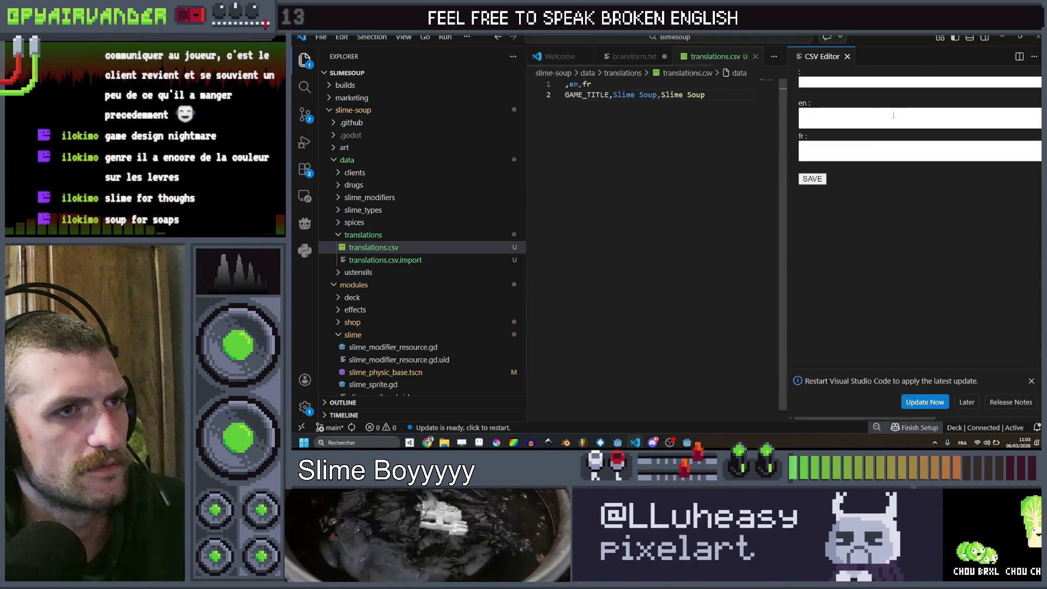
left_click(848, 57)
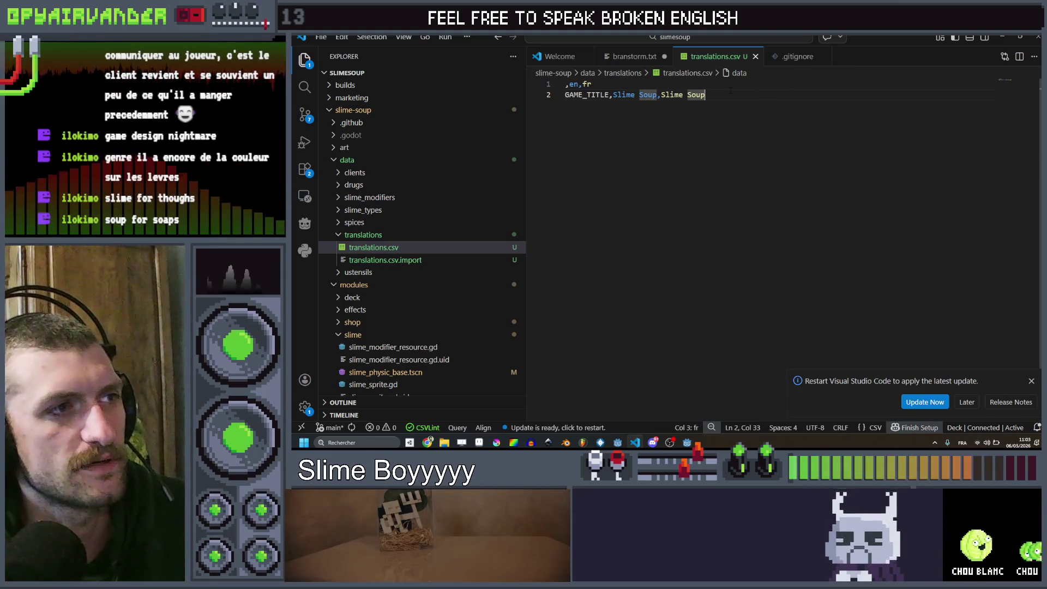
left_click(636, 85)
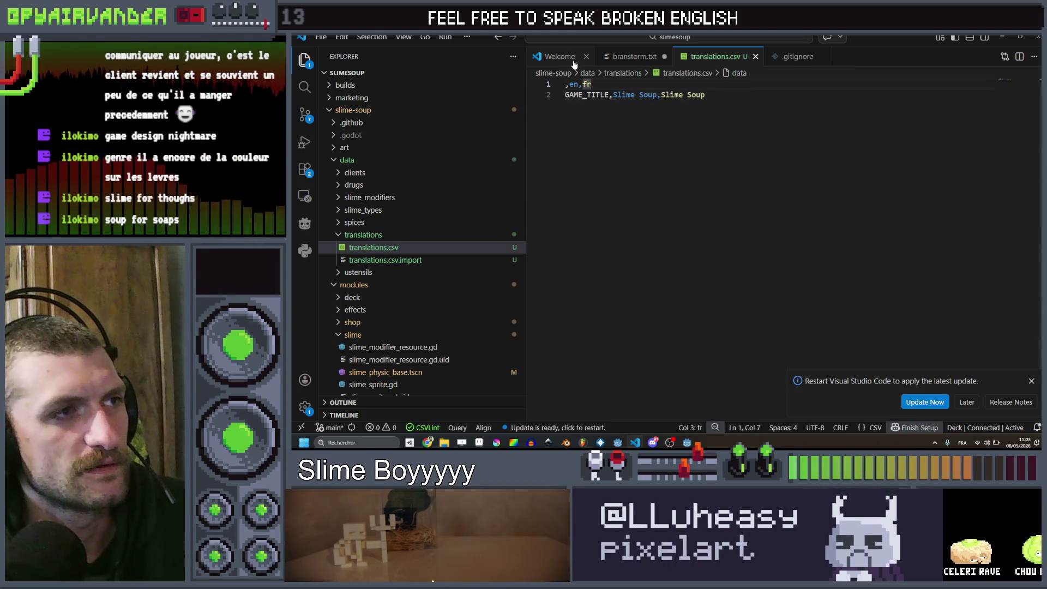
left_click(594, 38)
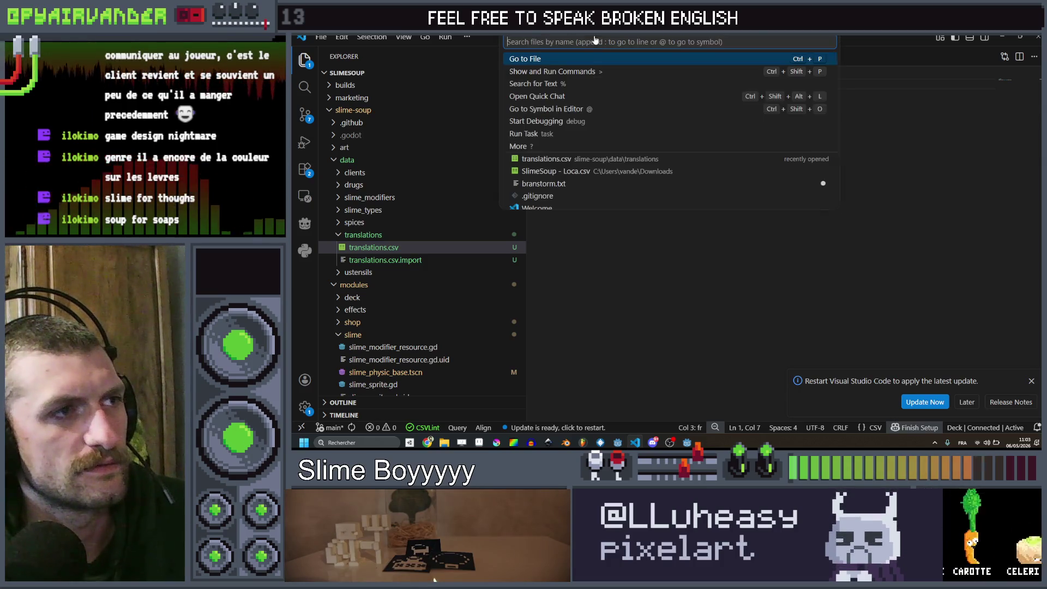
Step: Run 'Rainbow CSV: Virtual Align CSV Columns' from a '>csv' command search on translations.csv
type("cs")
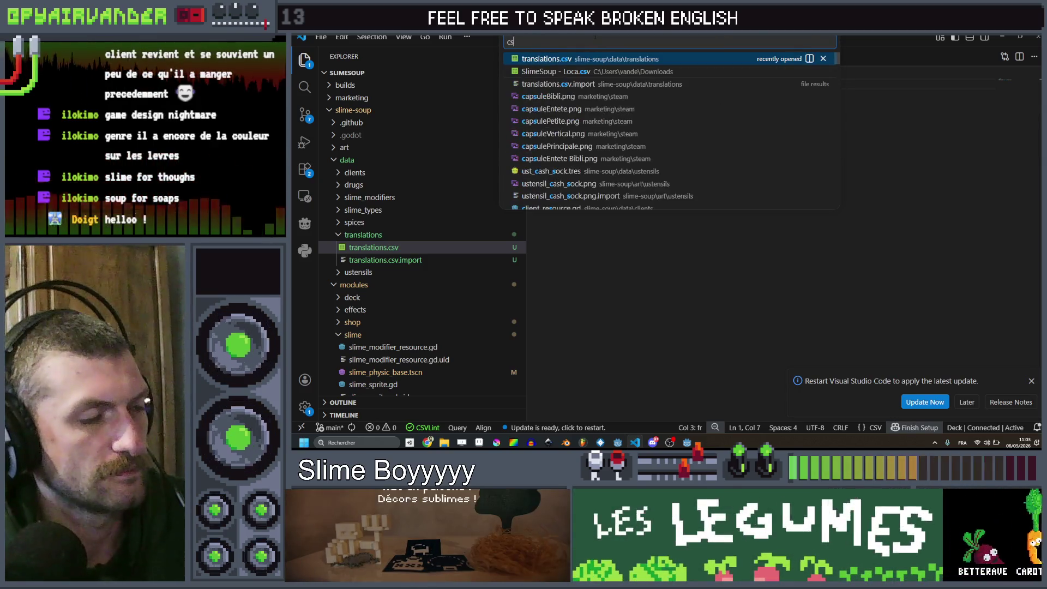
type("v")
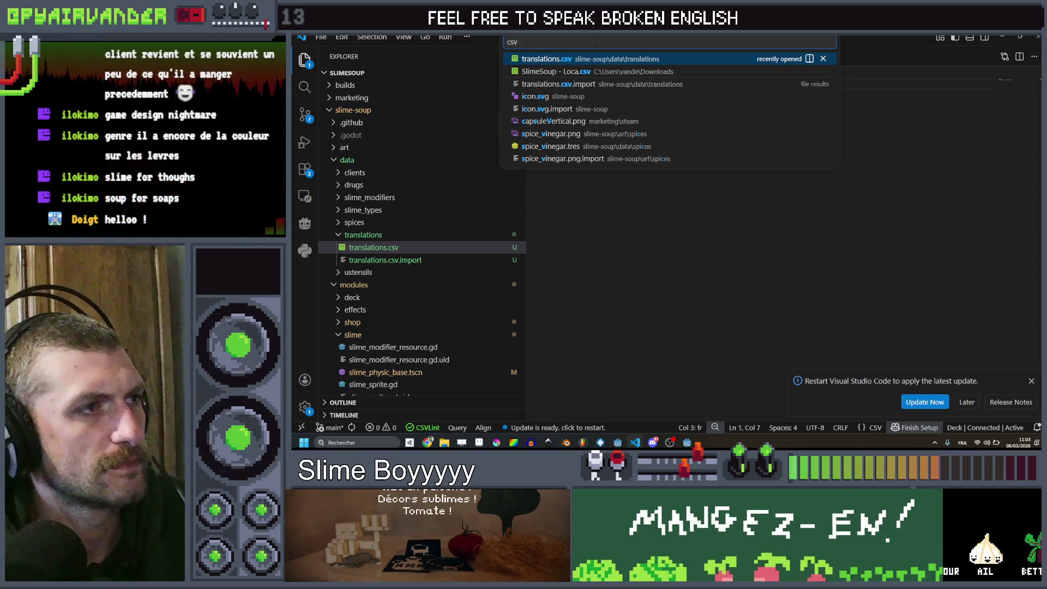
key("BackSpace")
key("Home")
type(">cs")
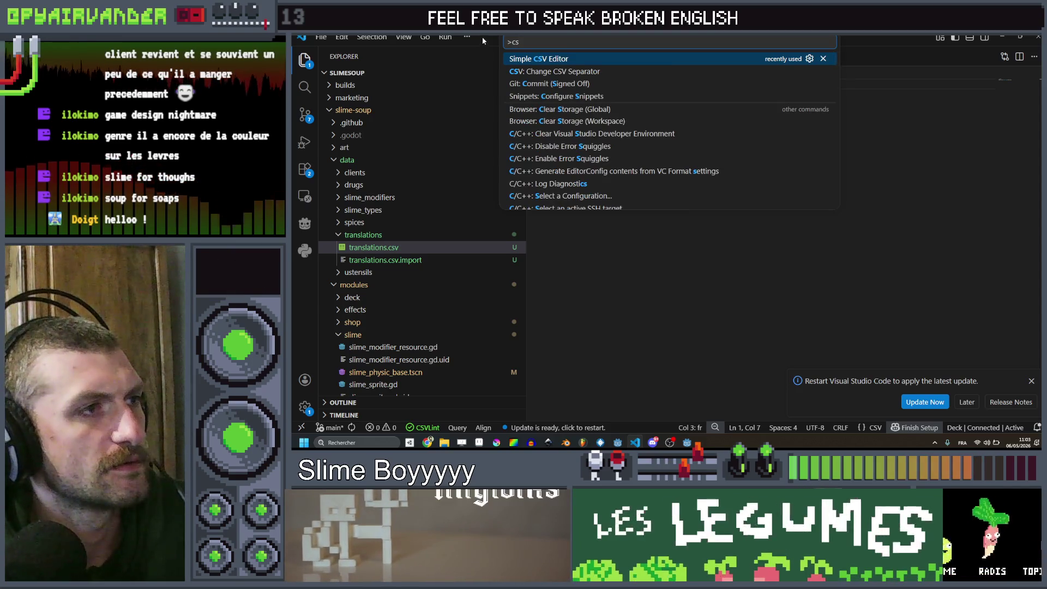
type("v")
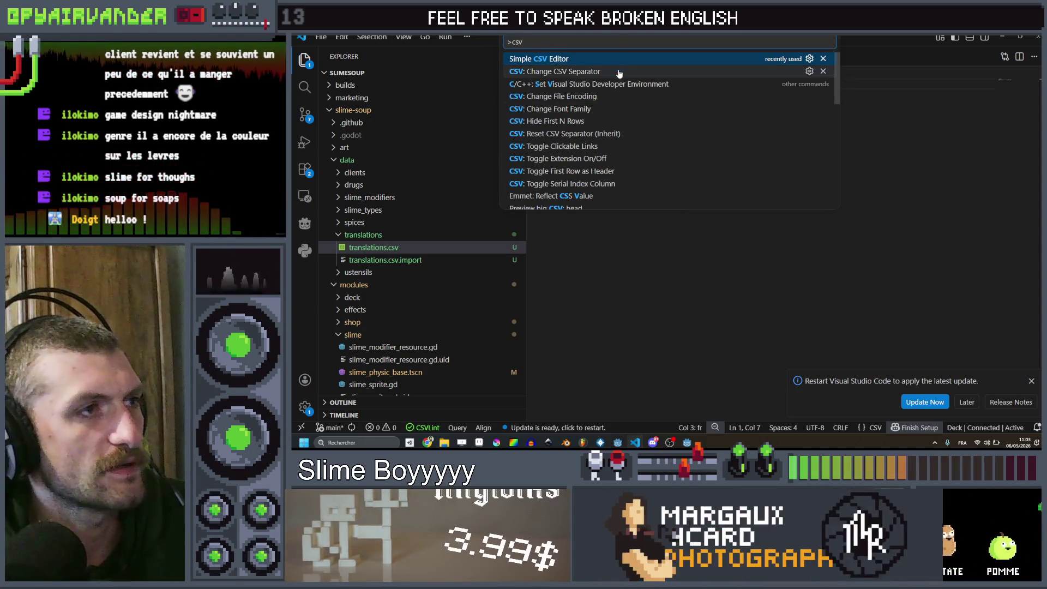
scroll(614, 112, "down", 3)
scroll(605, 120, "down", 4)
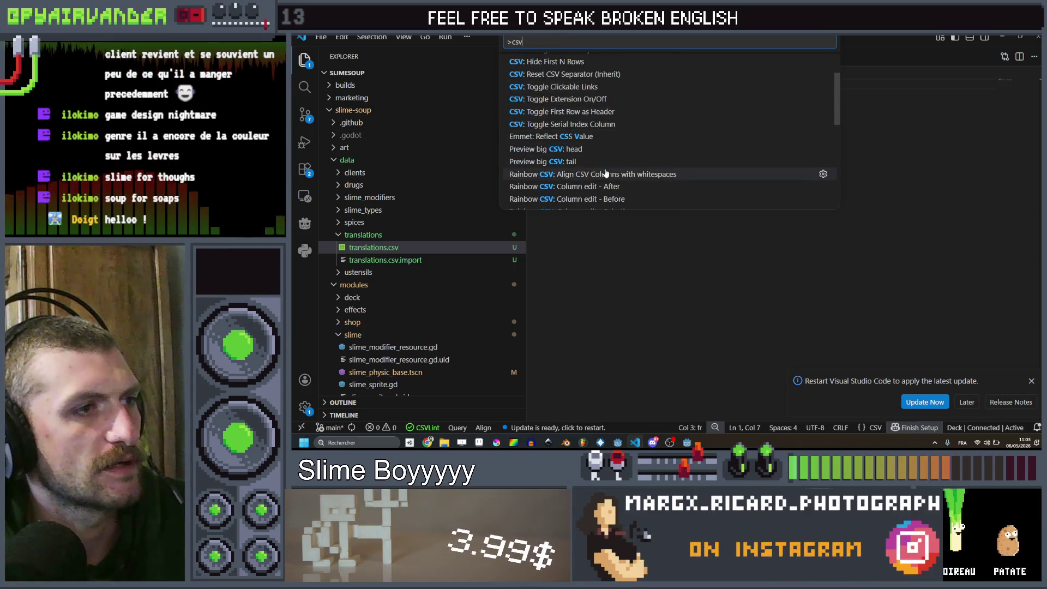
scroll(600, 127, "down", 3)
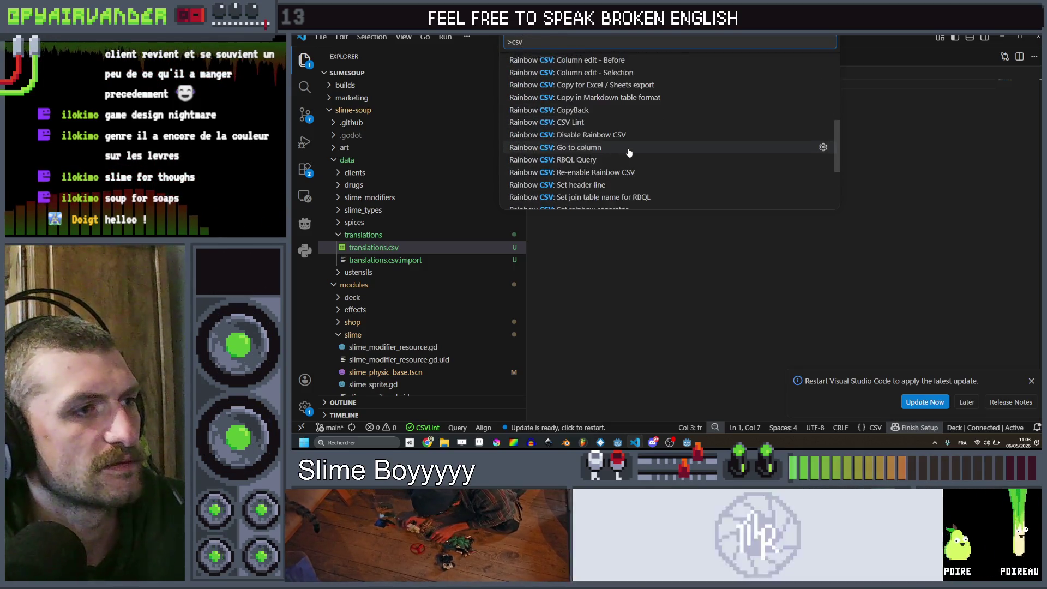
scroll(619, 125, "down", 2)
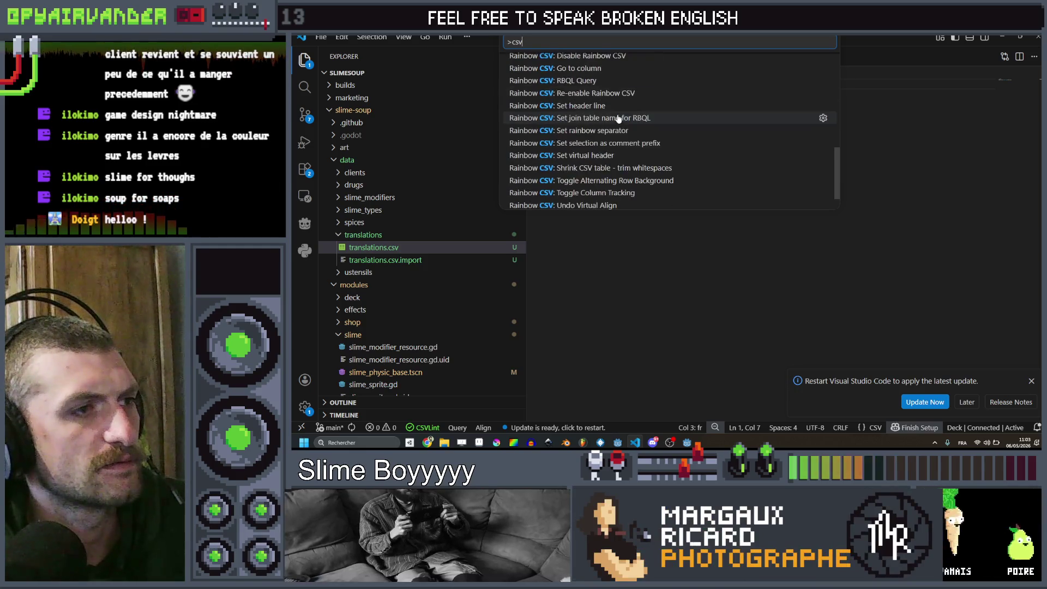
scroll(627, 171, "up", 5)
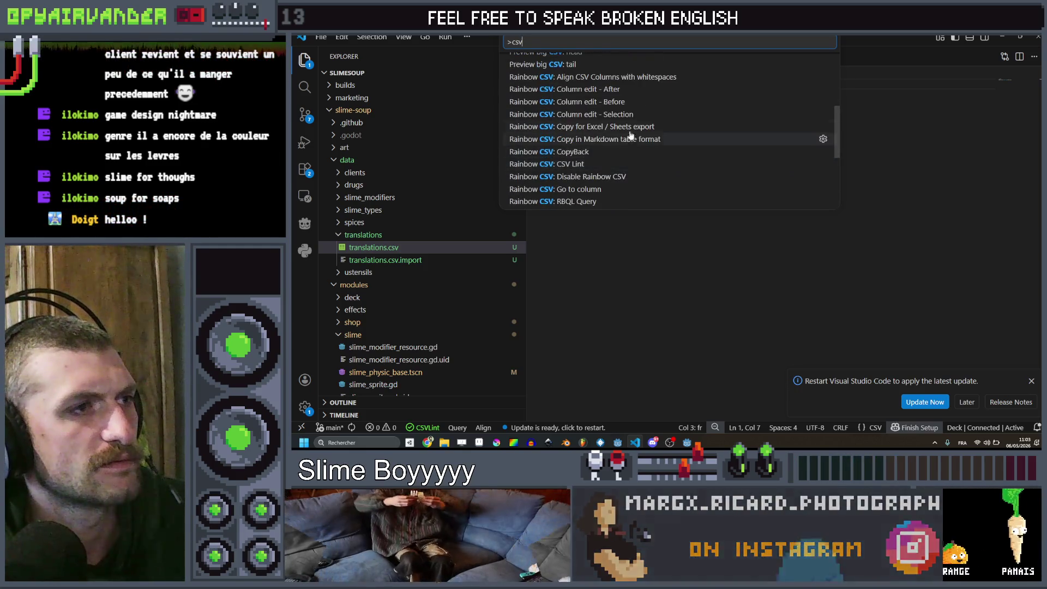
scroll(633, 170, "down", 5)
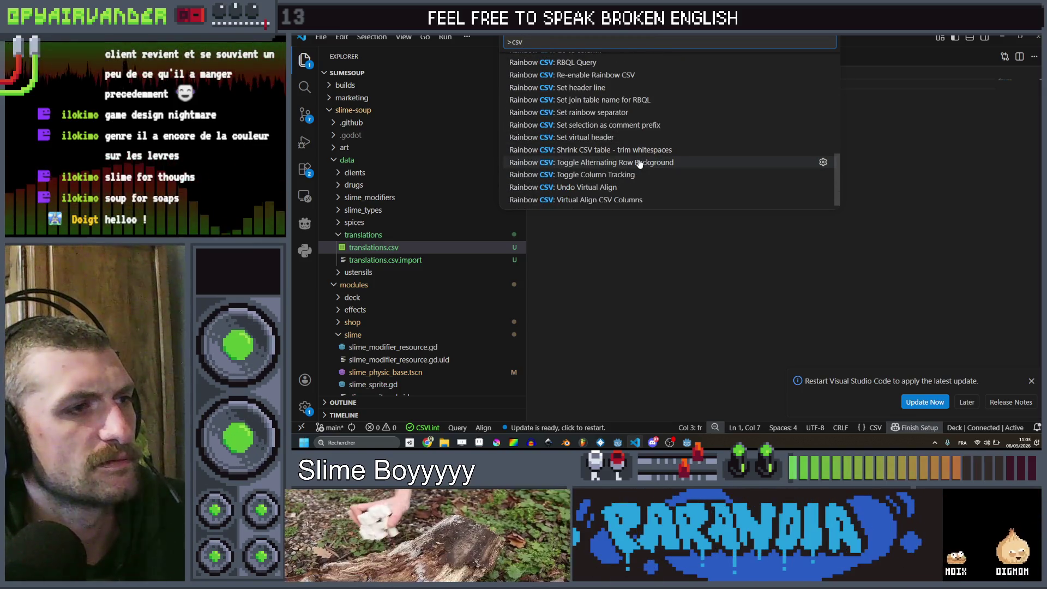
scroll(640, 164, "up", 5)
scroll(641, 164, "down", 5)
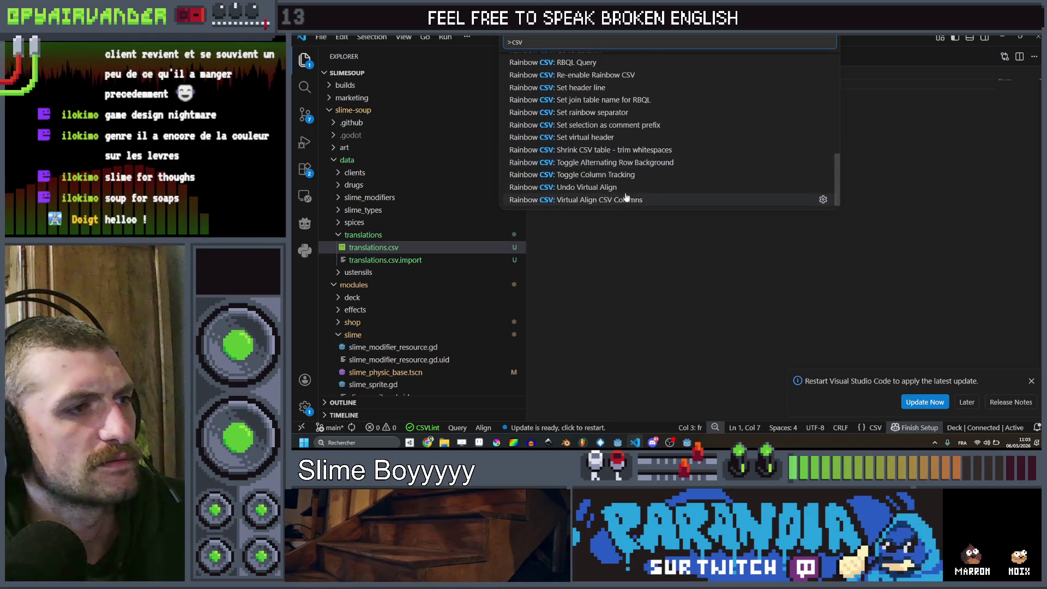
left_click(643, 200)
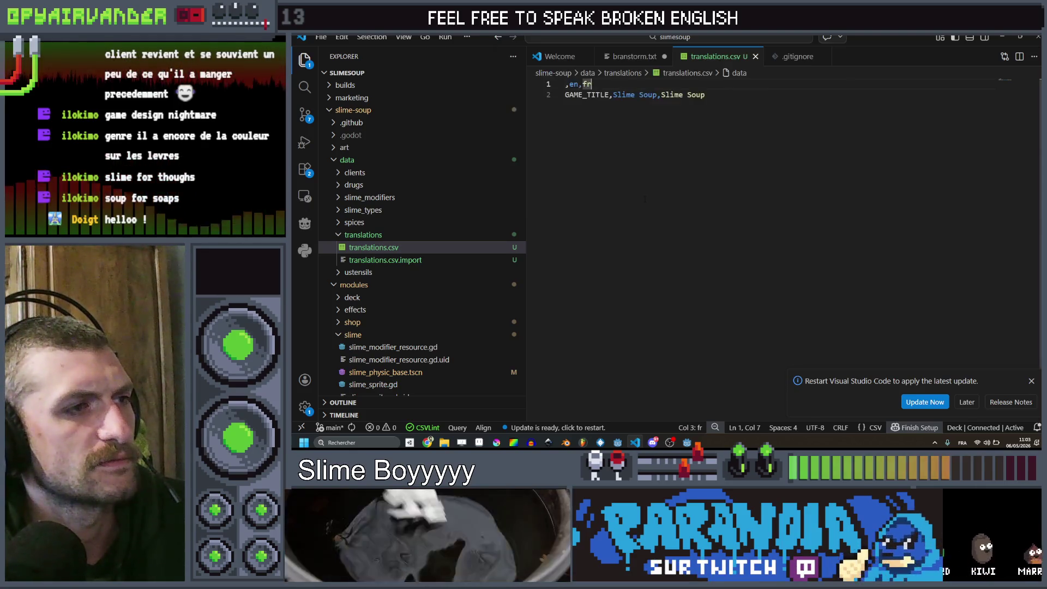
Step: Clear translations.csv, restore the header and GAME_TITLE rows with undo, and save it
key("ctrl+a")
key("Delete")
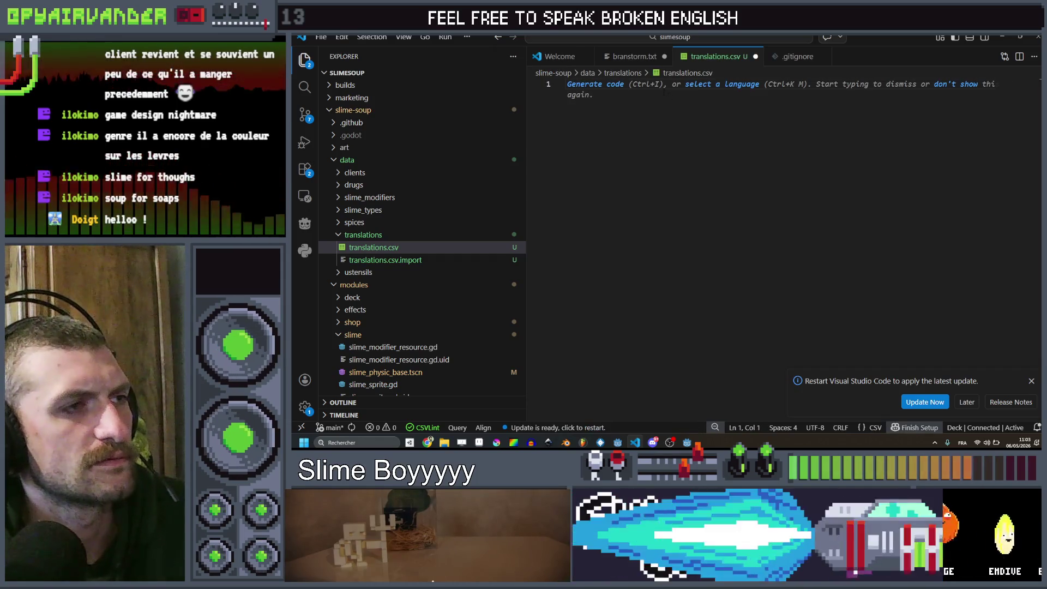
key("ctrl+z")
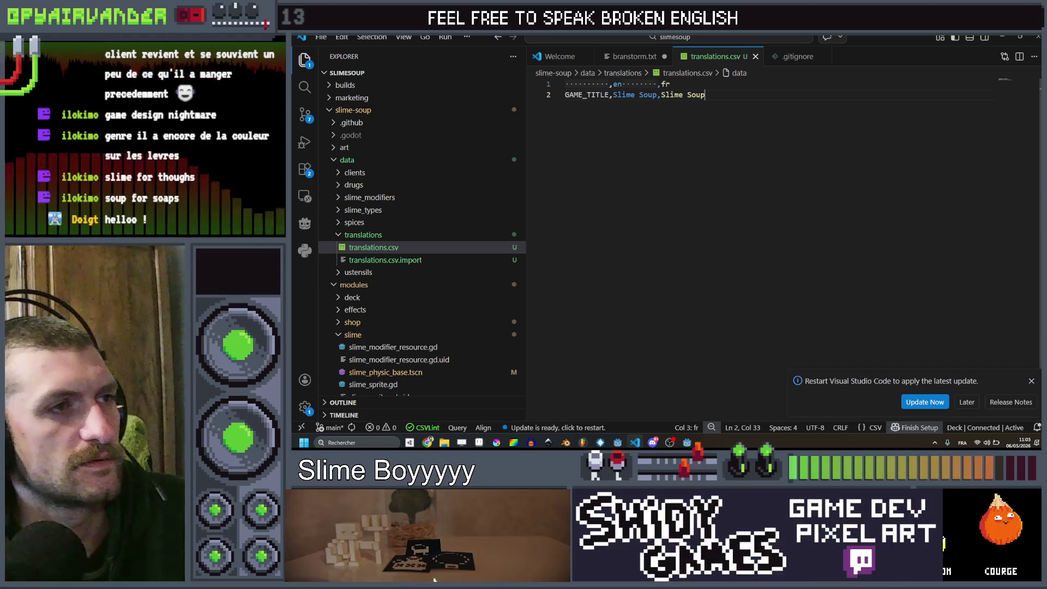
key("ctrl+y")
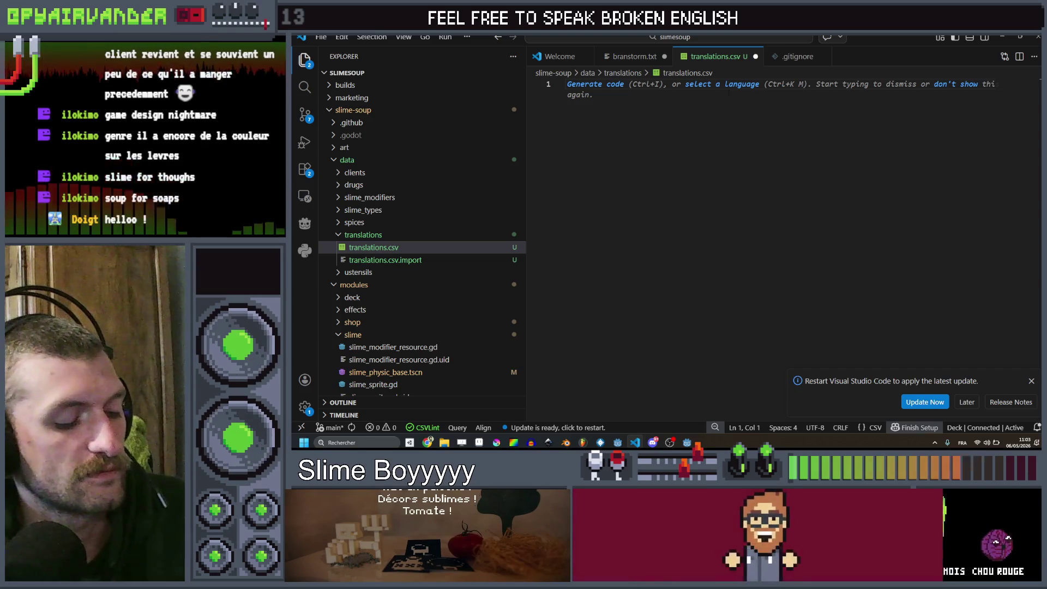
key("ctrl+z")
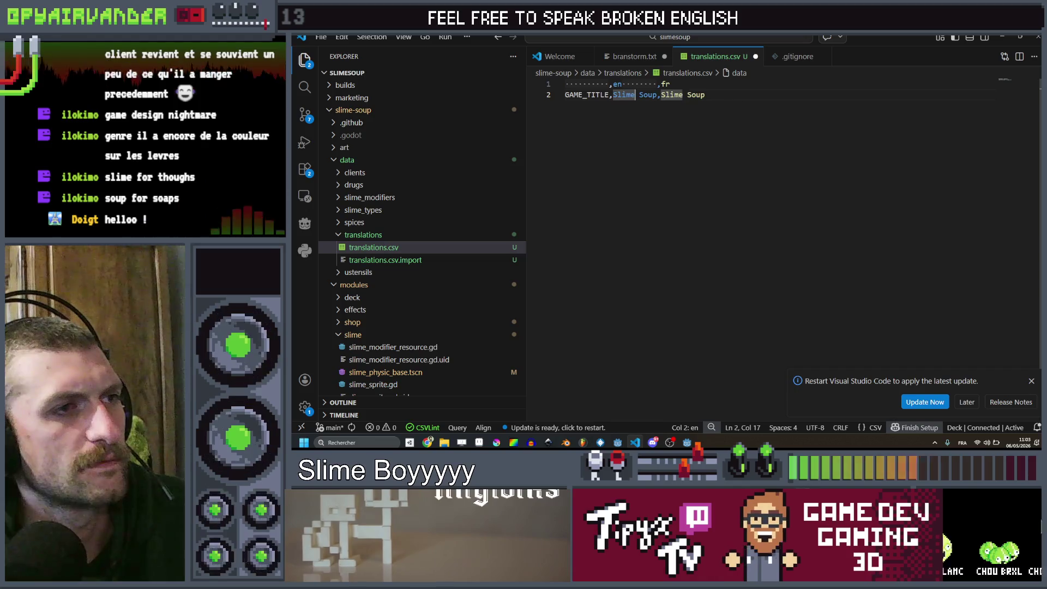
left_click(737, 95)
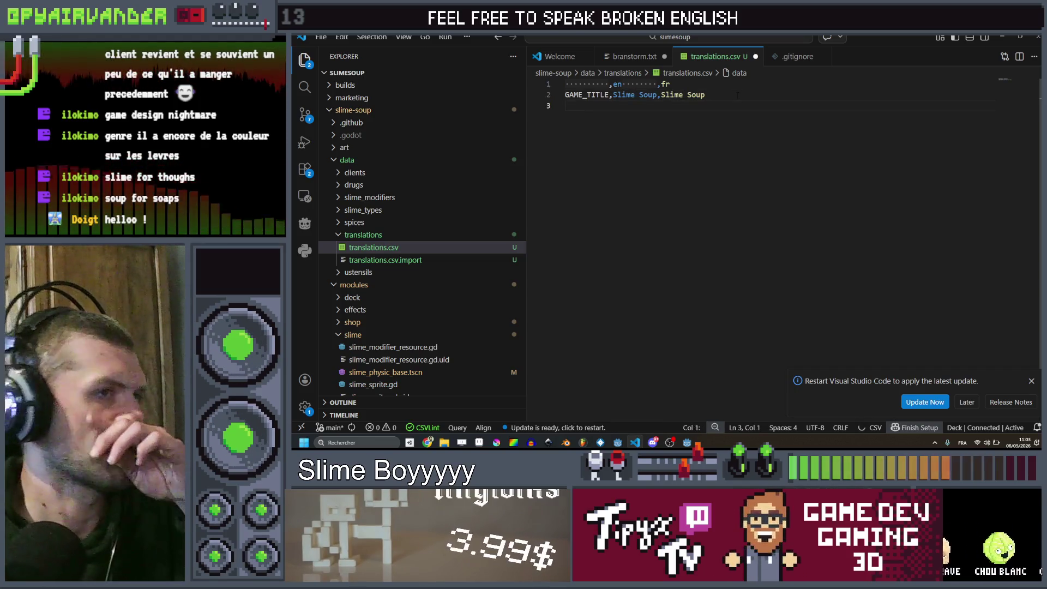
key("ctrl+s")
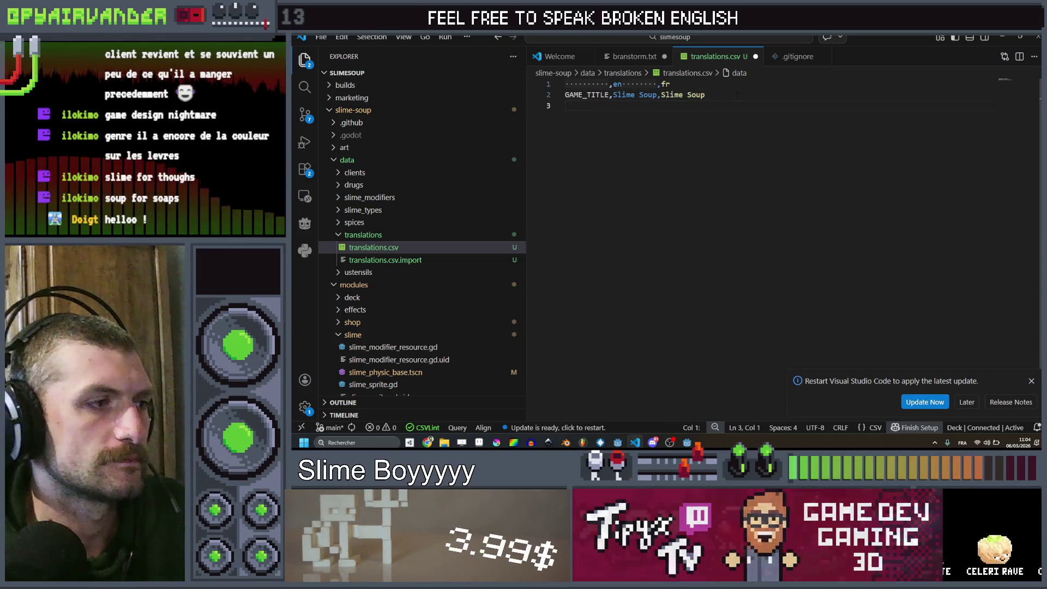
Step: Keep an empty third line after the GAME_TITLE row and search files for 'csv'
key("BackSpace")
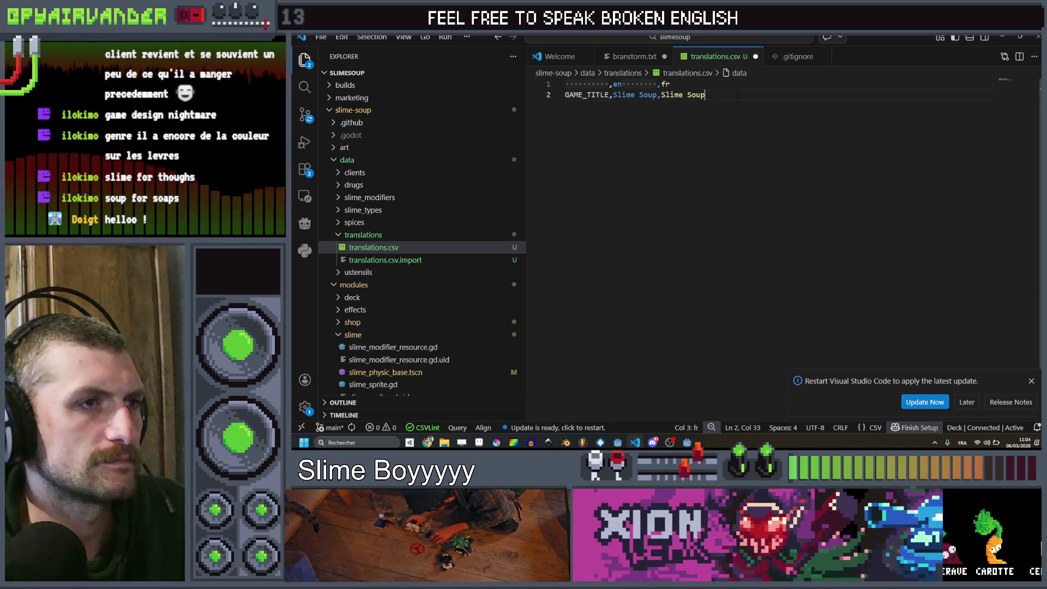
key("Return")
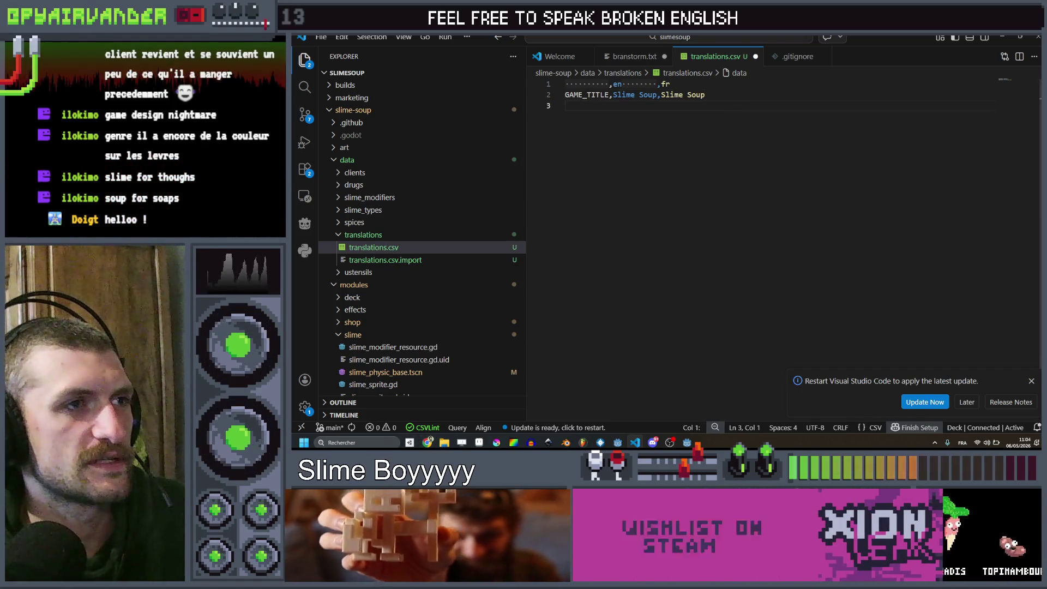
key("ctrl+p")
type("csv")
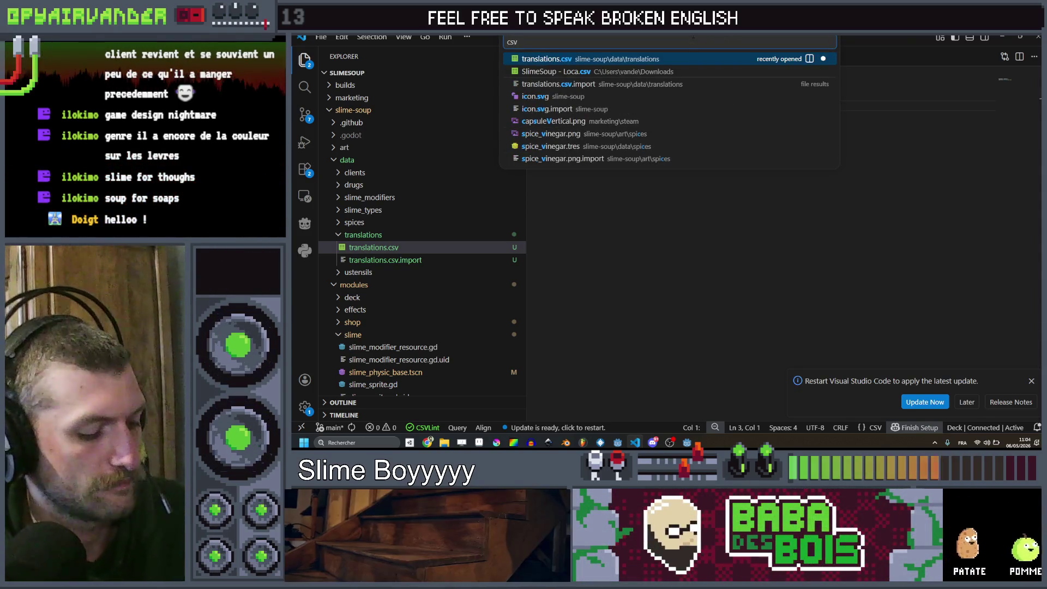
type(">")
Step: Close the command list without running anything and dismiss the CSV editor notification
key("Down")
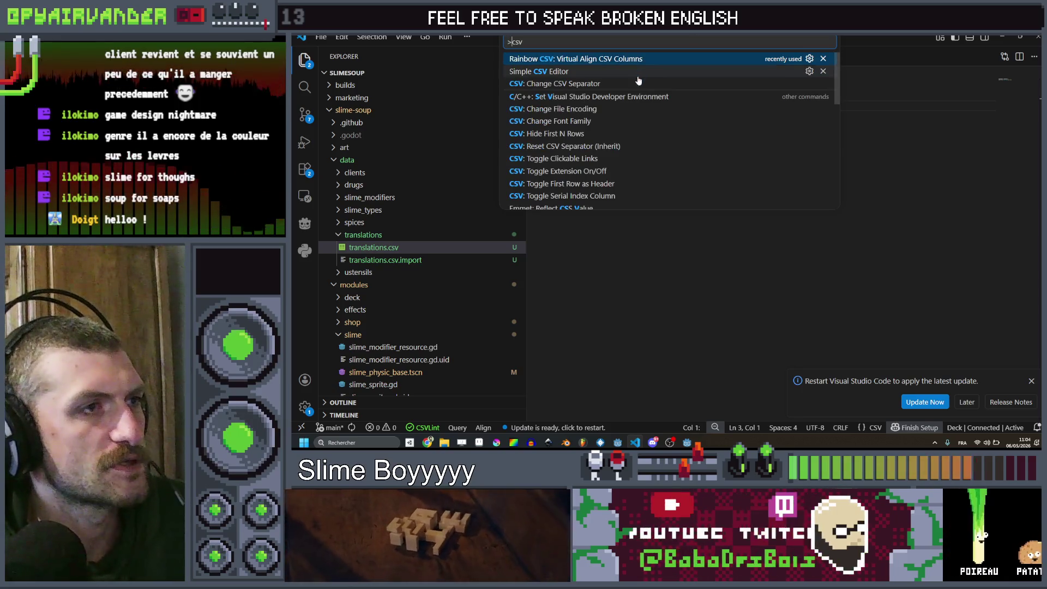
key("Return")
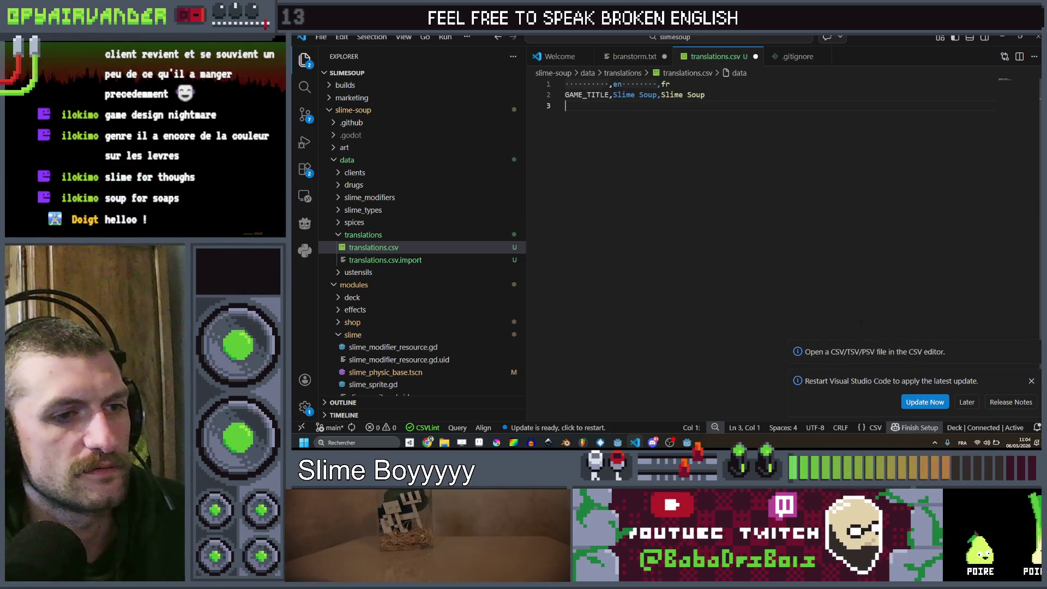
left_click(868, 358)
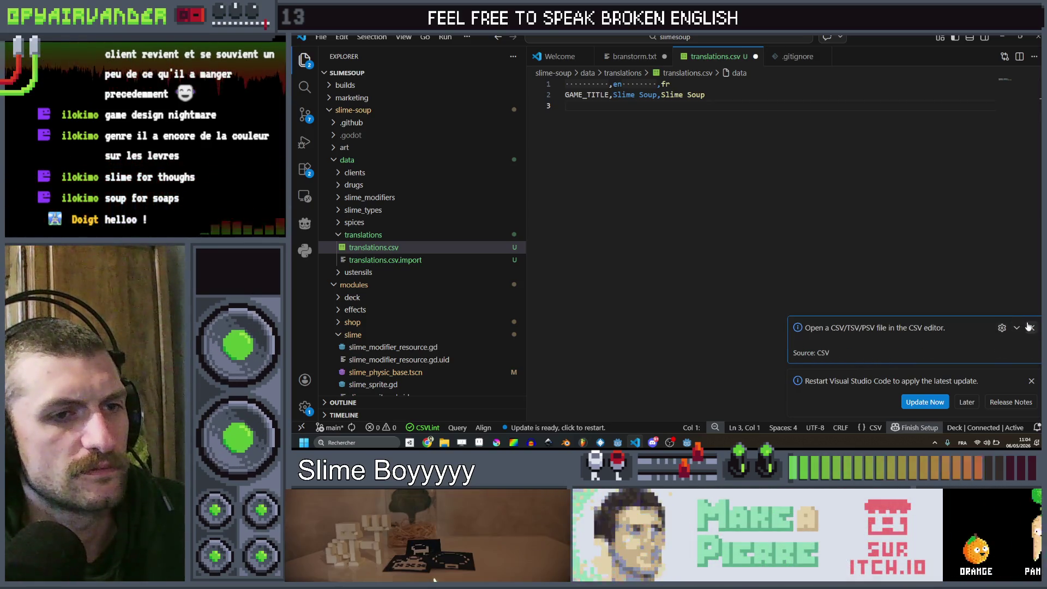
left_click(1030, 329)
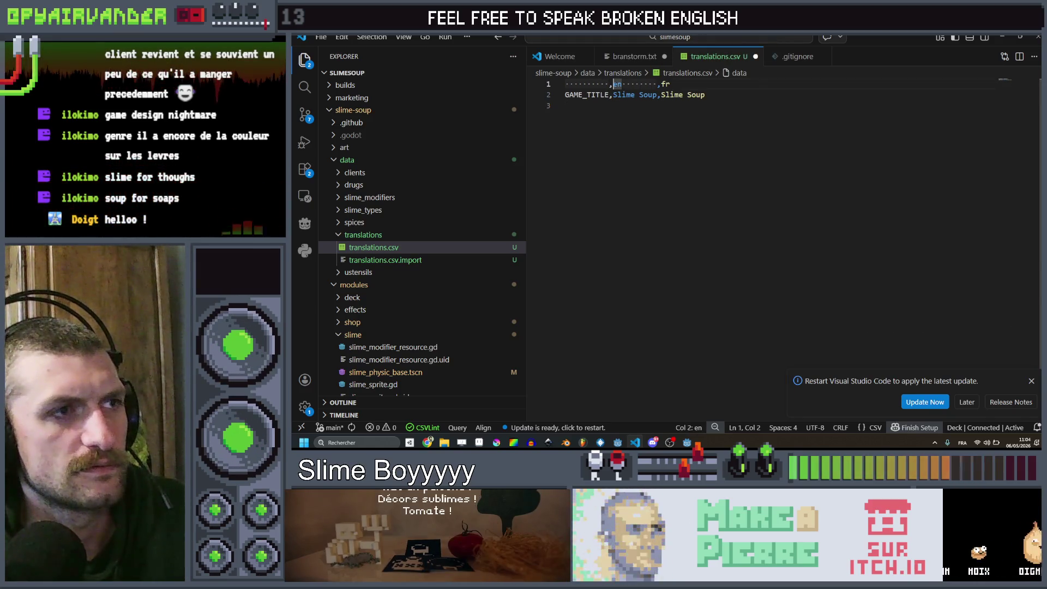
Step: Run 'Rainbow CSV: Set rainbow separator' to open the Choose CSV Dialect pane
left_click(675, 37)
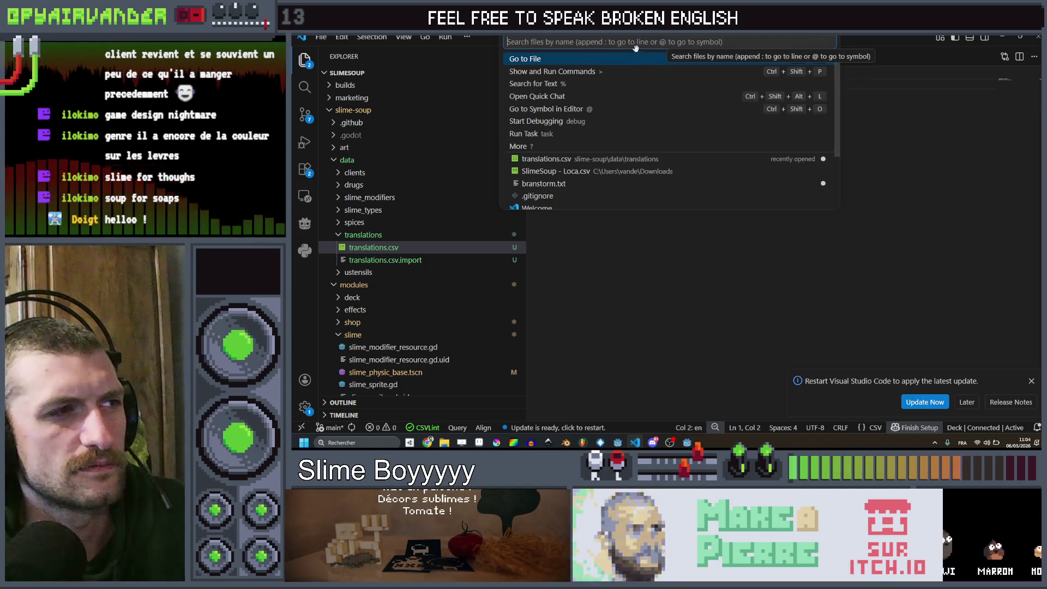
type(">")
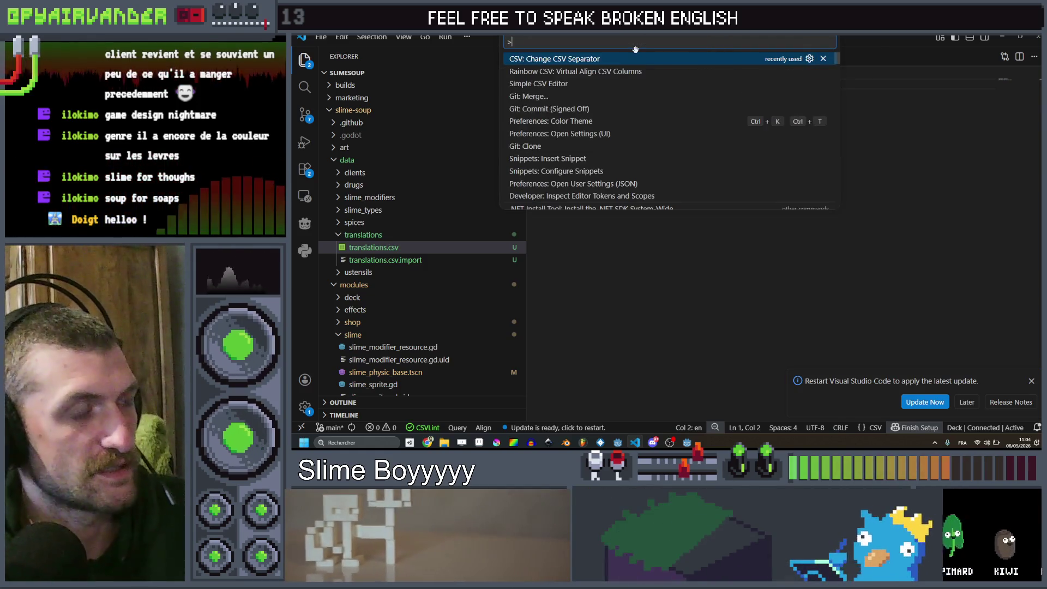
key("Down")
key("Down")
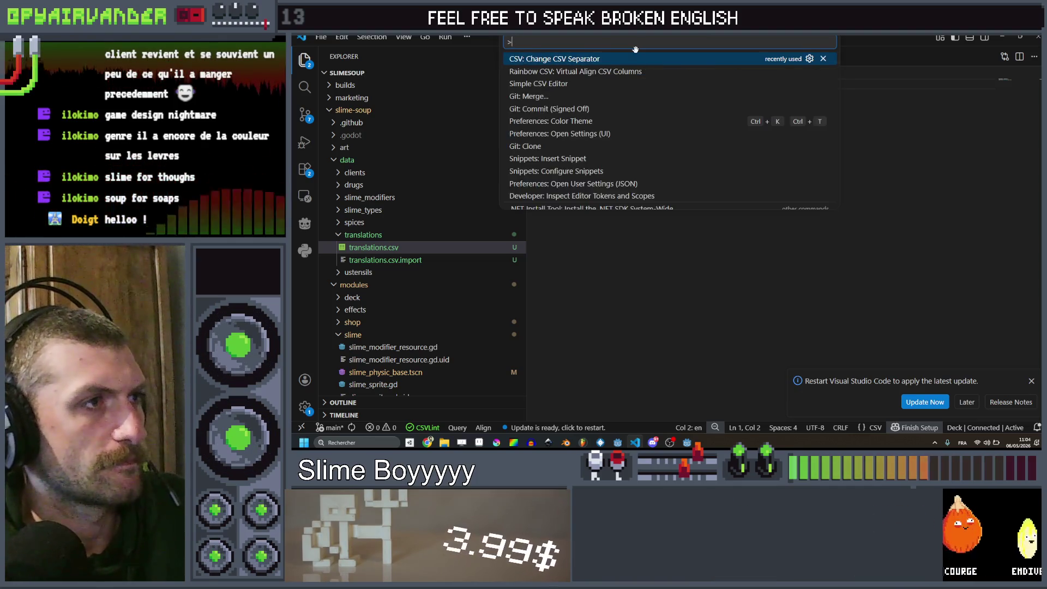
type("rai")
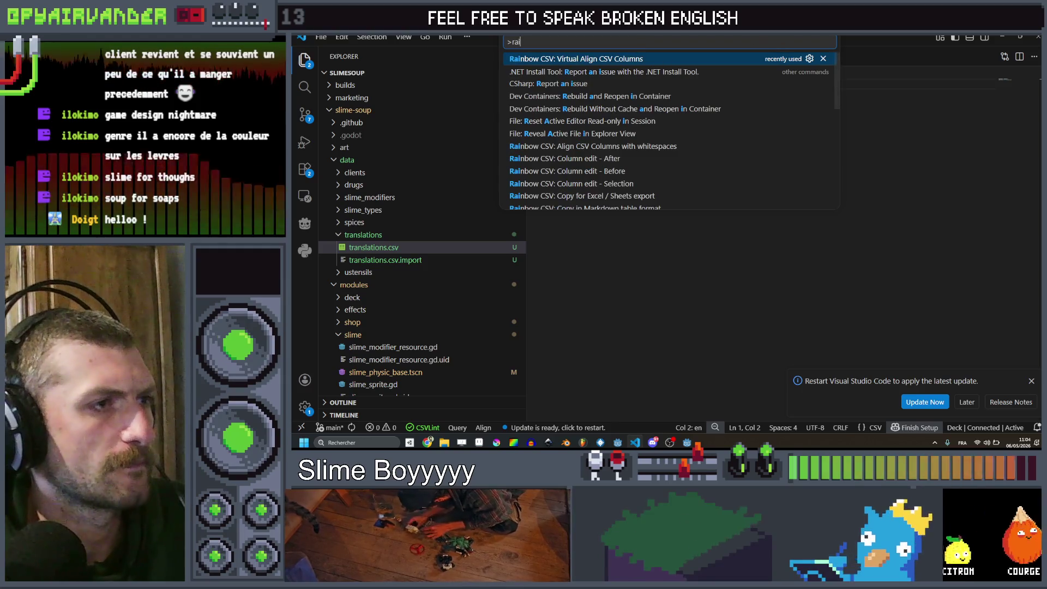
scroll(731, 133, "down", 4)
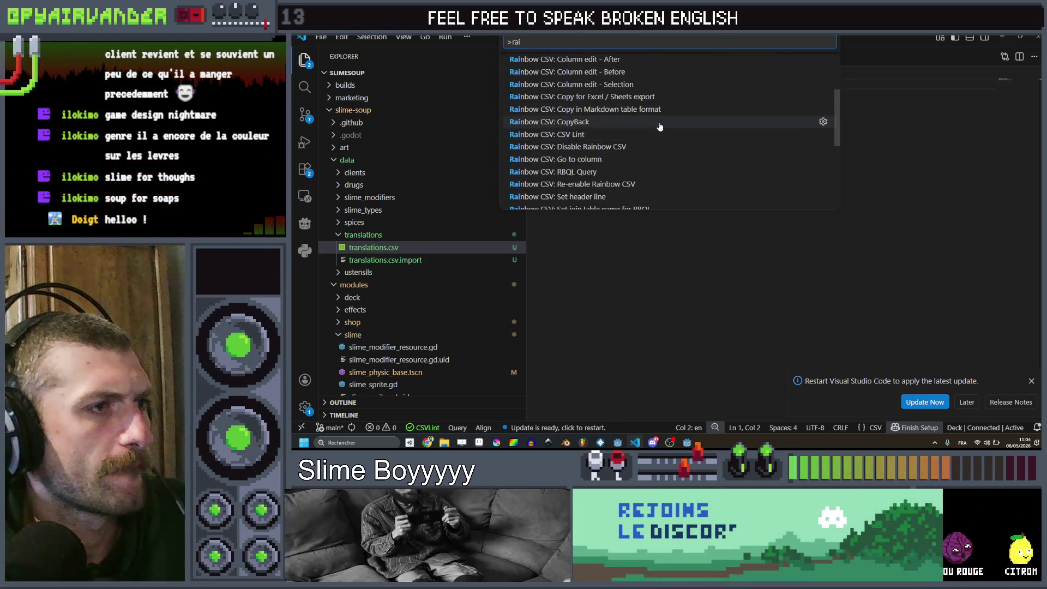
scroll(659, 126, "down", 3)
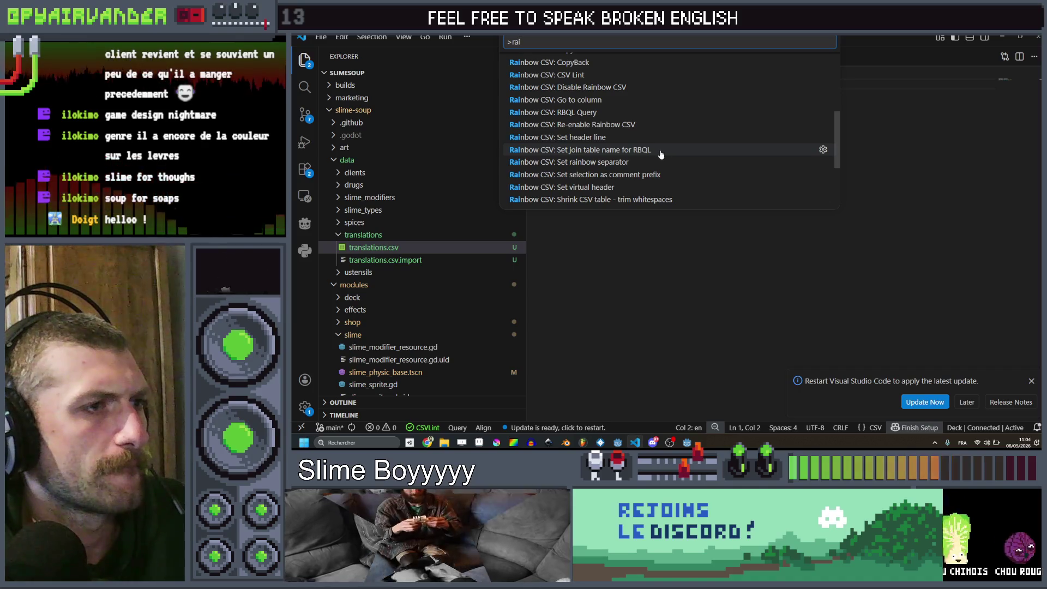
scroll(667, 162, "down", 5)
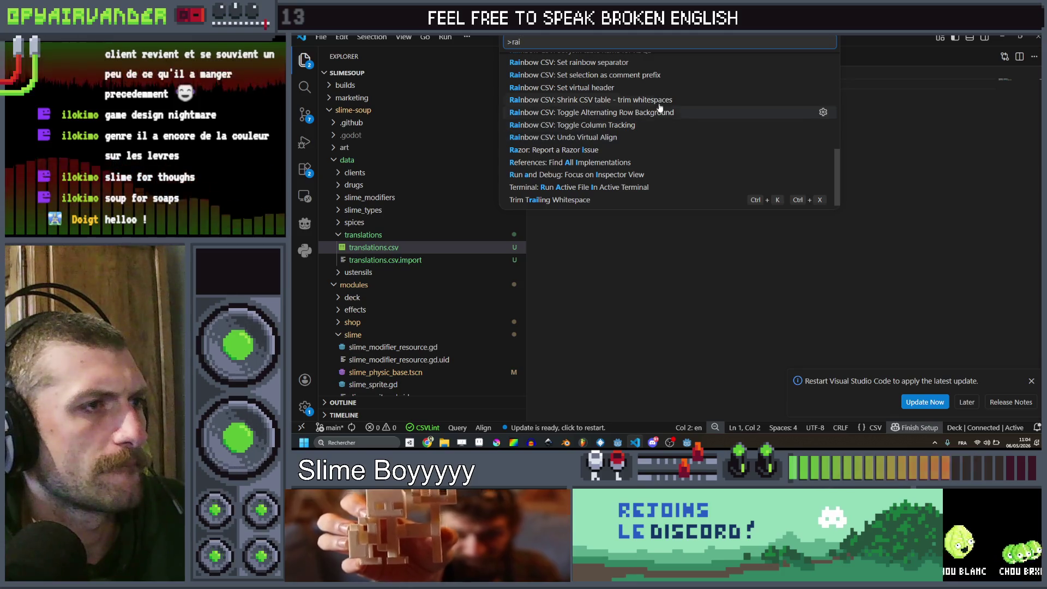
left_click(696, 101)
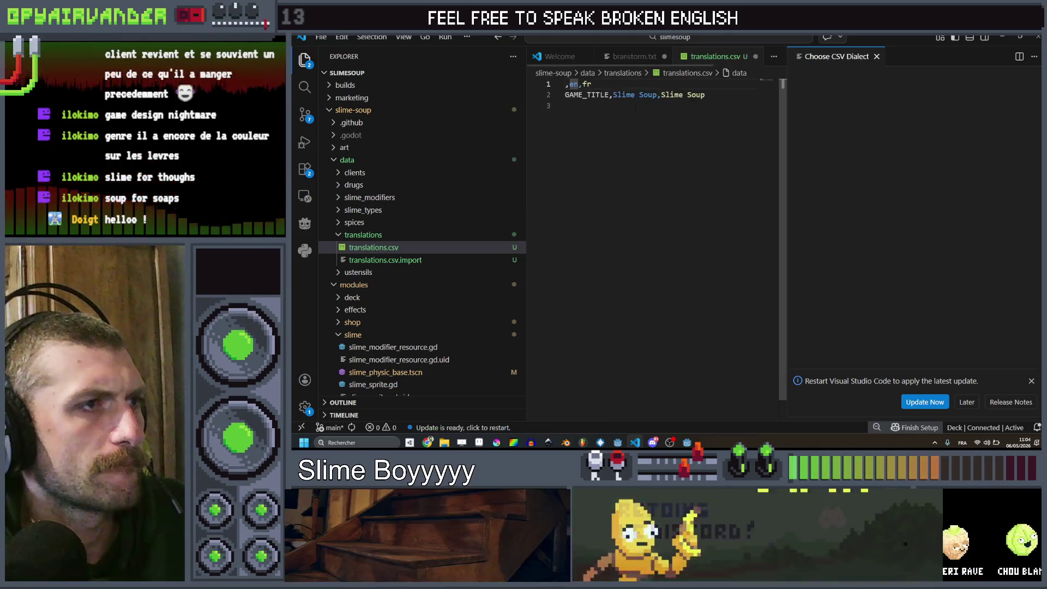
Step: Choose the Other... separator, enter ';' manually, and apply the dialect to translations.csv
left_click(832, 86)
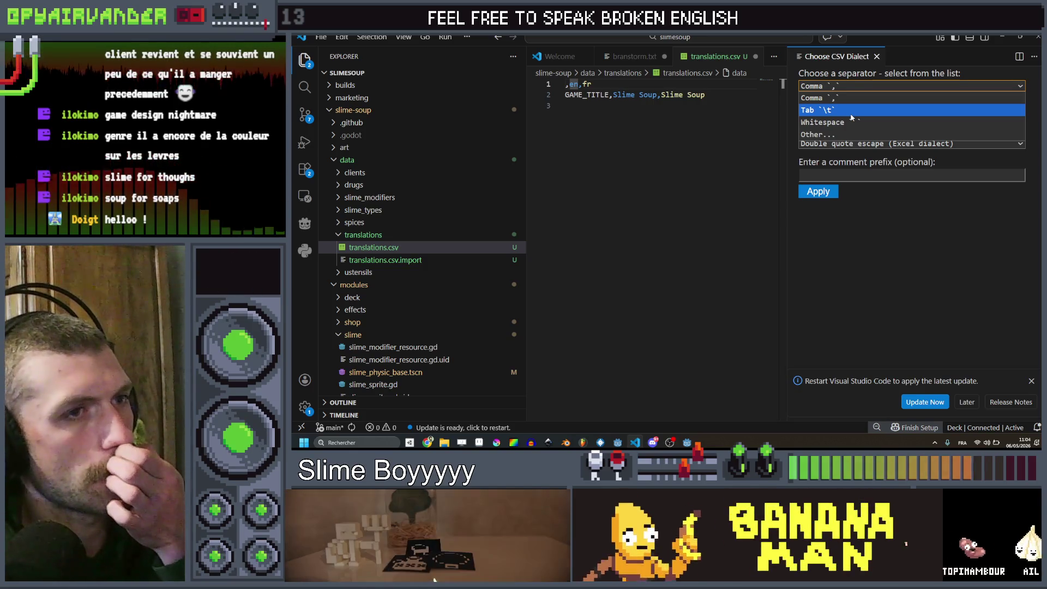
key("Down")
key("Down")
key("Down")
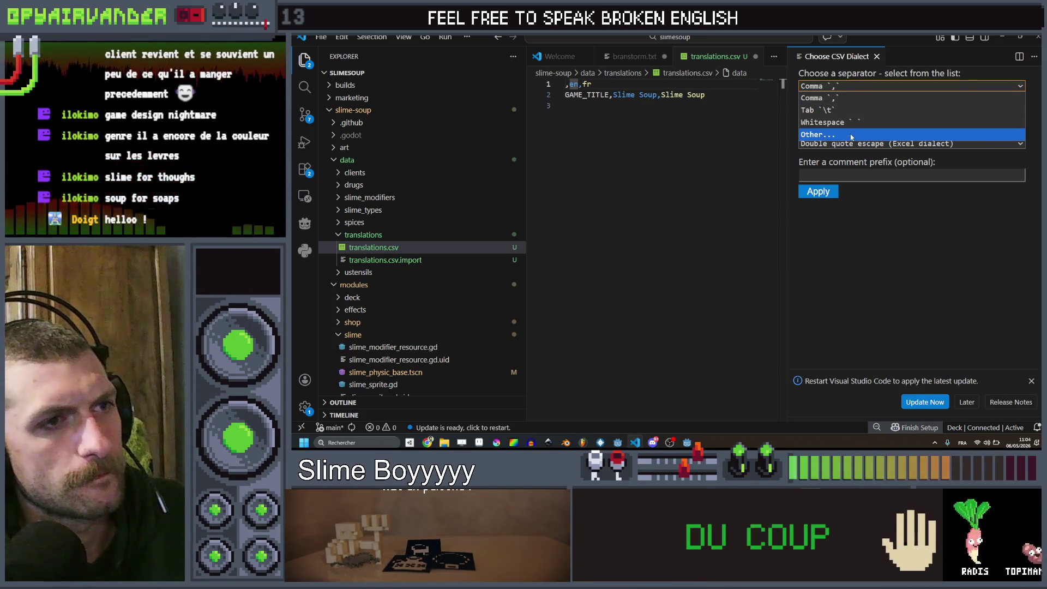
key("Return")
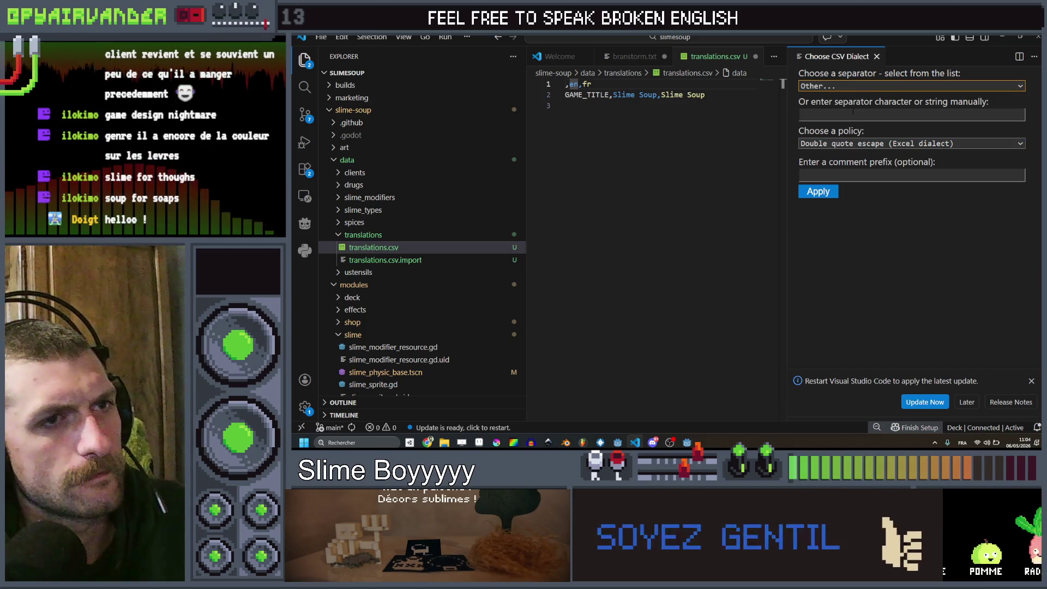
left_click(853, 87)
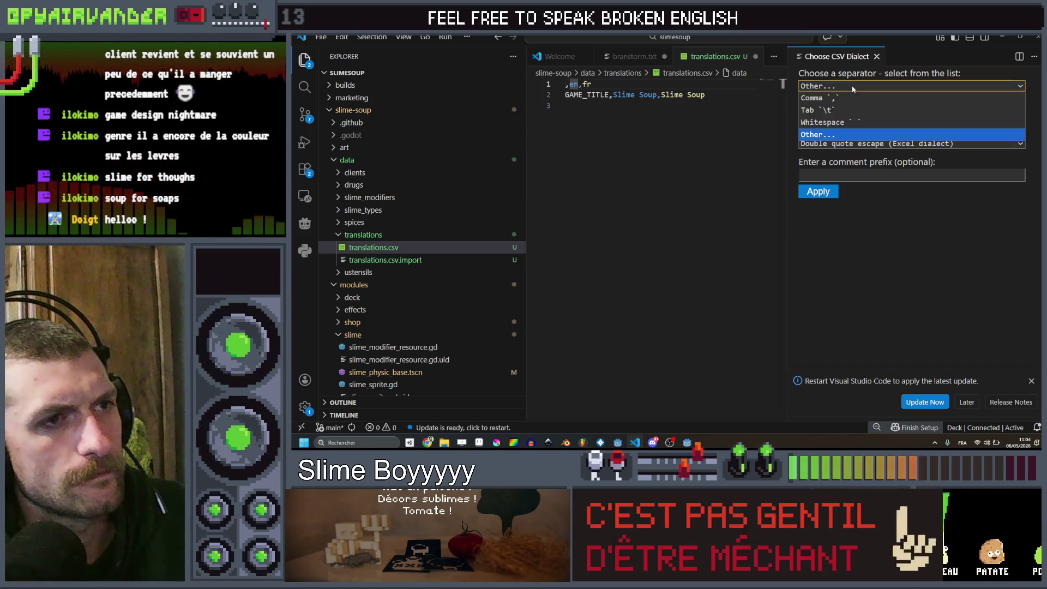
left_click(853, 134)
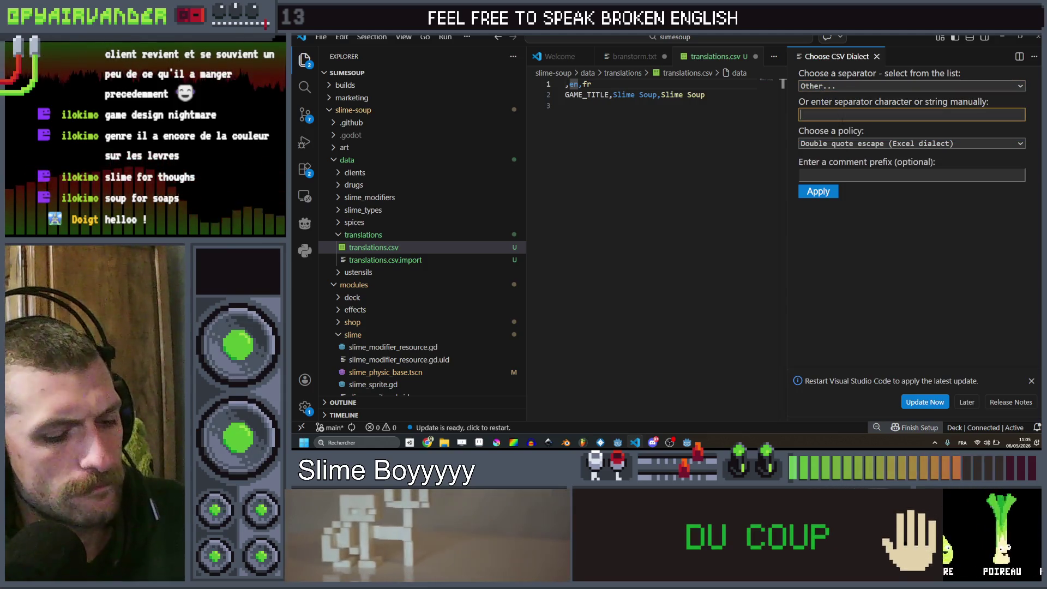
type(";")
left_click(817, 192)
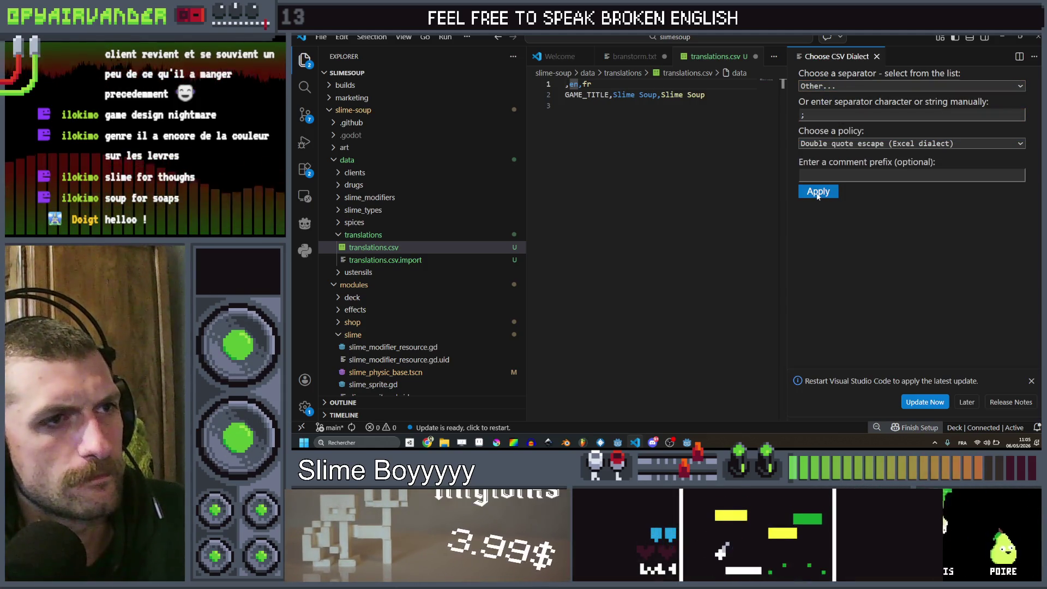
left_click(817, 192)
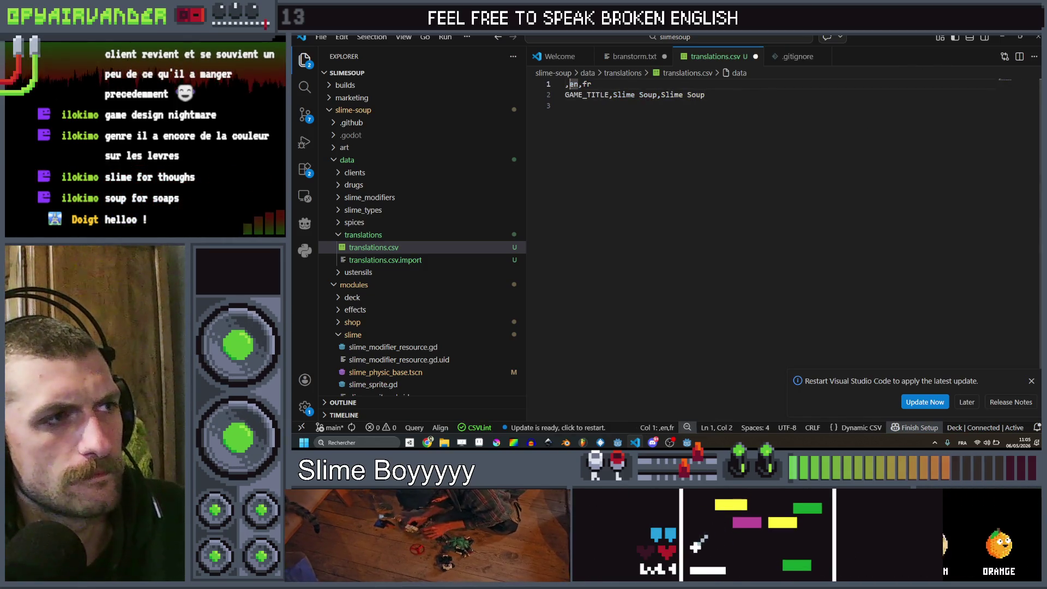
Step: Replace all commas in translations.csv with semicolons, add a trailing blank line, and save
key("ctrl+shift+l")
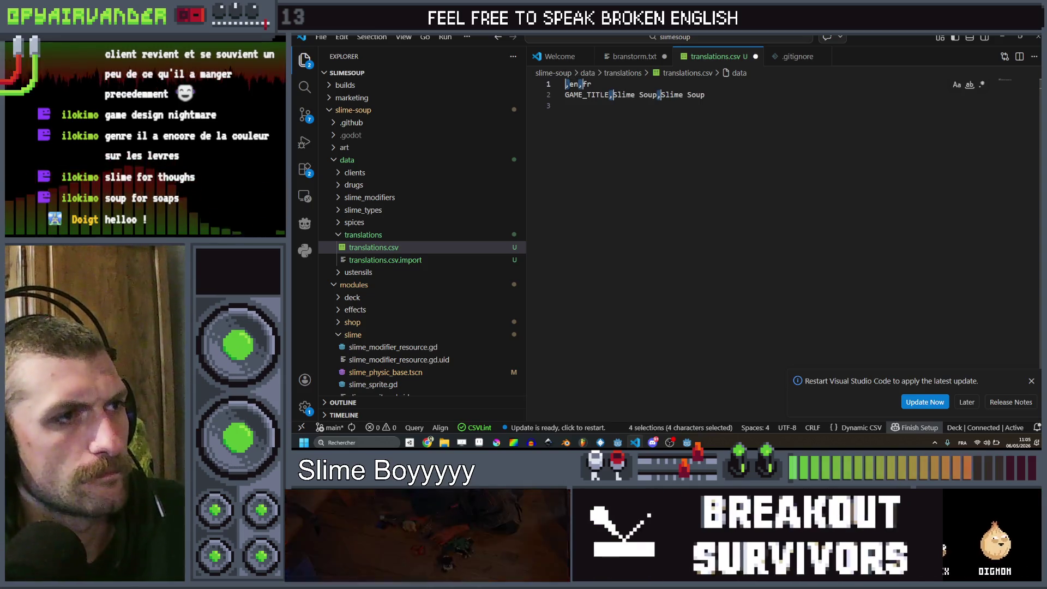
key("Tab")
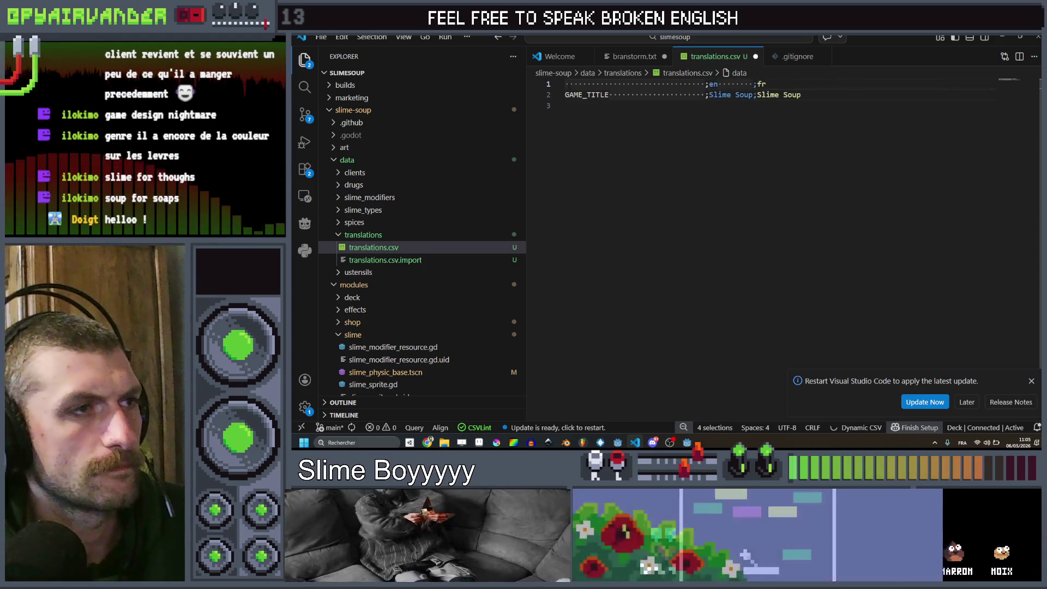
left_click(816, 94)
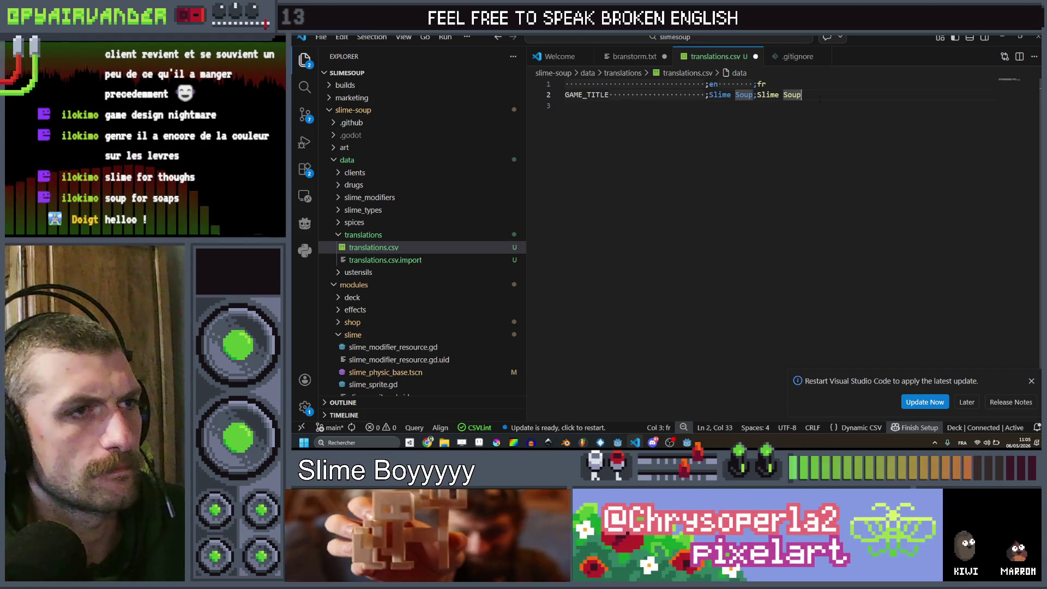
key("Return")
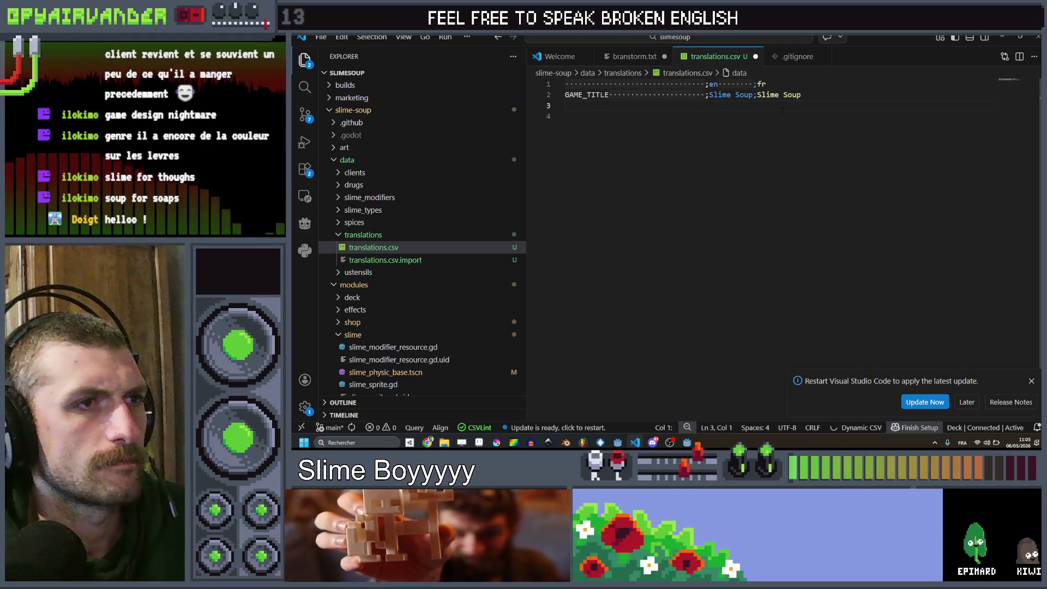
left_click(710, 83)
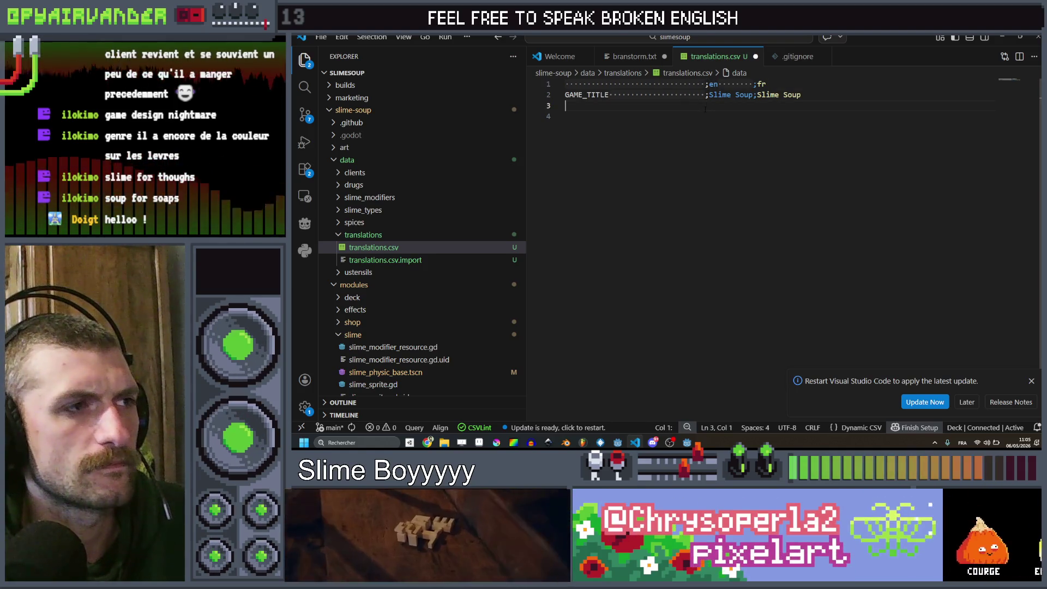
key("ctrl+s")
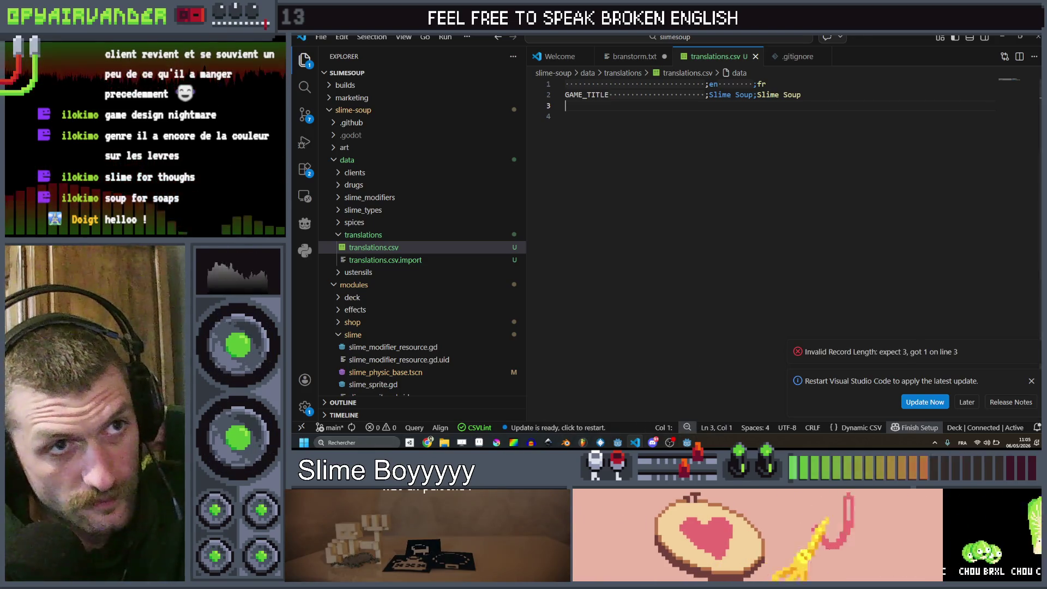
key("alt+Tab")
key("alt+Tab")
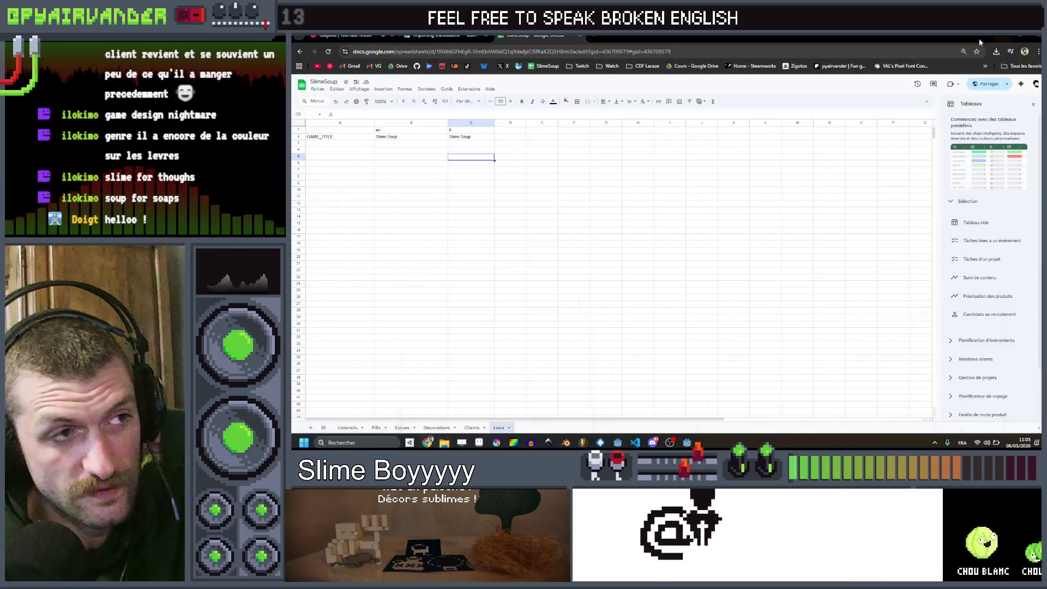
Step: Show the desktop with Win+D and launch Godot from its desktop shortcut
key("super+d")
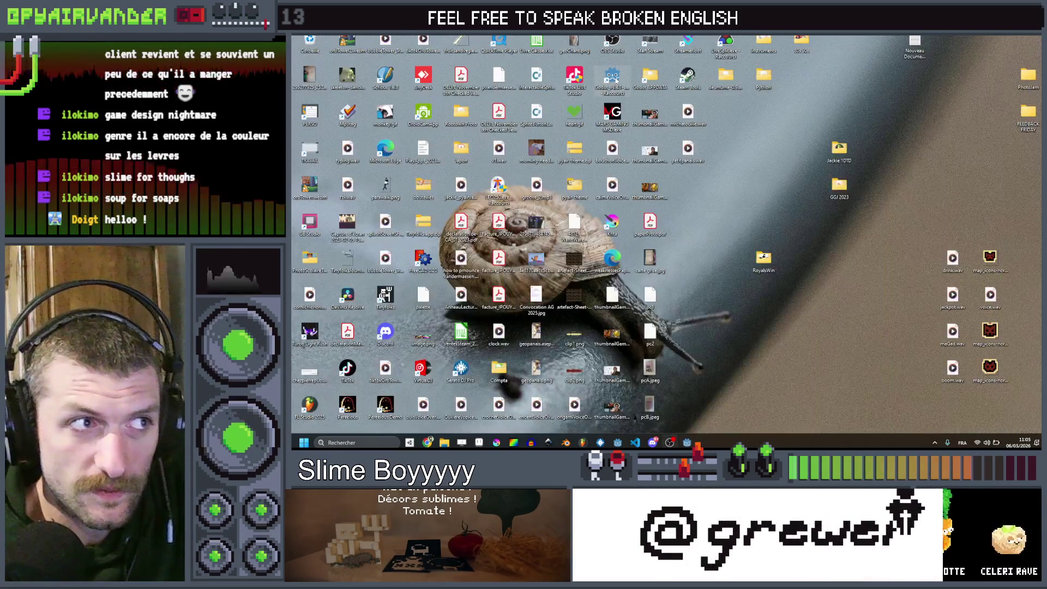
left_click(616, 80)
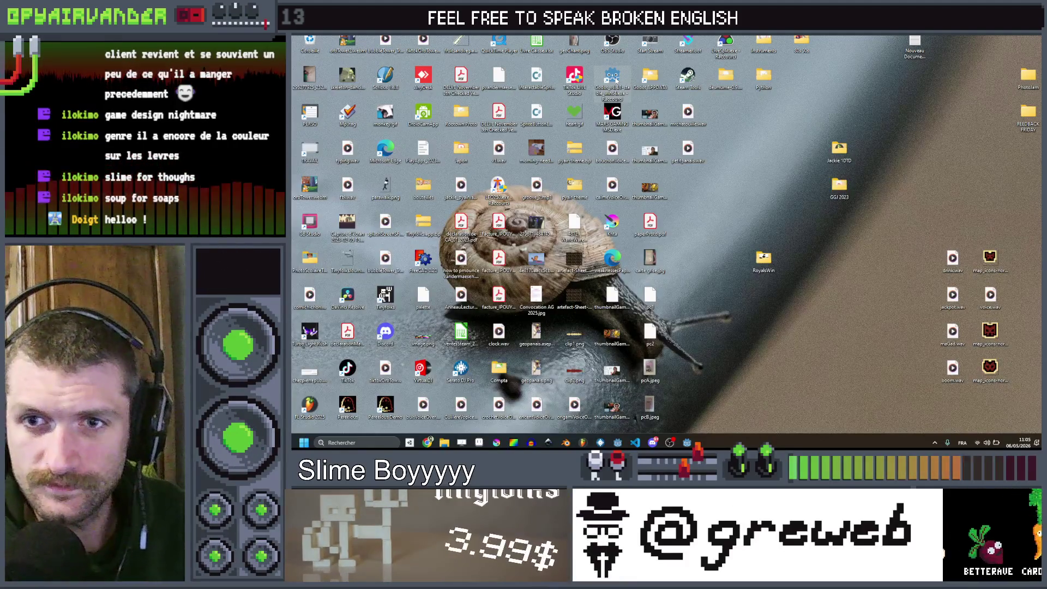
double_click(616, 81)
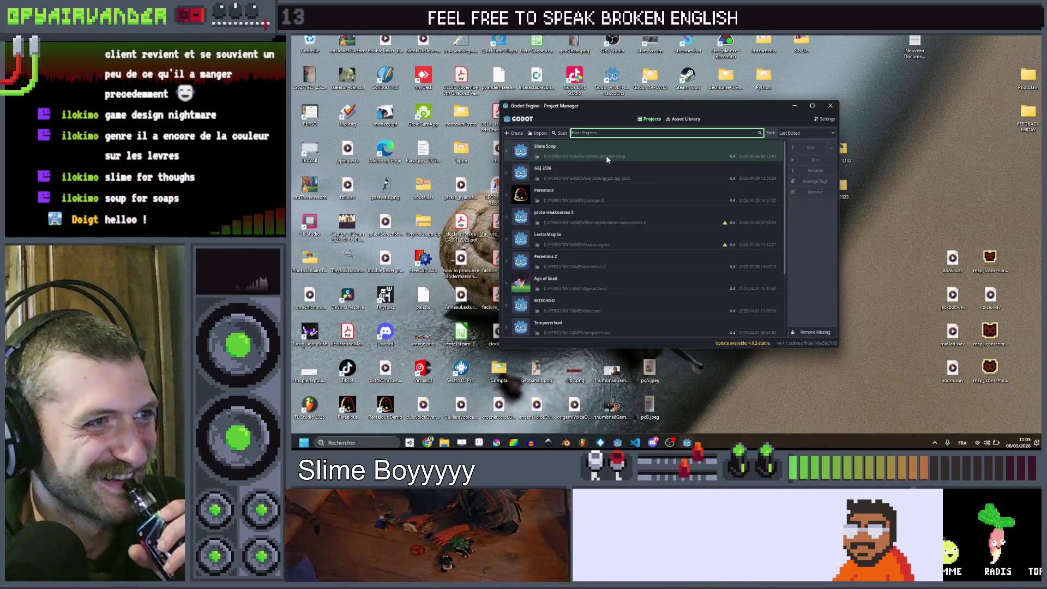
Step: Open the Slime Soup project from the Godot Project Manager, retrying after it closes
left_click(606, 158)
double_click(607, 158)
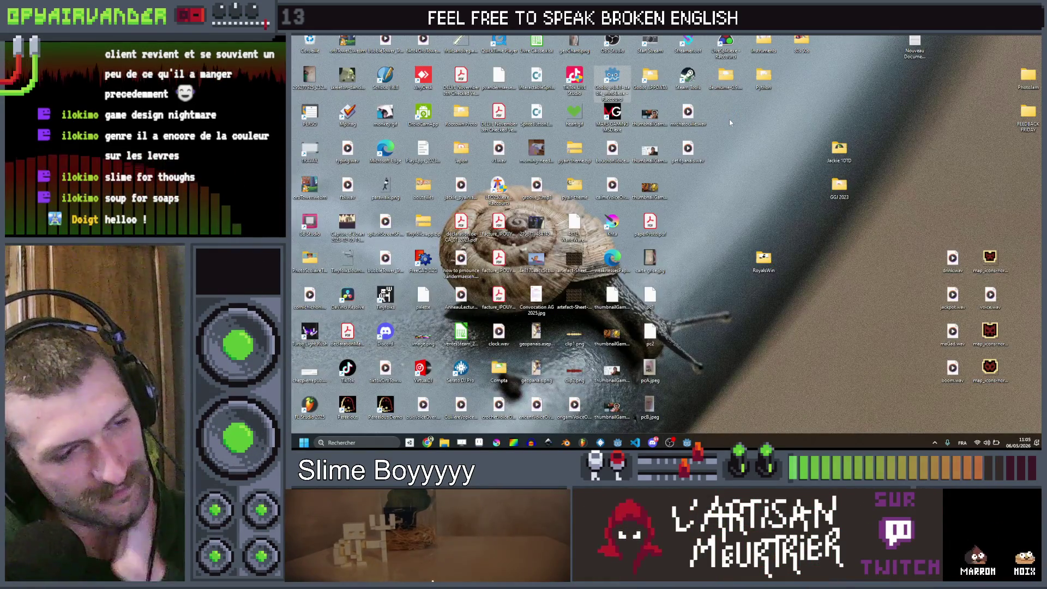
key("Return")
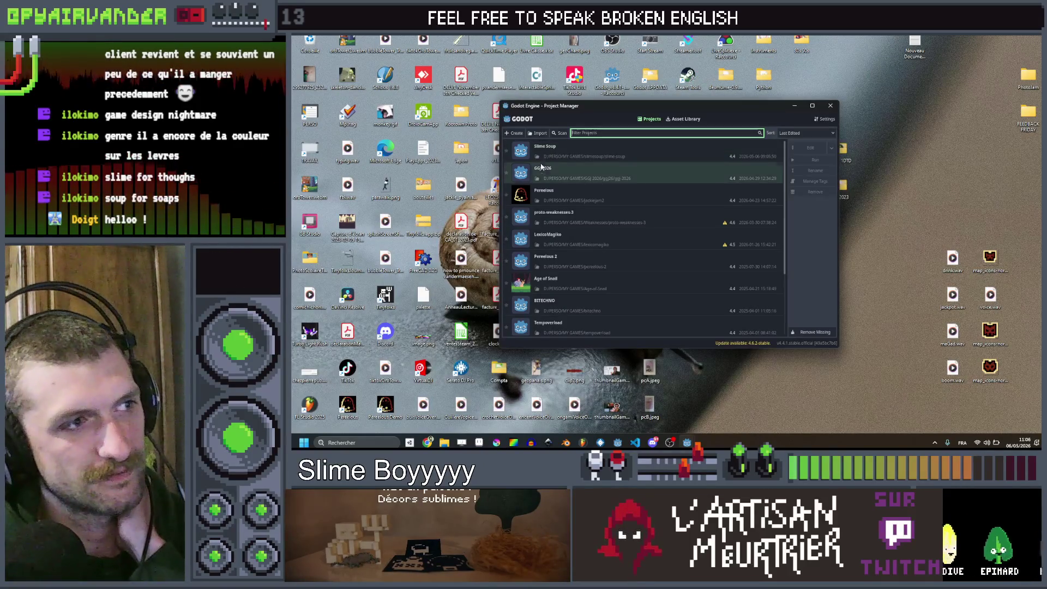
double_click(575, 194)
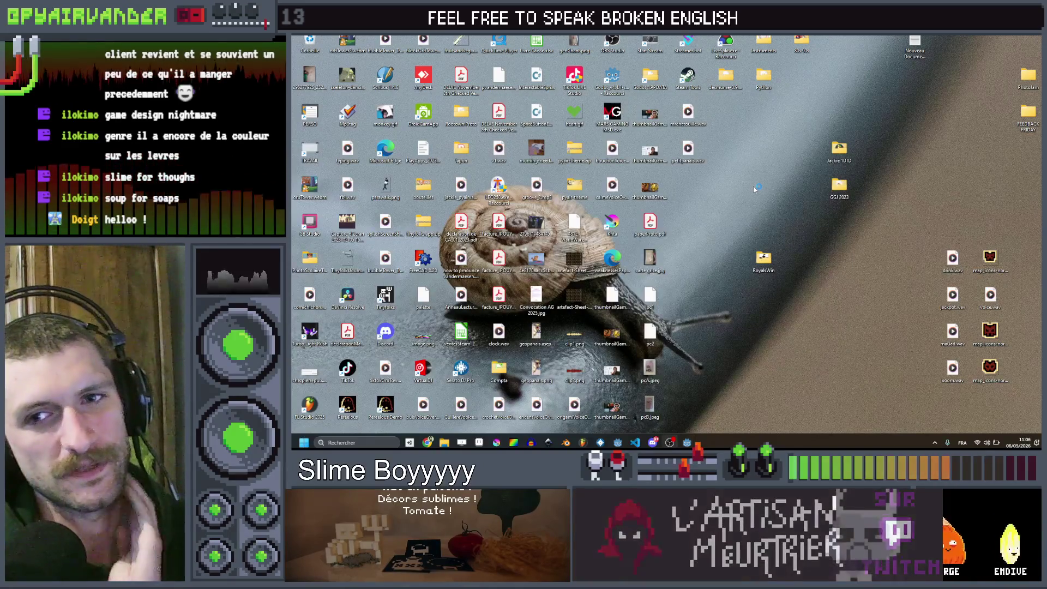
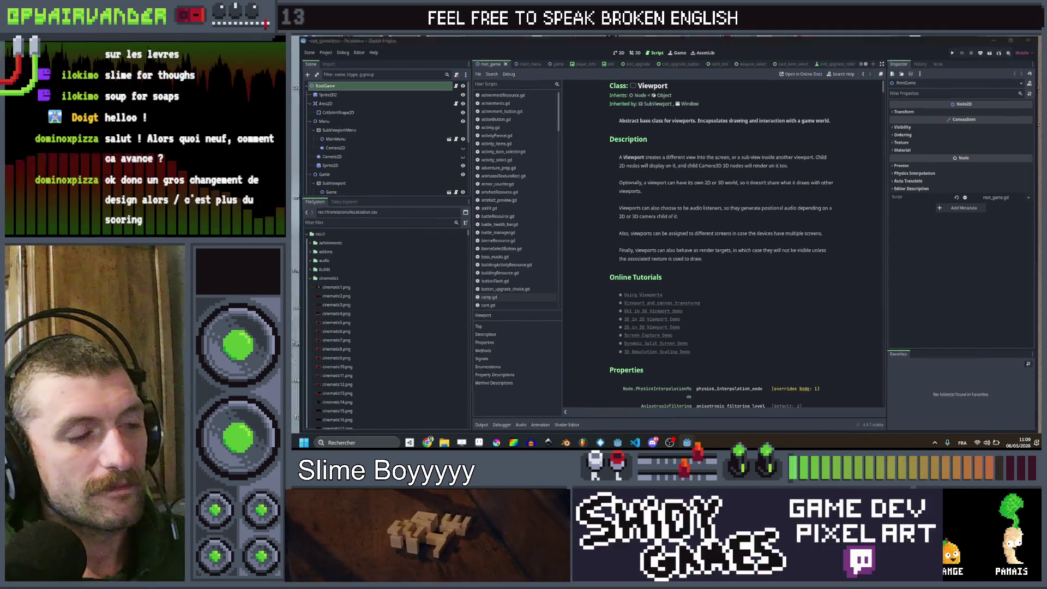
Step: In the Slime Soup project, dismiss the external-changes warning and select the RenderingSprite node
key("super+d")
mouse_move(688, 441)
left_click(674, 407)
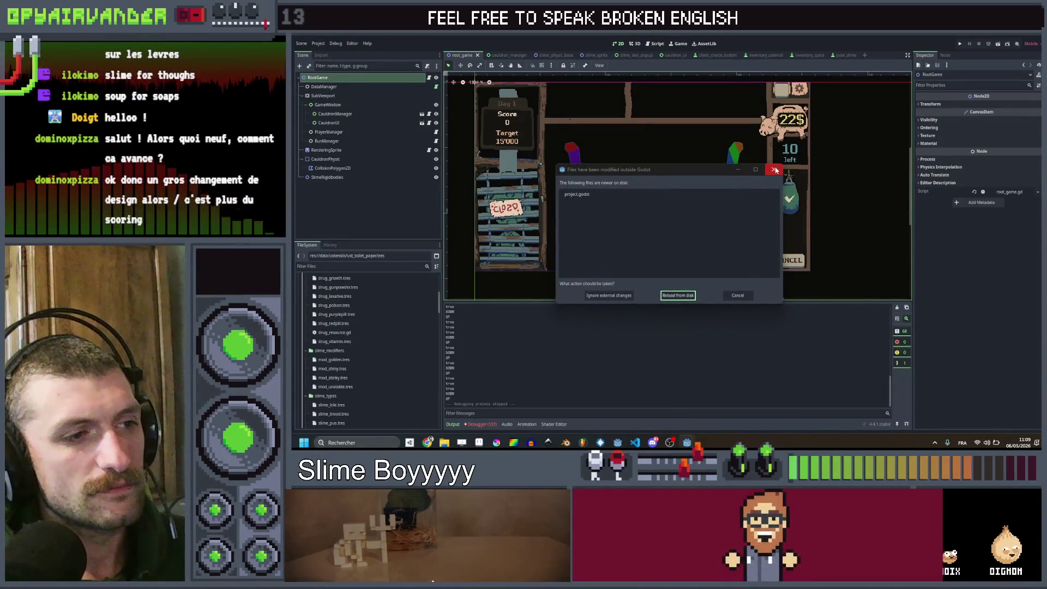
left_click(772, 170)
scroll(736, 166, "up", 5)
scroll(741, 163, "down", 2)
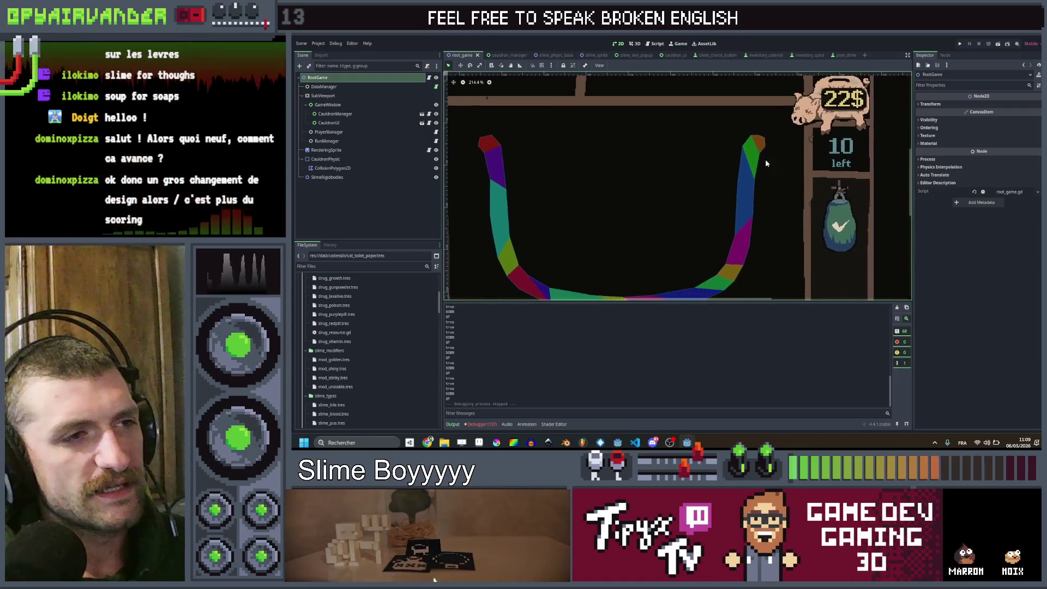
scroll(801, 148, "up", 2)
scroll(801, 148, "right", 1)
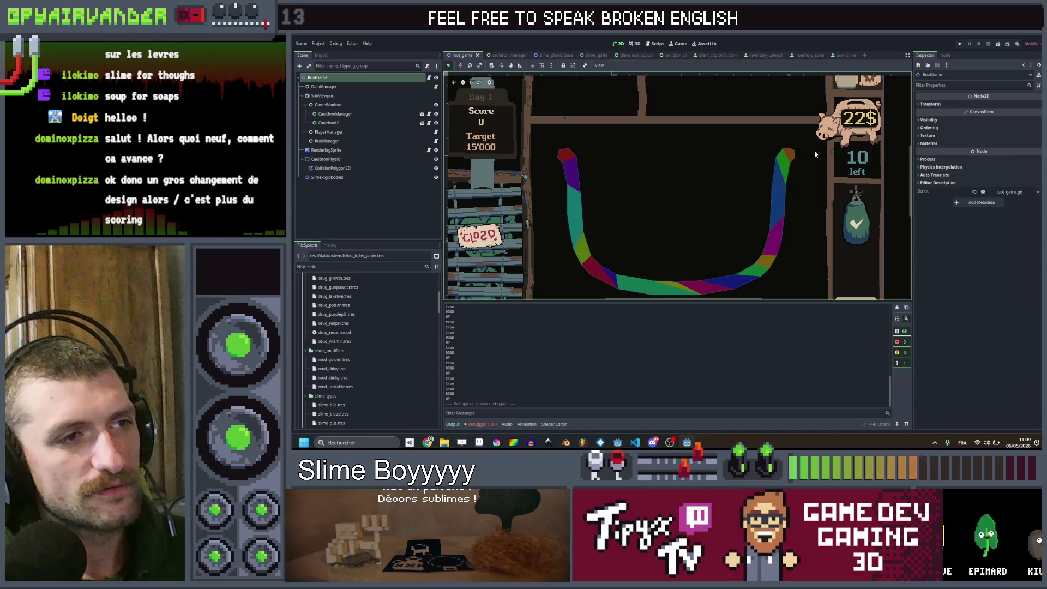
left_click(815, 151)
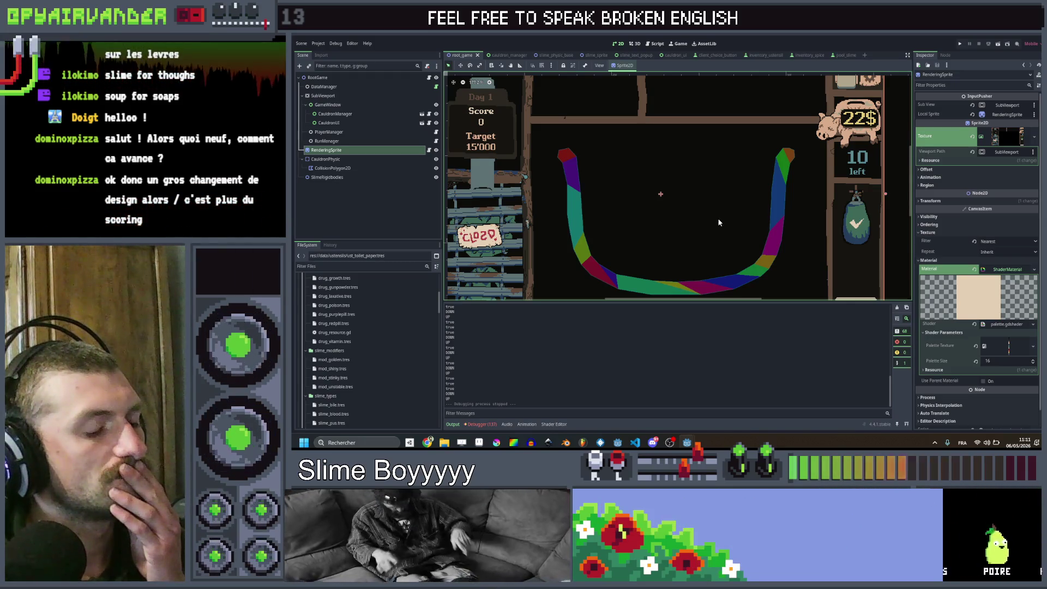
Step: Switch to the other Godot project and open the csv_extractor.gd script
scroll(718, 222, "down", 2)
mouse_move(687, 443)
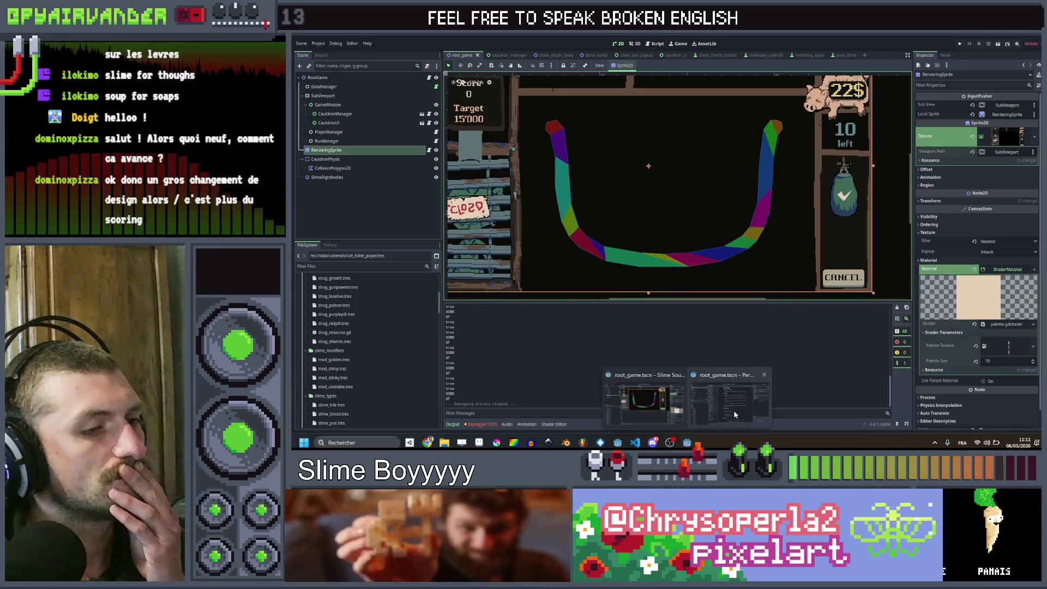
left_click(734, 410)
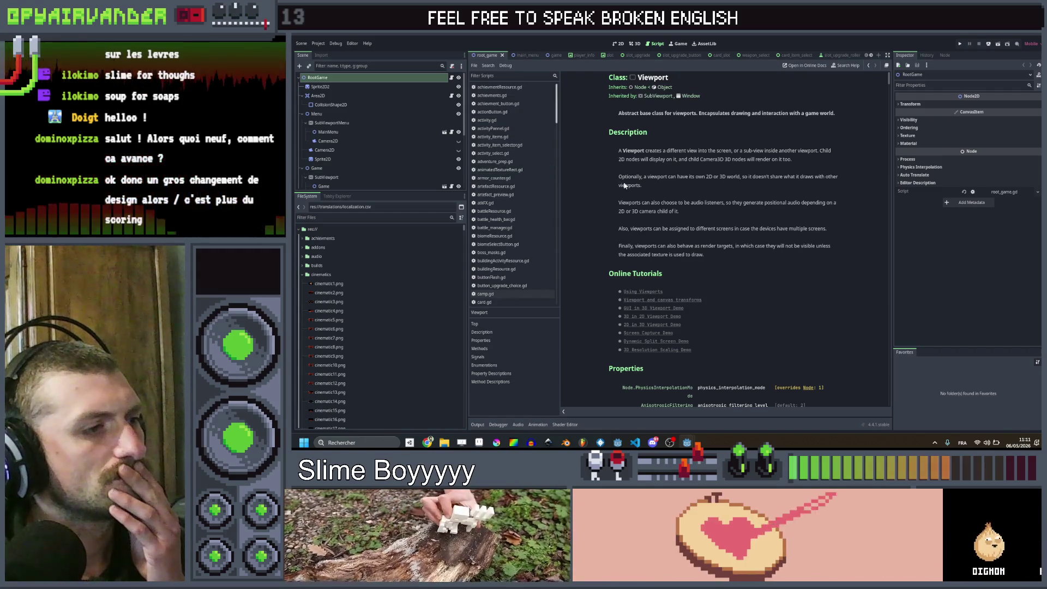
scroll(532, 220, "down", 5)
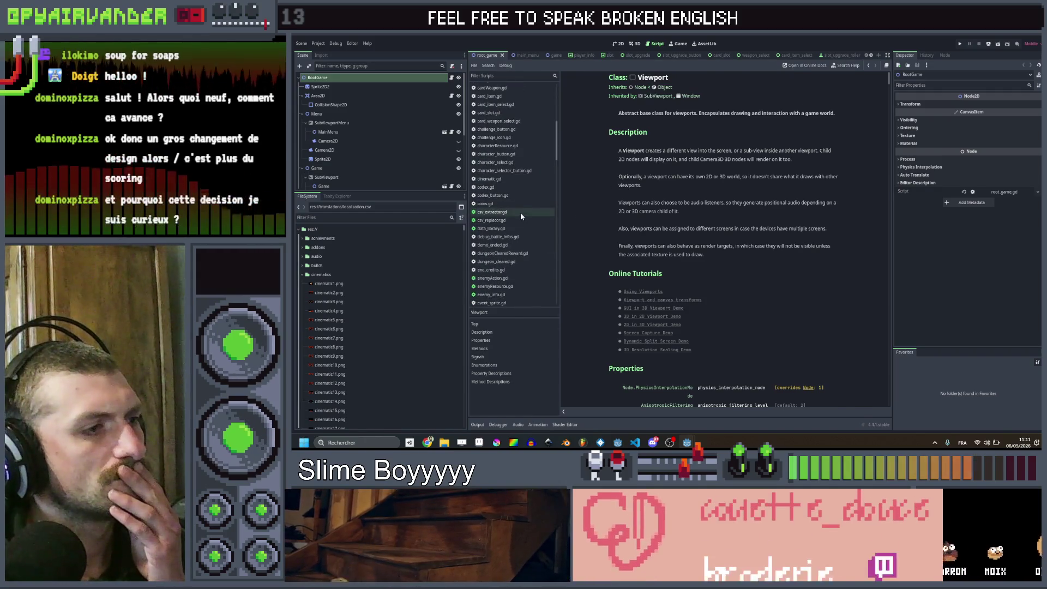
left_click(520, 212)
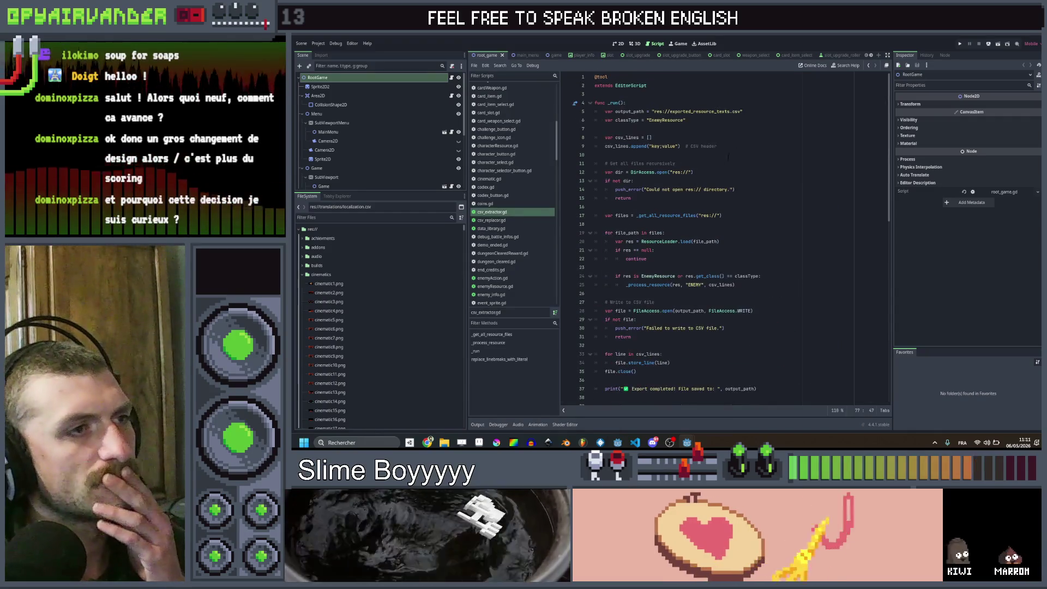
Step: Select the script's code, check the EditorScript docs, then return to csv_extractor.gd
left_click(674, 101)
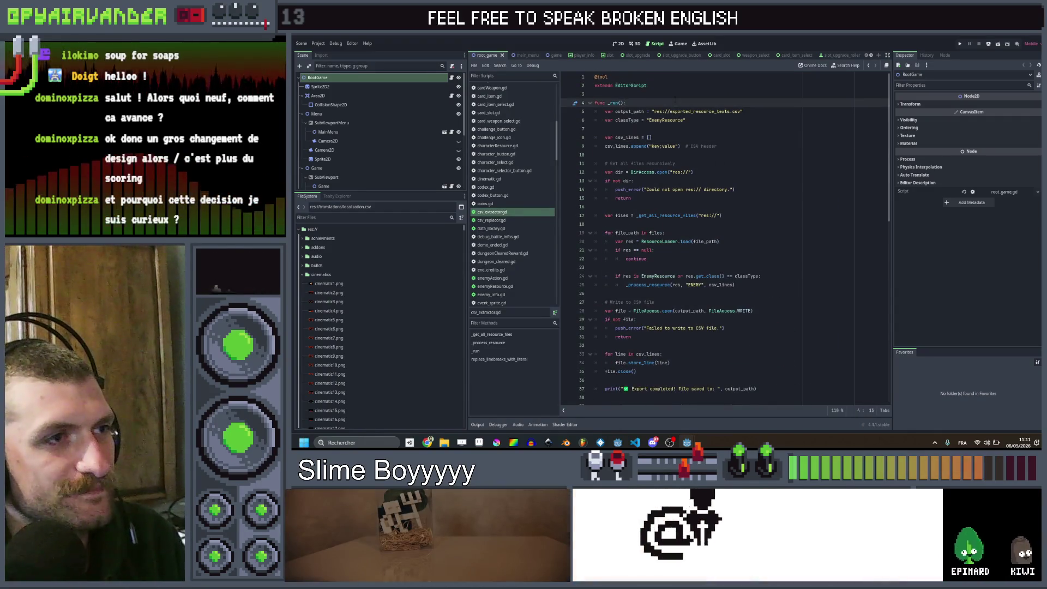
key("ctrl+a")
left_click(674, 102)
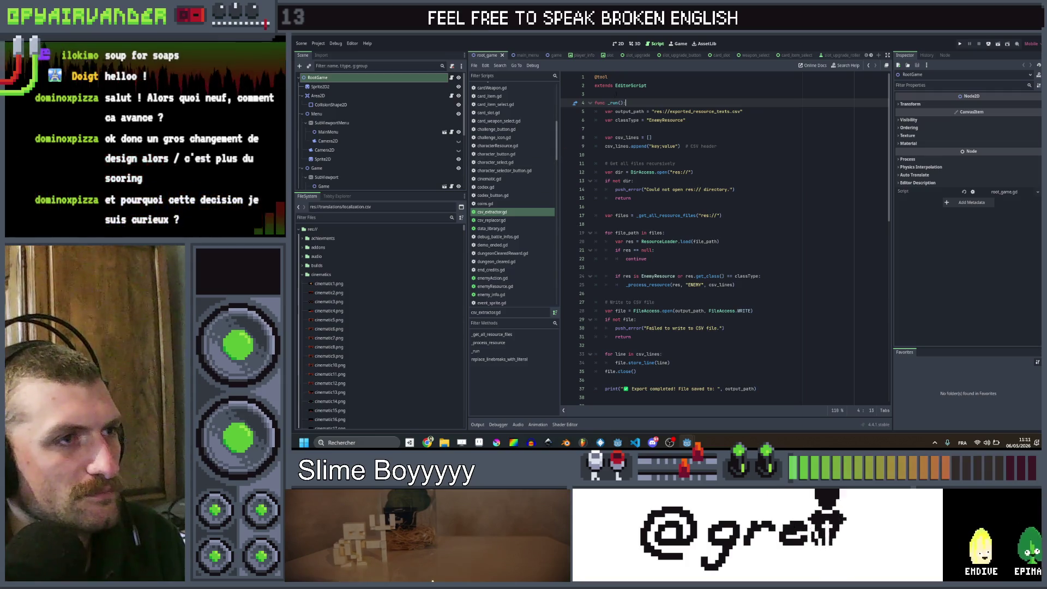
left_click(630, 85, "ctrl")
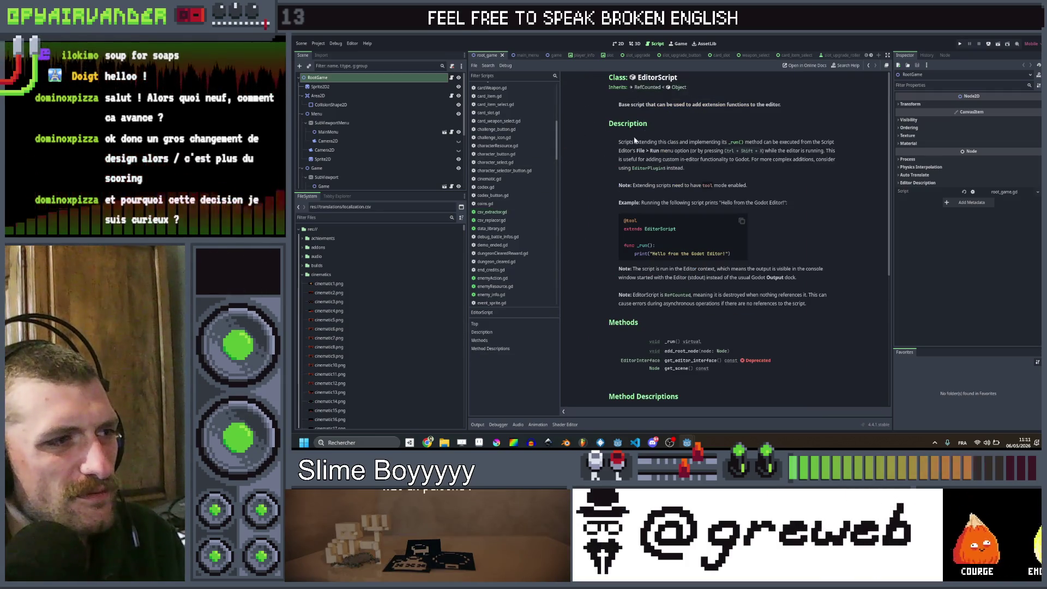
left_click(516, 214)
key("ctrl+a")
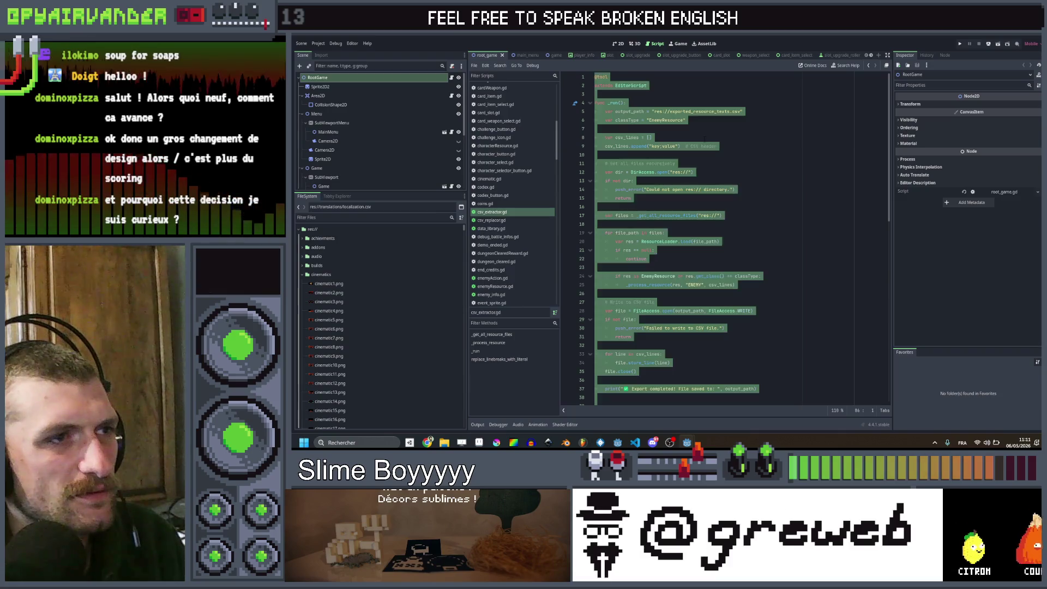
left_click(759, 163)
Step: Scroll through the csv_extractor.gd code, placing the cursor on the EnemyResource class type line
scroll(759, 162, "down", 2)
scroll(760, 162, "down", 10)
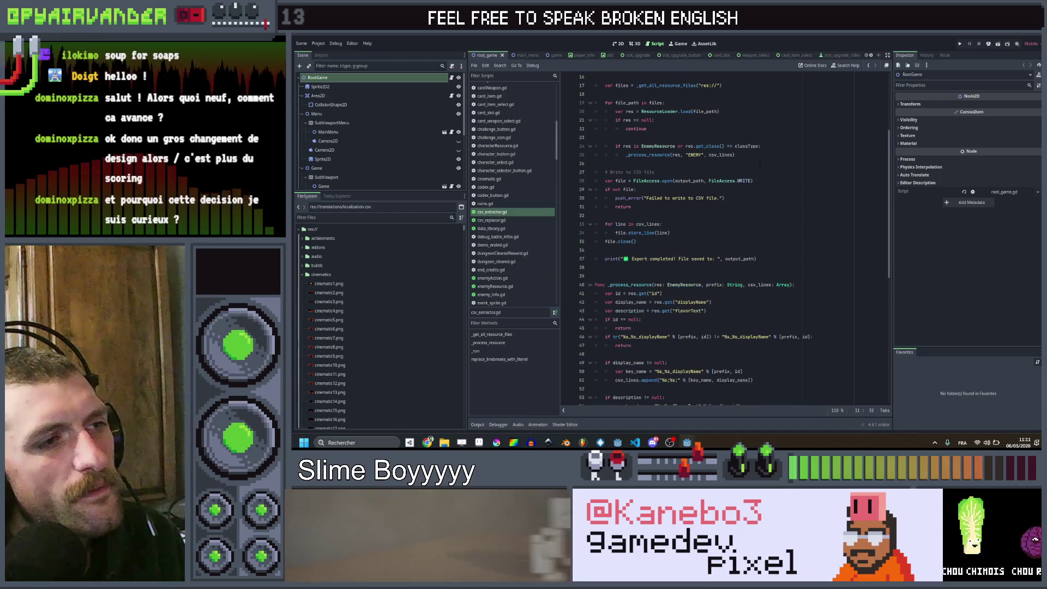
scroll(760, 162, "down", 8)
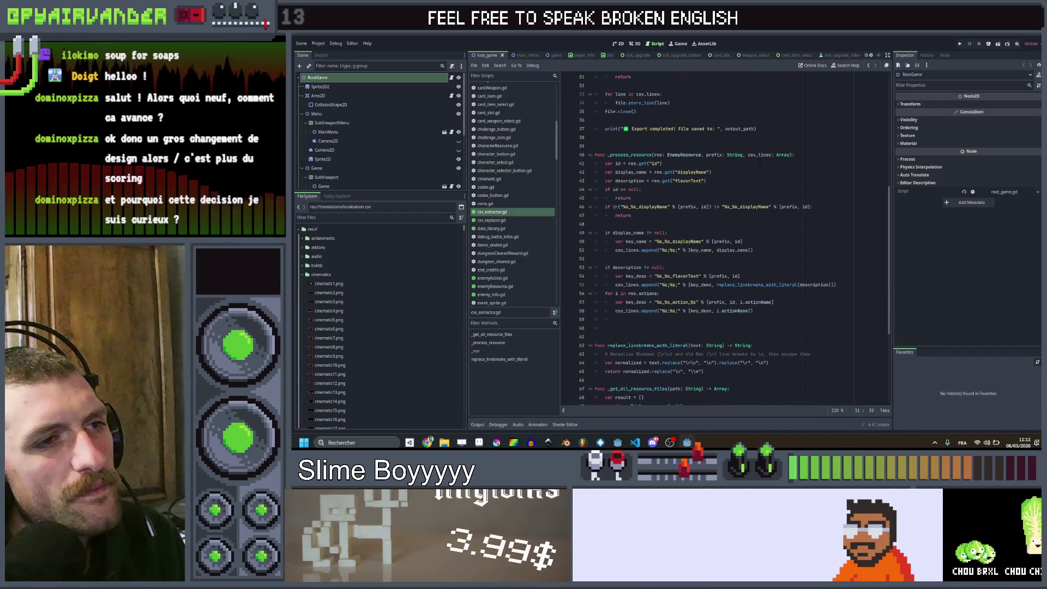
scroll(760, 162, "up", 9)
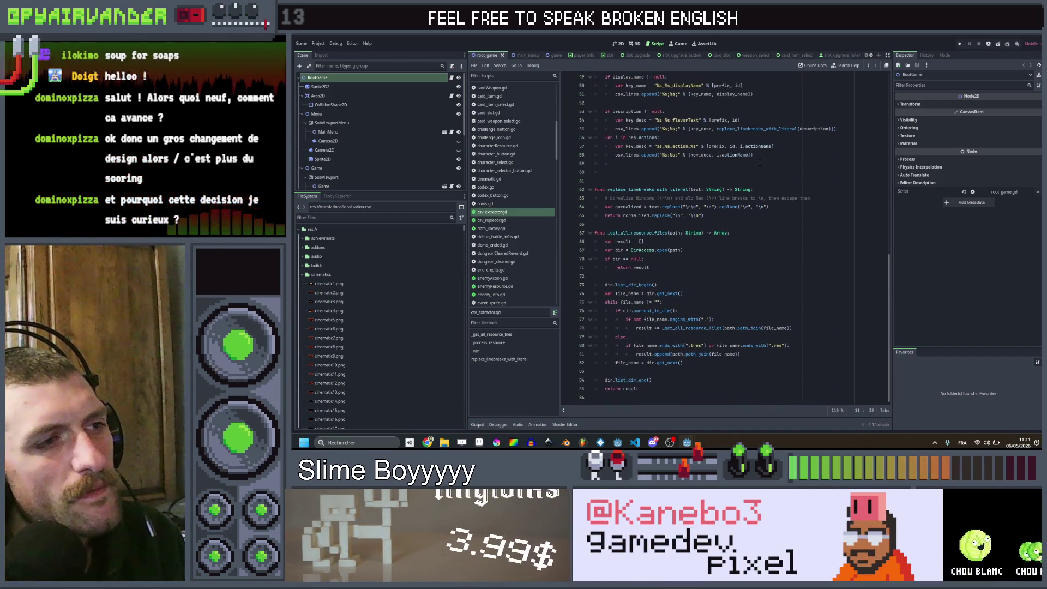
scroll(760, 162, "down", 9)
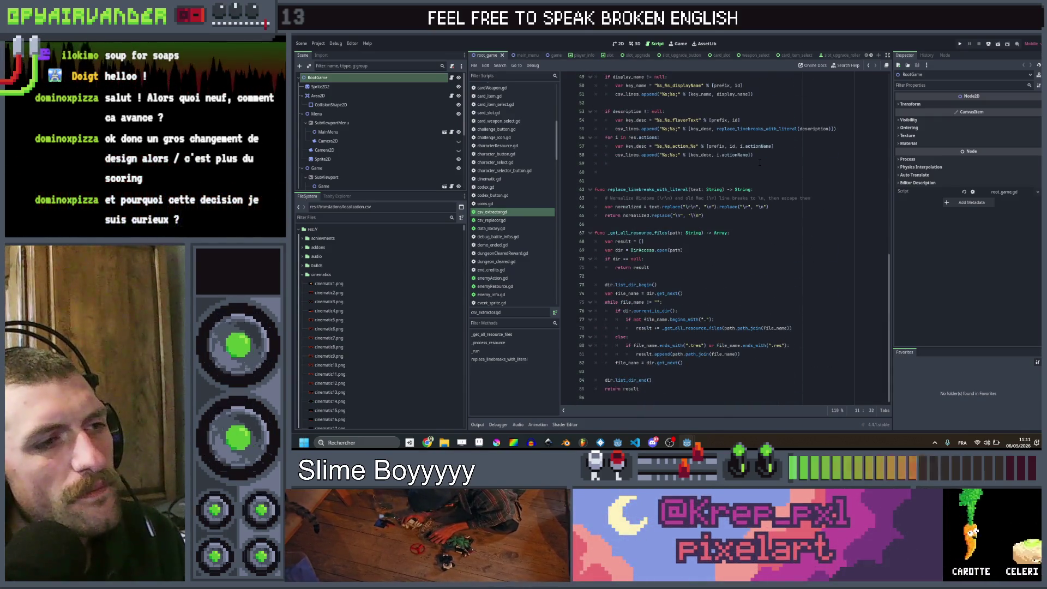
scroll(760, 162, "up", 9)
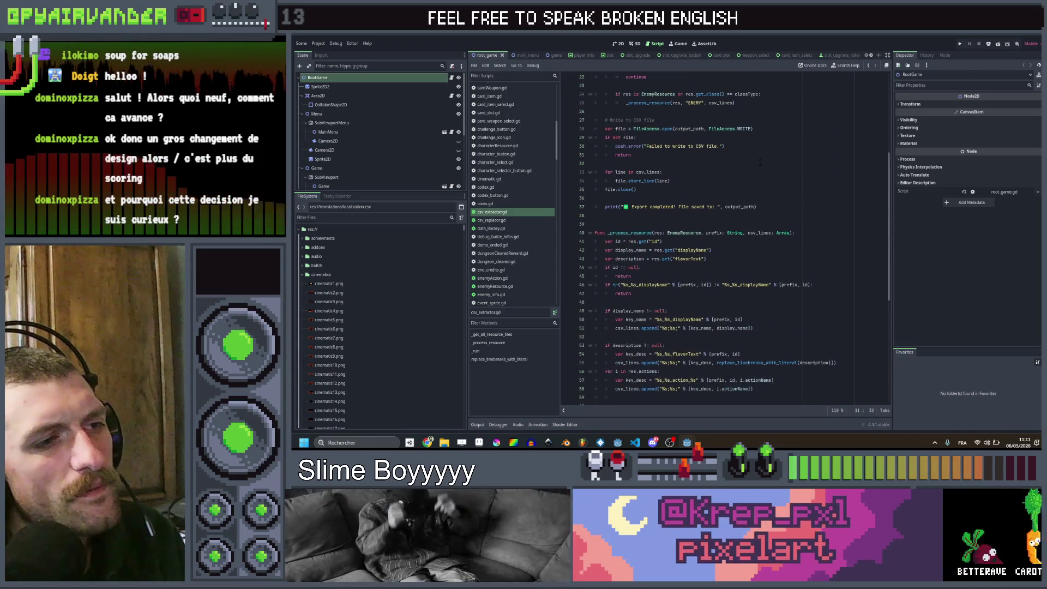
scroll(760, 162, "up", 6)
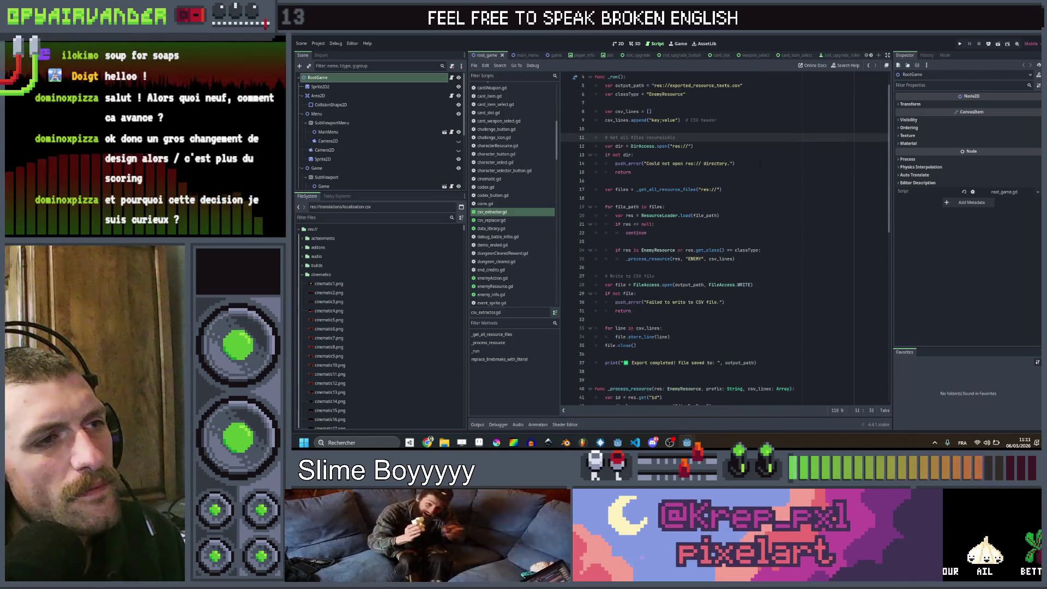
scroll(760, 162, "down", 7)
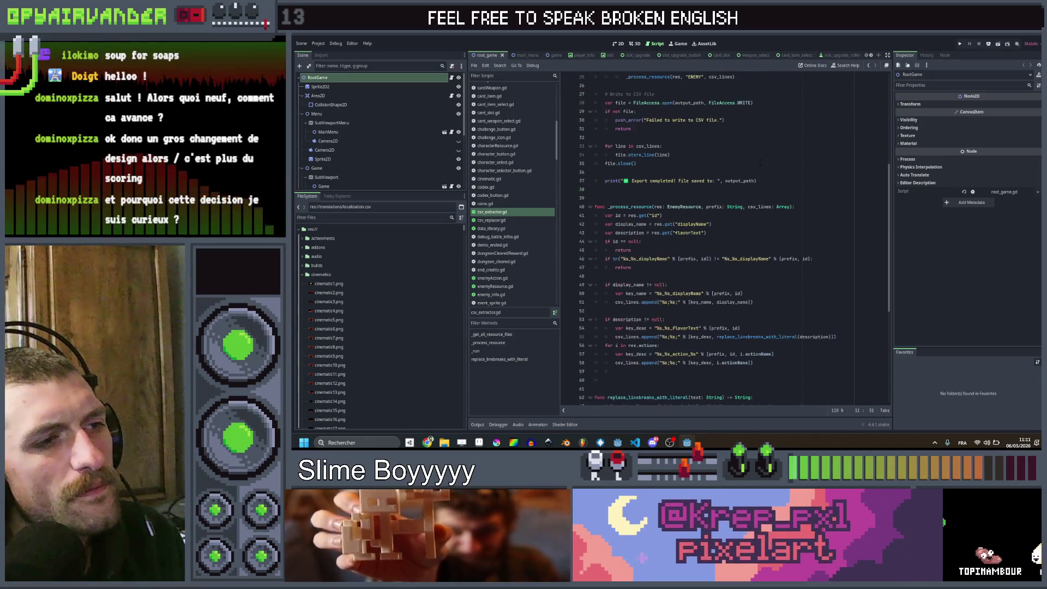
scroll(760, 162, "down", 2)
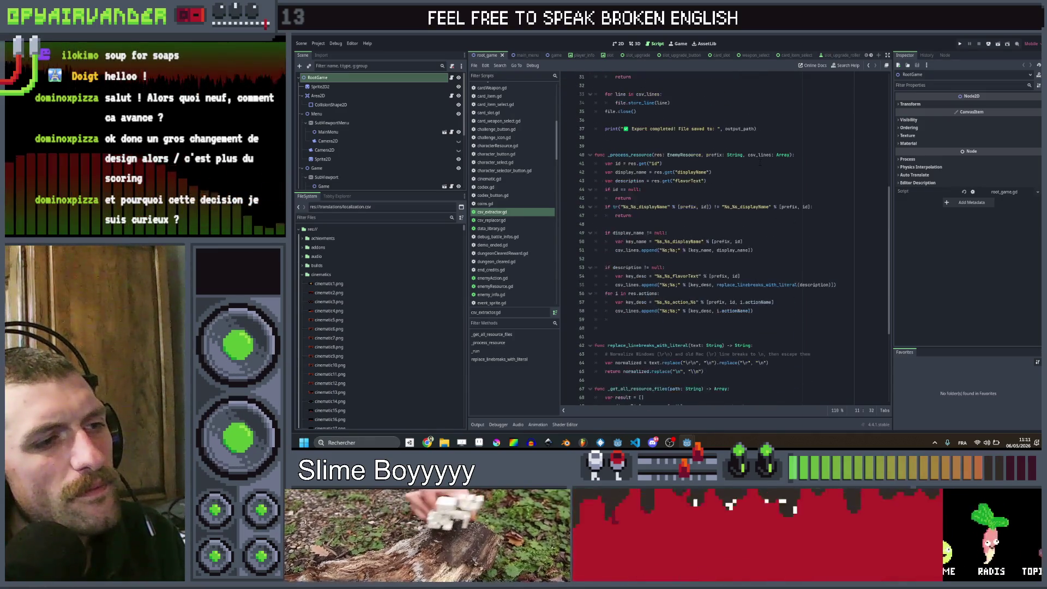
scroll(759, 162, "down", 4)
scroll(759, 162, "up", 4)
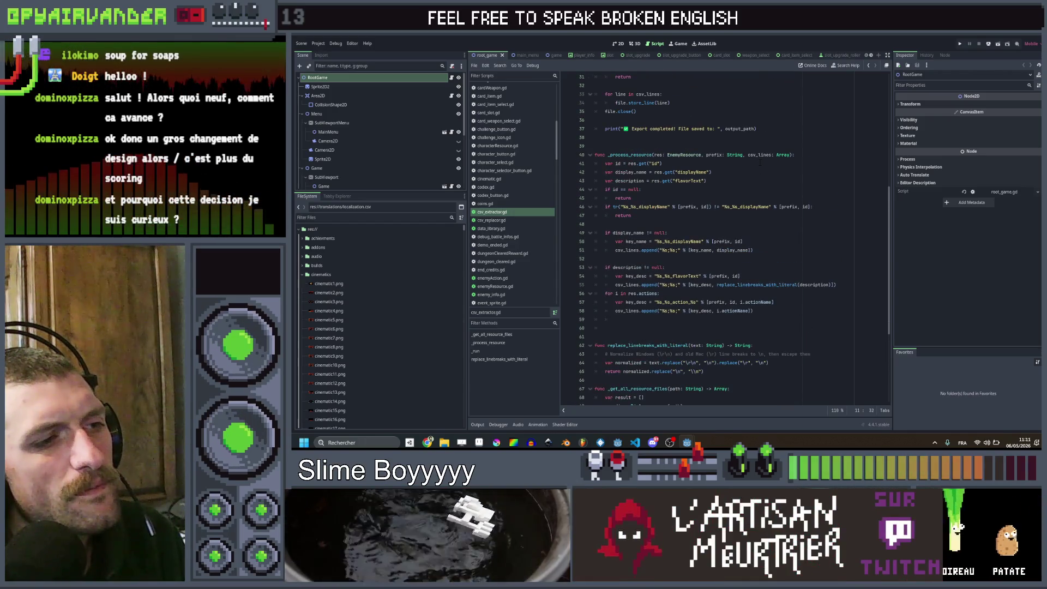
scroll(759, 162, "up", 8)
scroll(760, 162, "up", 2)
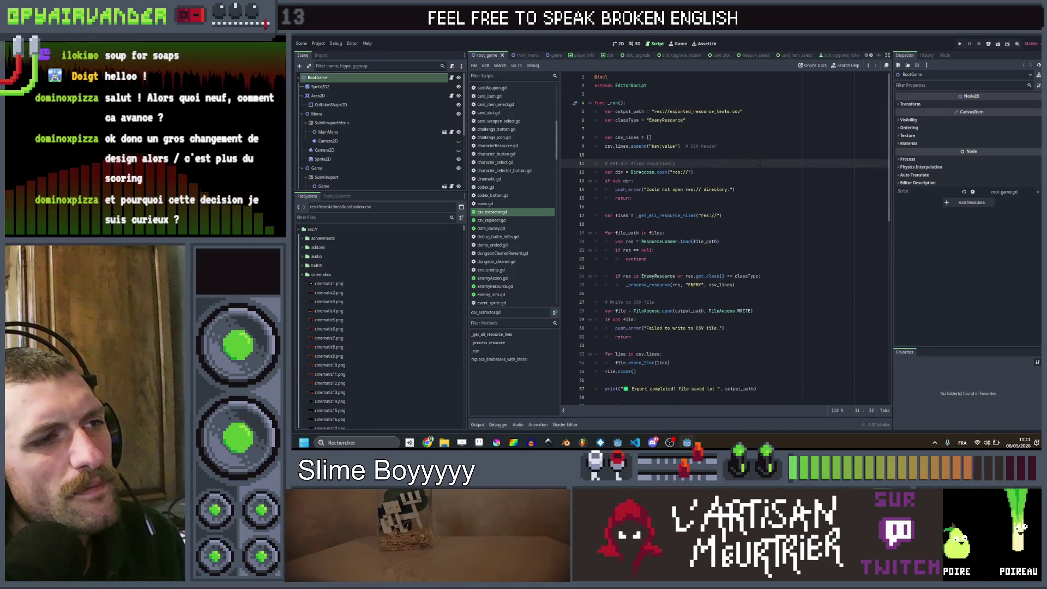
left_click(691, 121)
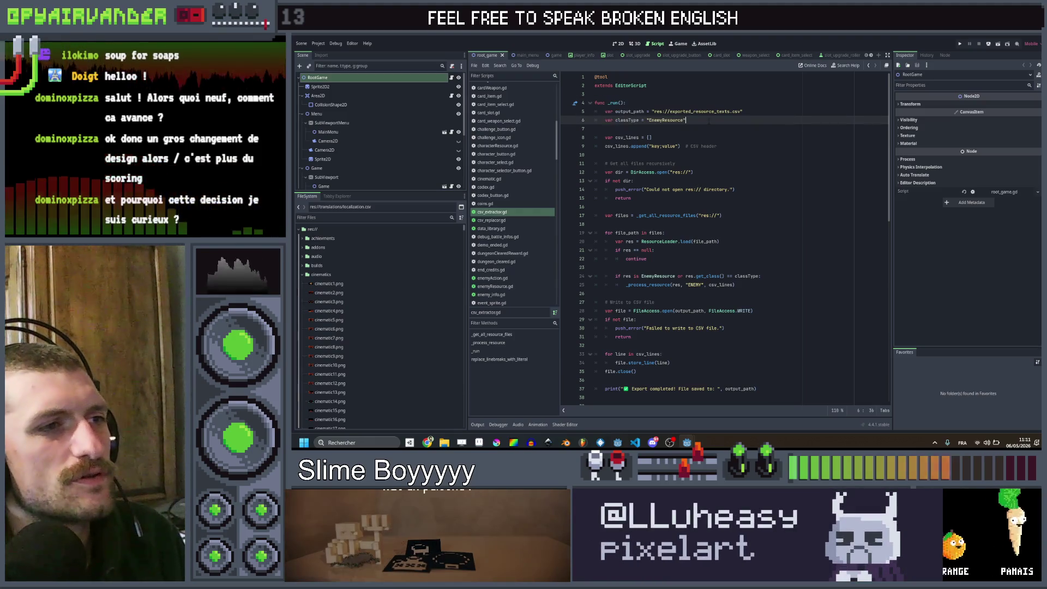
scroll(724, 157, "down", 3)
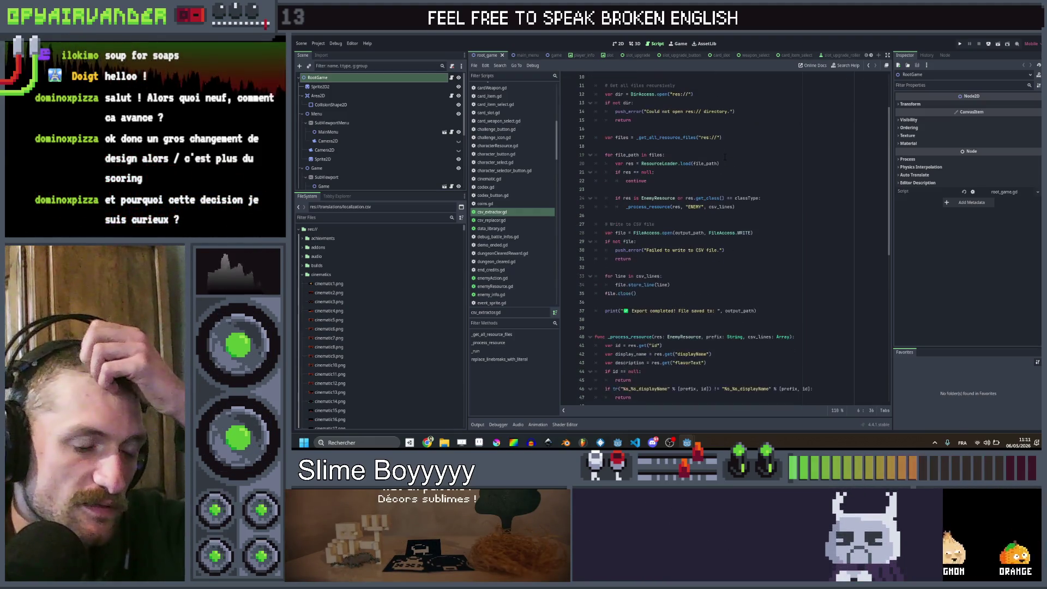
scroll(730, 157, "up", 2)
scroll(736, 156, "up", 2)
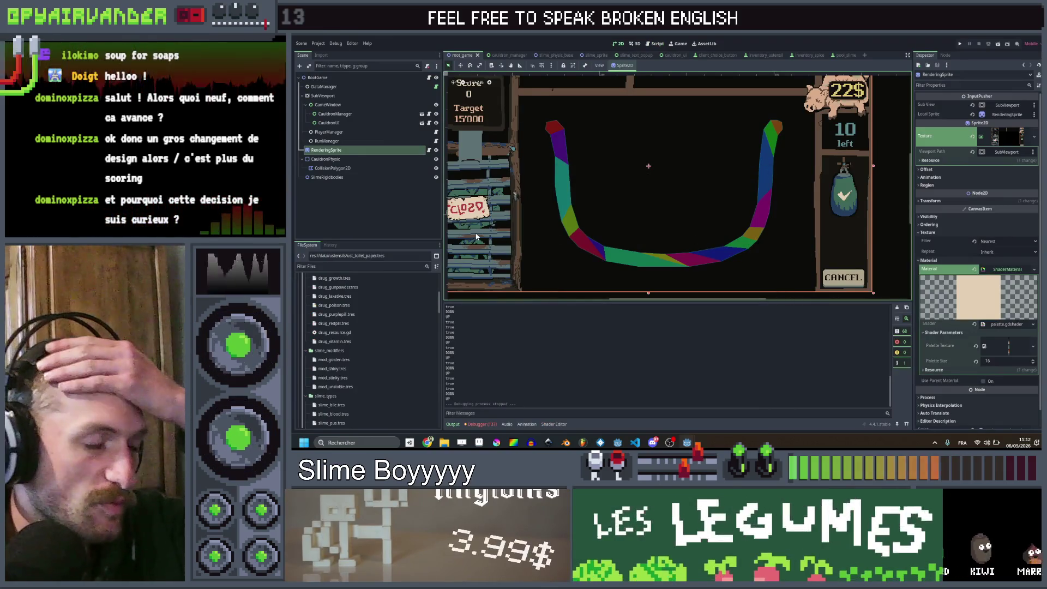
Step: Inspect drug_laxative, drug_purplepill and drug_redpill resources, then launch the game's test run
left_click(373, 297)
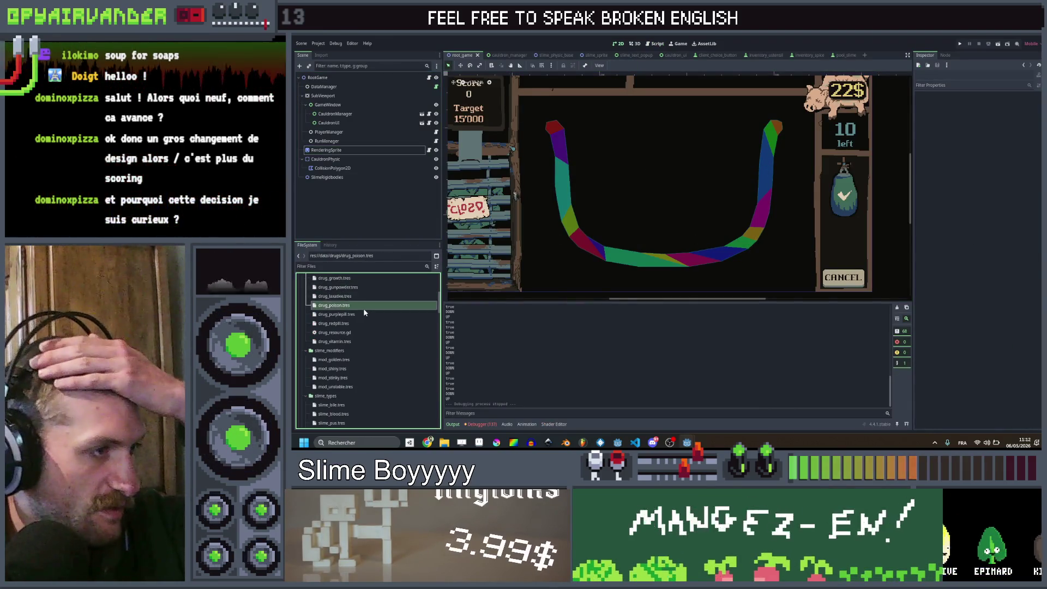
left_click(377, 317)
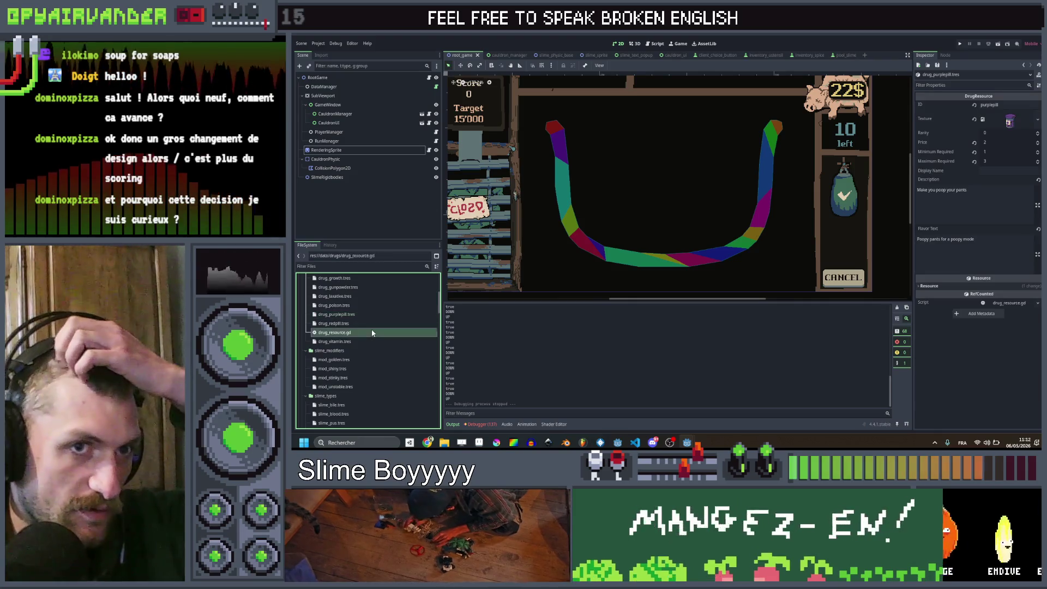
left_click(369, 322)
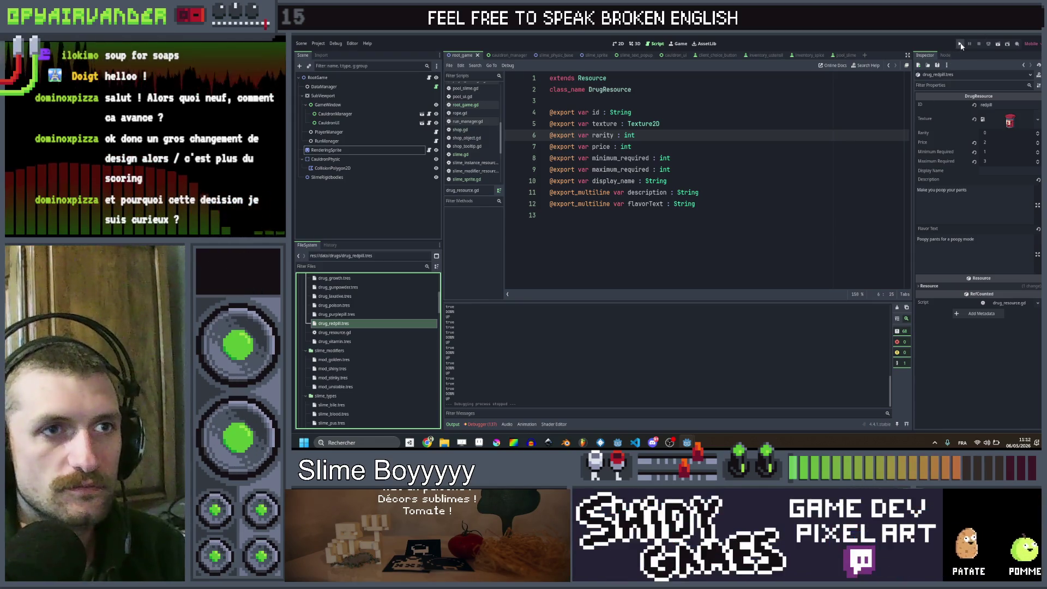
left_click(960, 44)
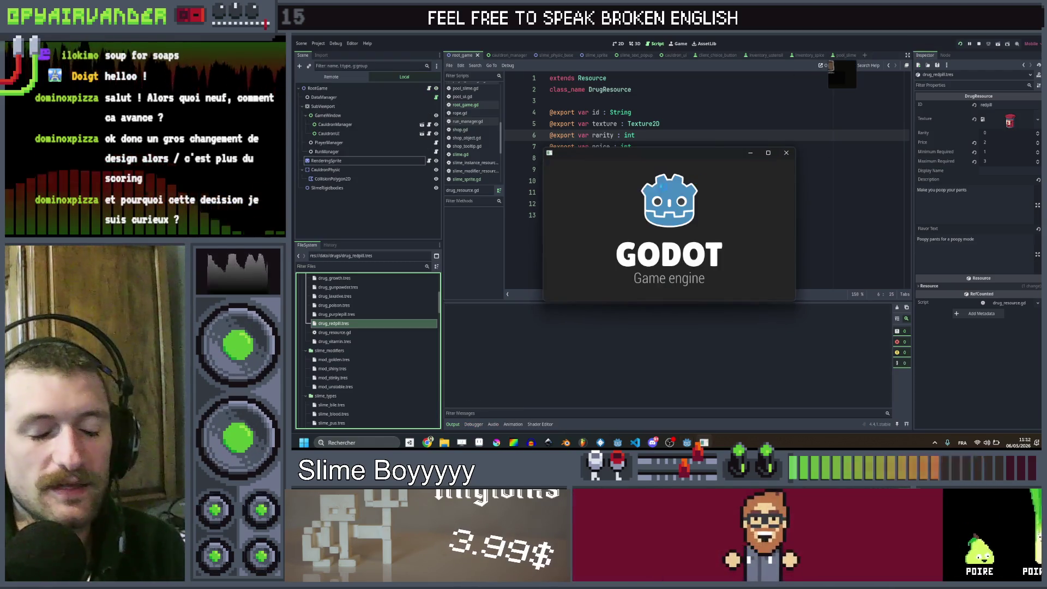
Step: Maximize the game window, pop purple and red slime groups to reach 425, and view the collection
left_click(769, 153)
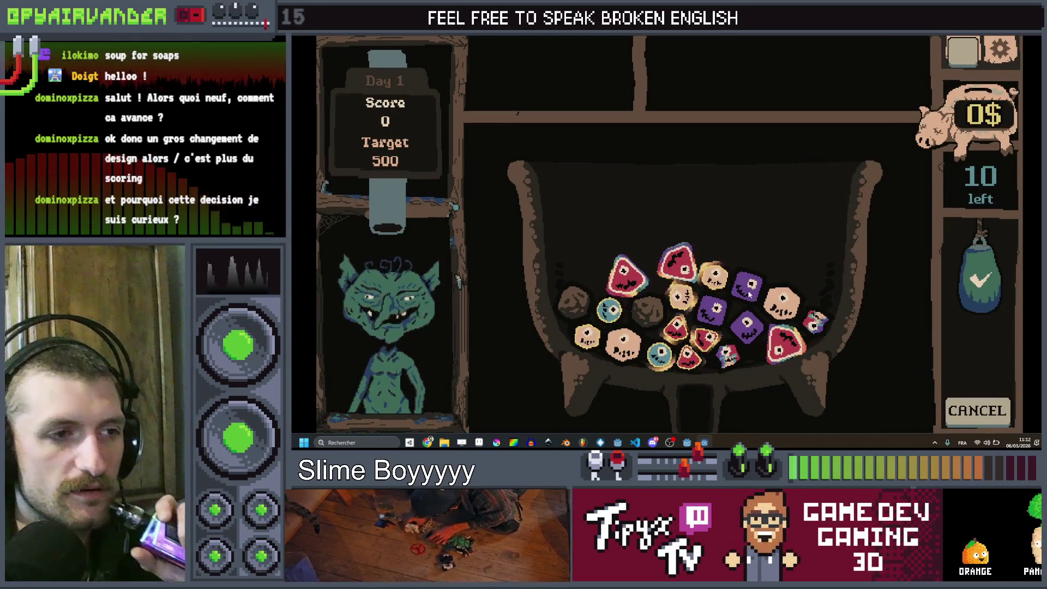
left_click(750, 294)
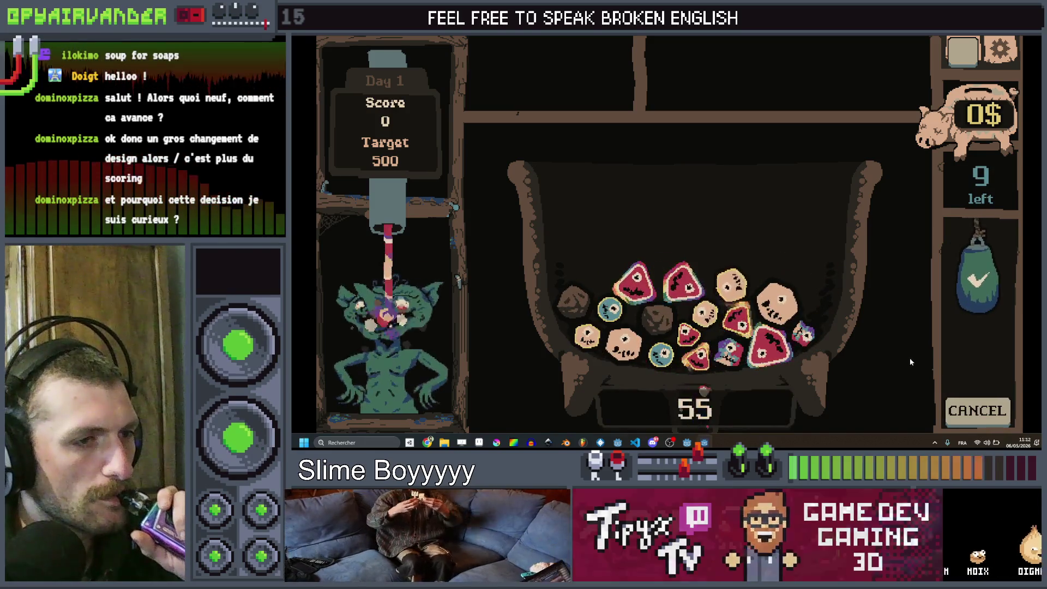
left_click(730, 355)
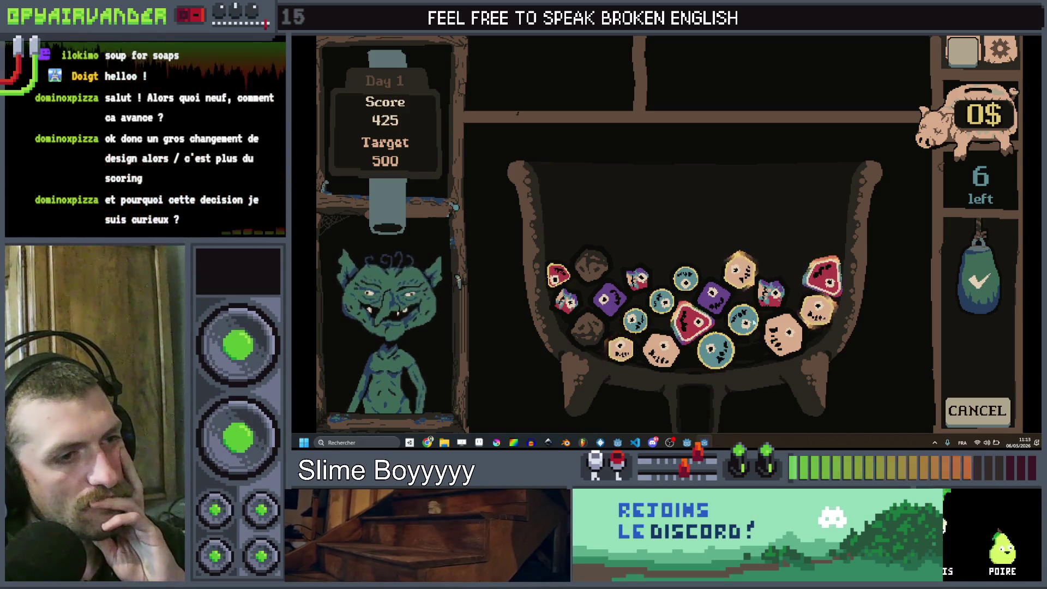
mouse_move(749, 310)
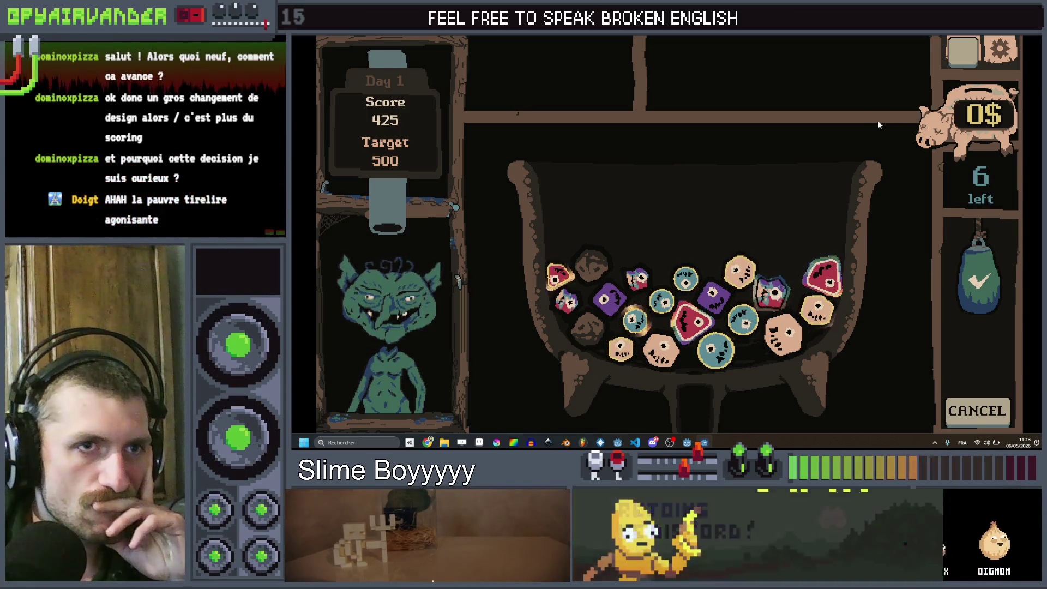
left_click(964, 63)
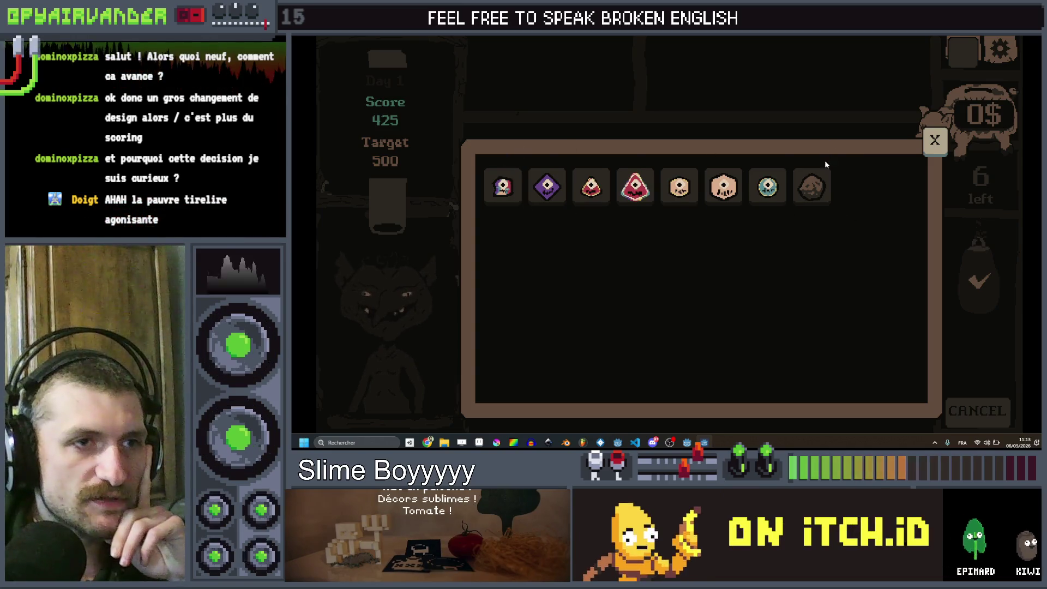
Step: Close the collection, pop three slimes to hit 500, and collect the 10$ reward
left_click(934, 141)
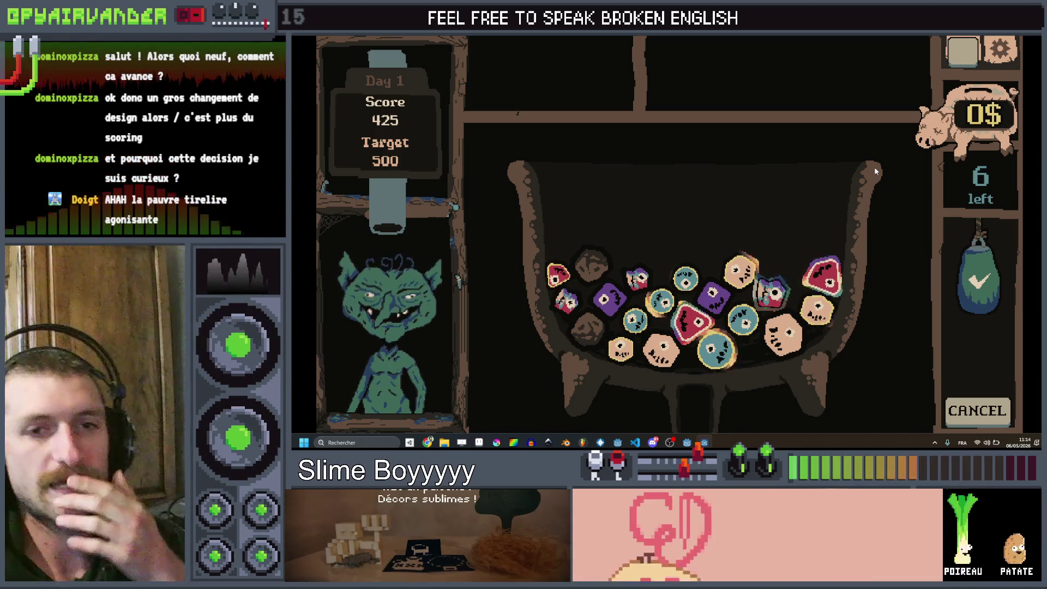
left_click(961, 57)
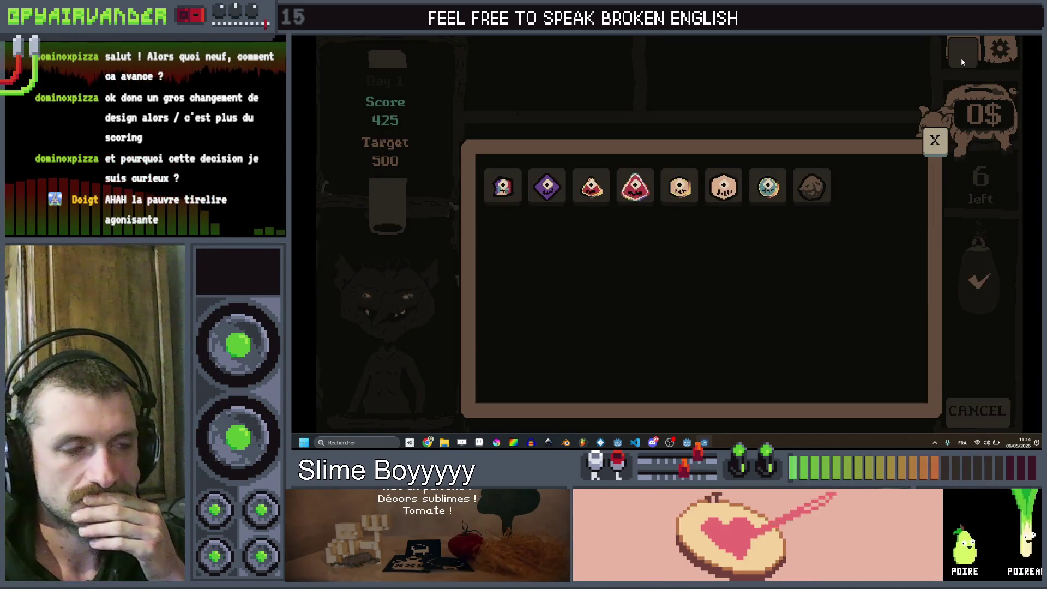
left_click(934, 140)
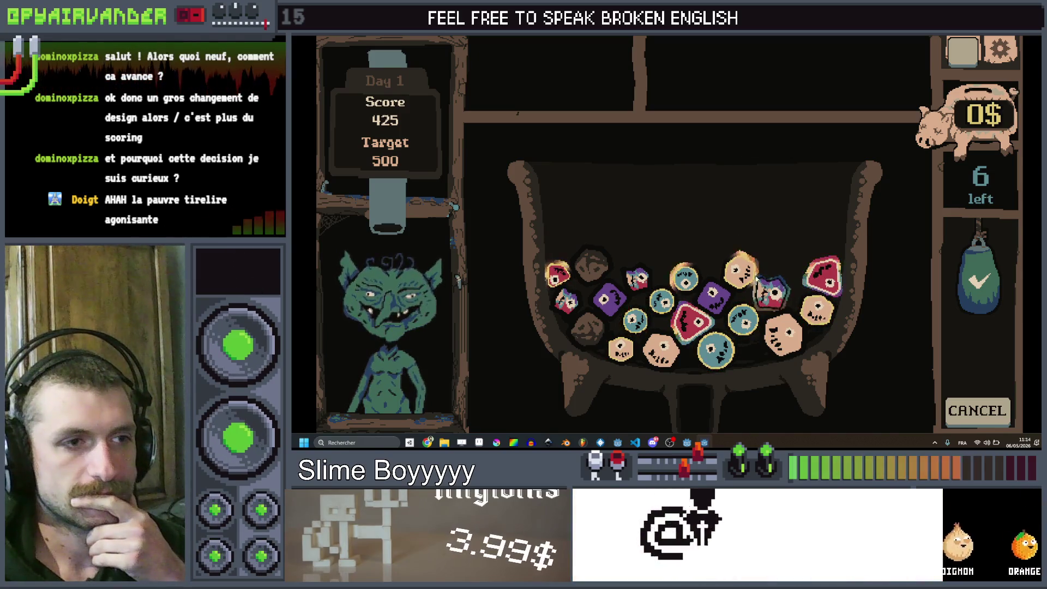
left_click(717, 349)
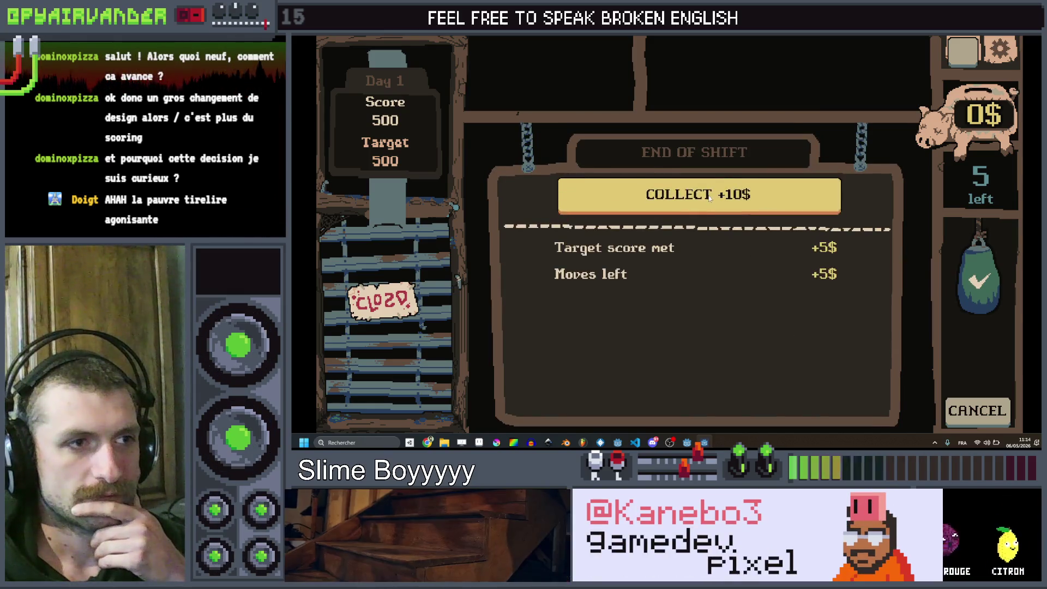
left_click(750, 199)
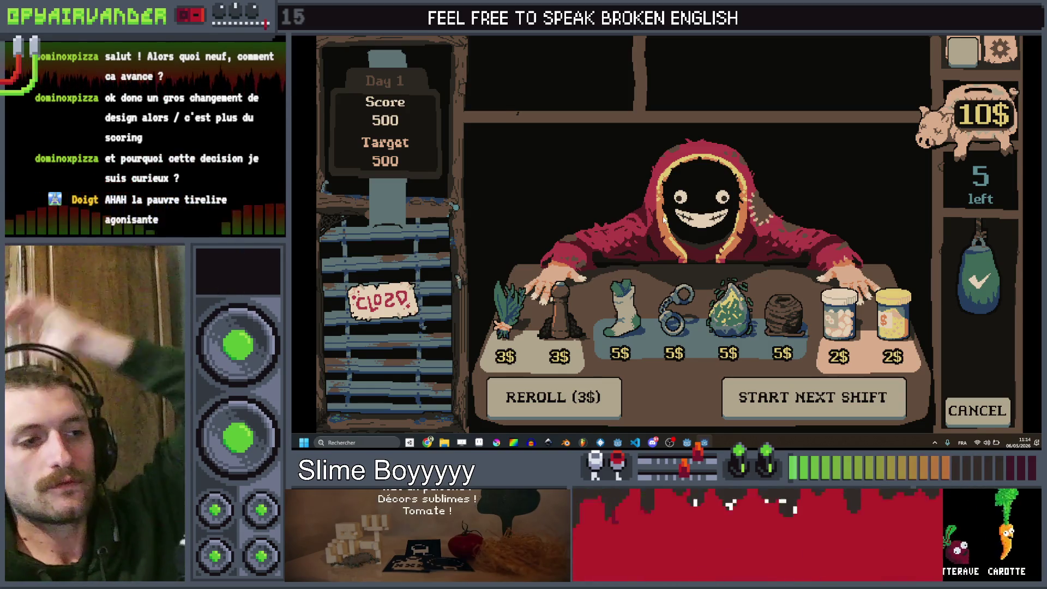
Step: Start the next shift against a 1000 target score
left_click(807, 398)
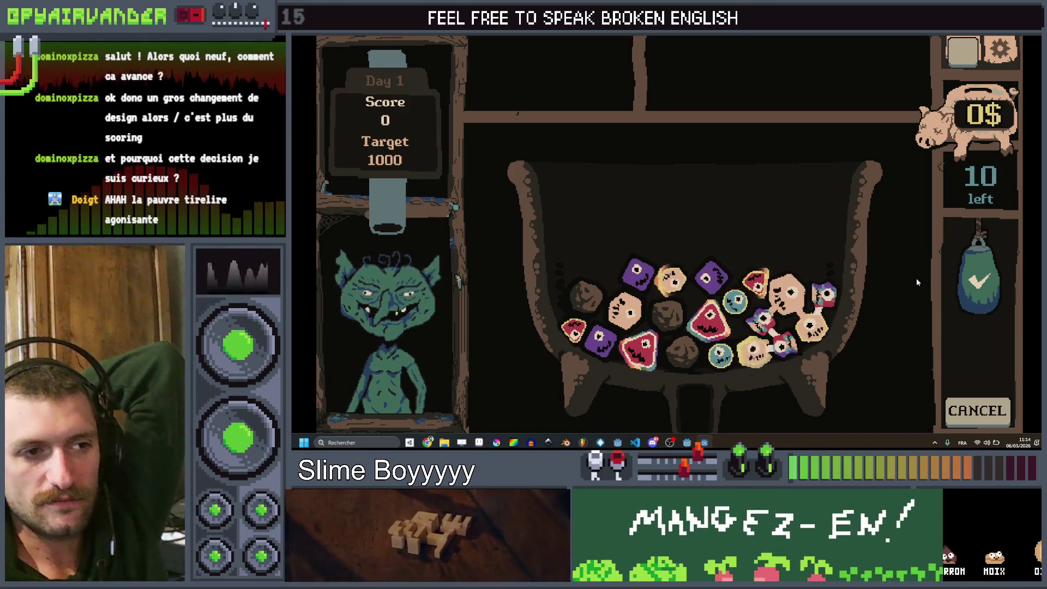
Step: Score slime groups and red chains via the check-mark bag, climbing toward the 1000 target
left_click(979, 281)
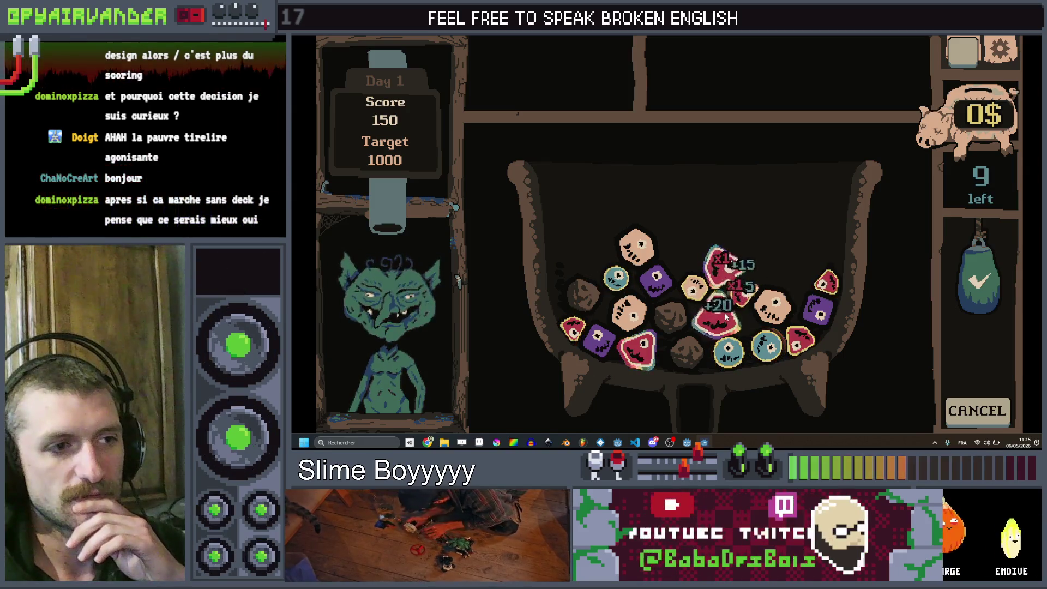
left_click(749, 293)
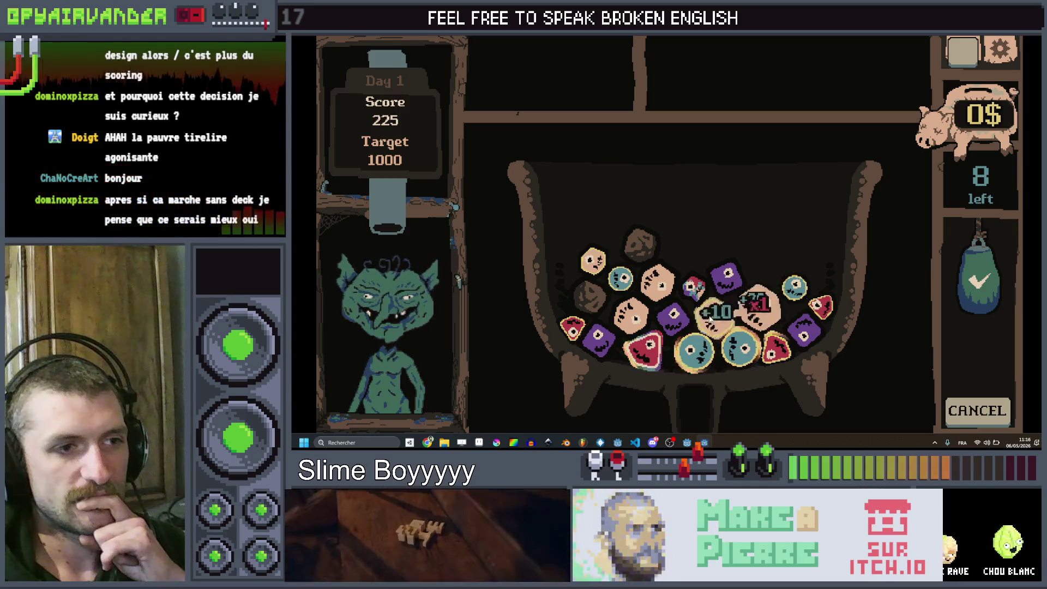
left_click(980, 281)
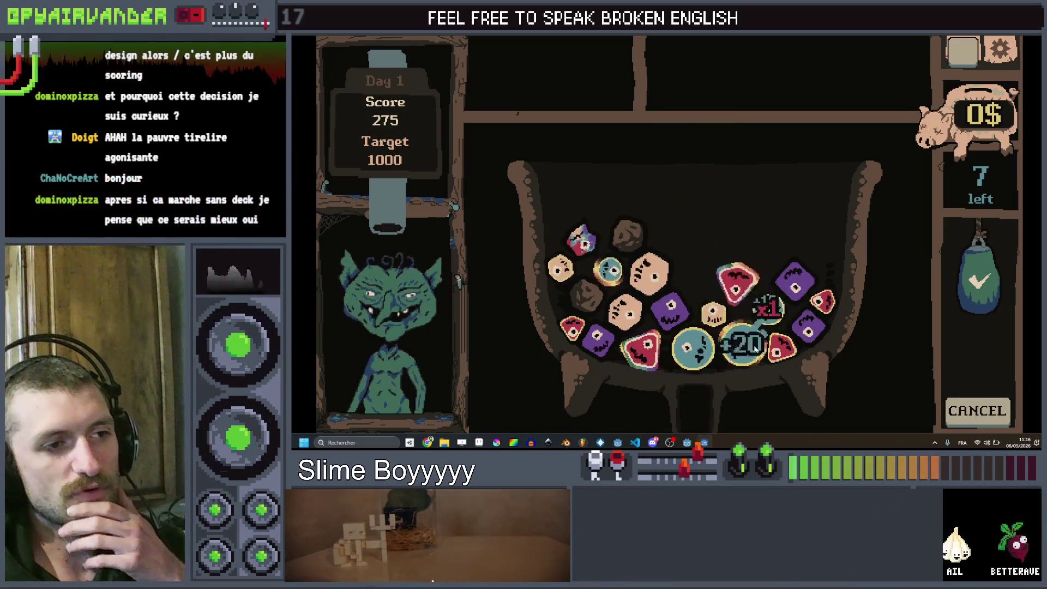
left_click(979, 279)
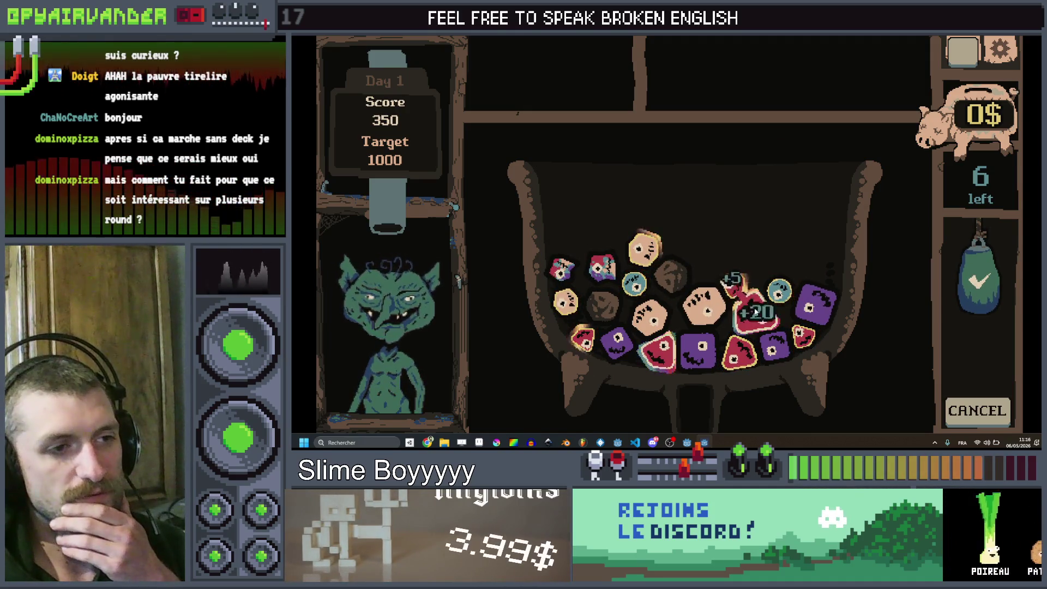
left_click(979, 278)
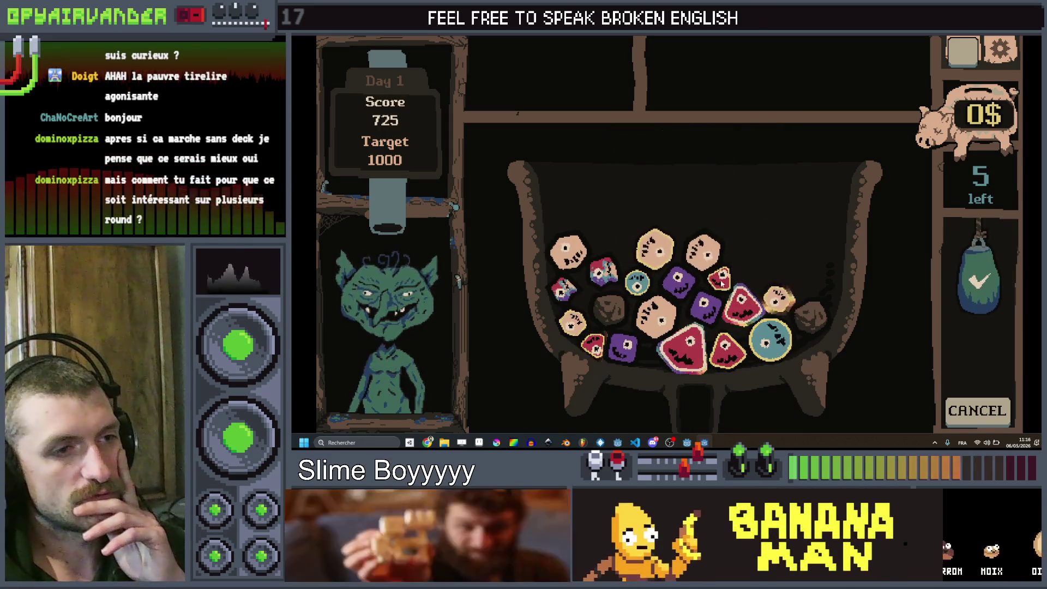
left_click(722, 281)
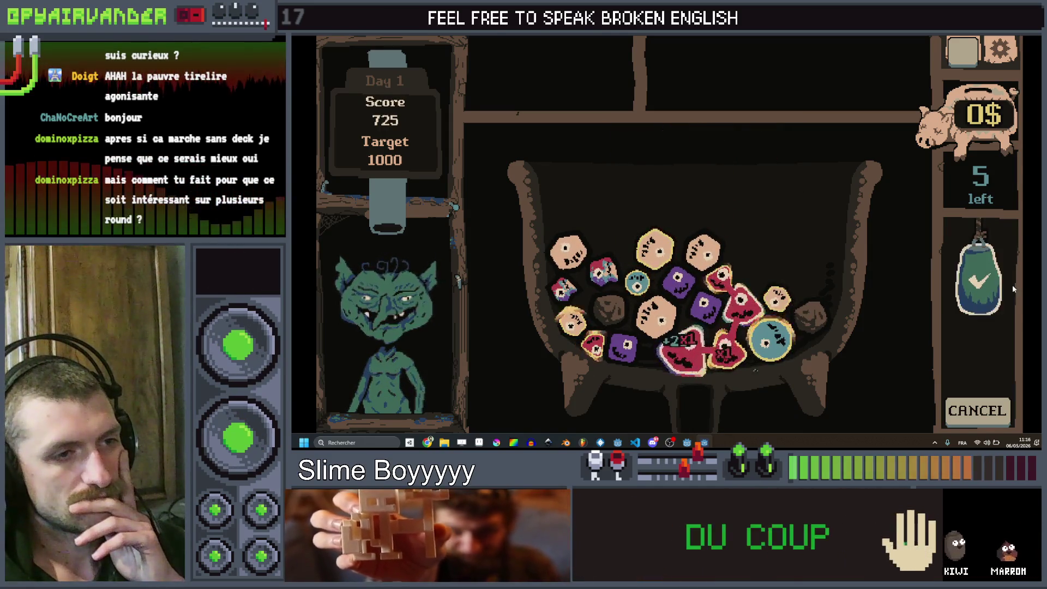
left_click(956, 264)
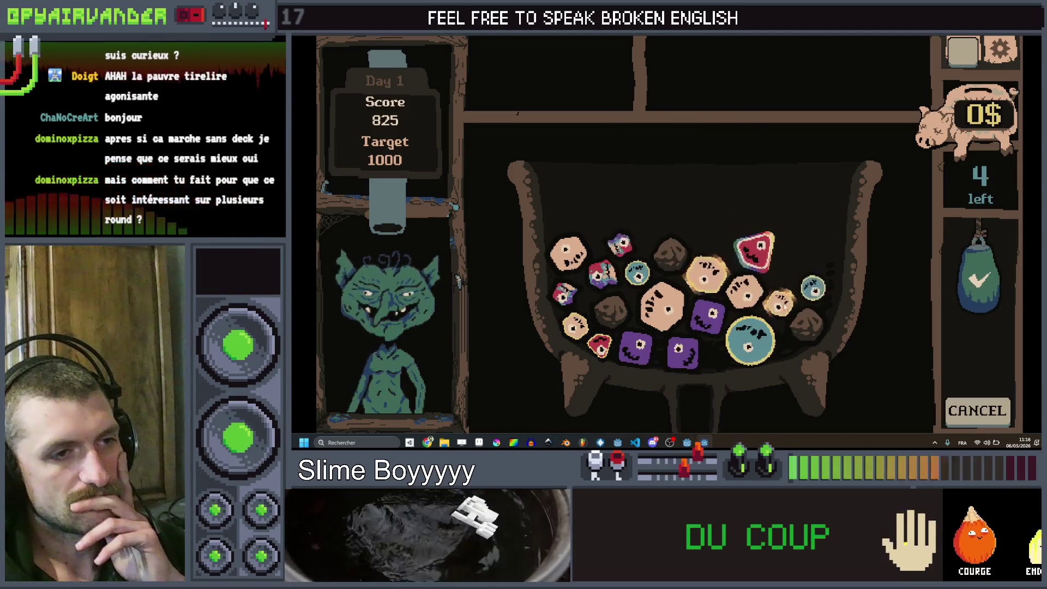
left_click(657, 315)
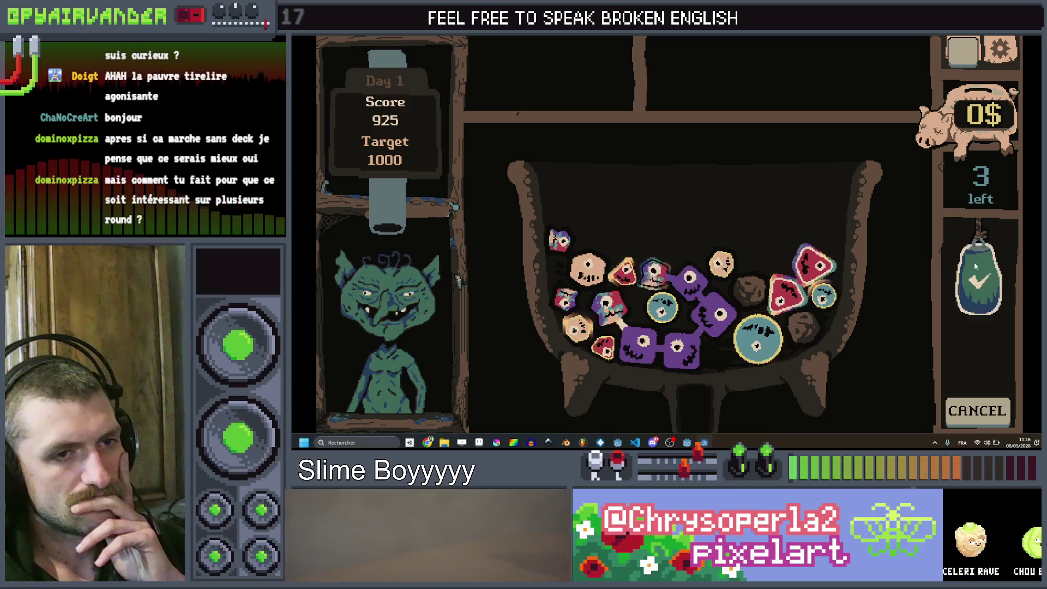
left_click(974, 261)
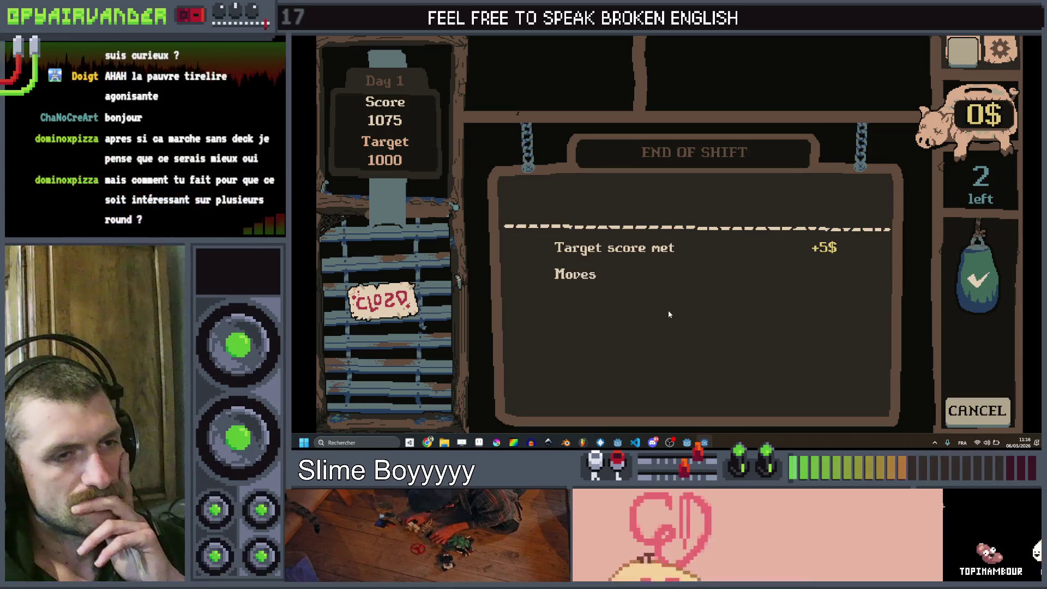
Step: Collect the reward, buy the fork for 5$, and book the Very hungry Goblin (4000 target)
left_click(710, 196)
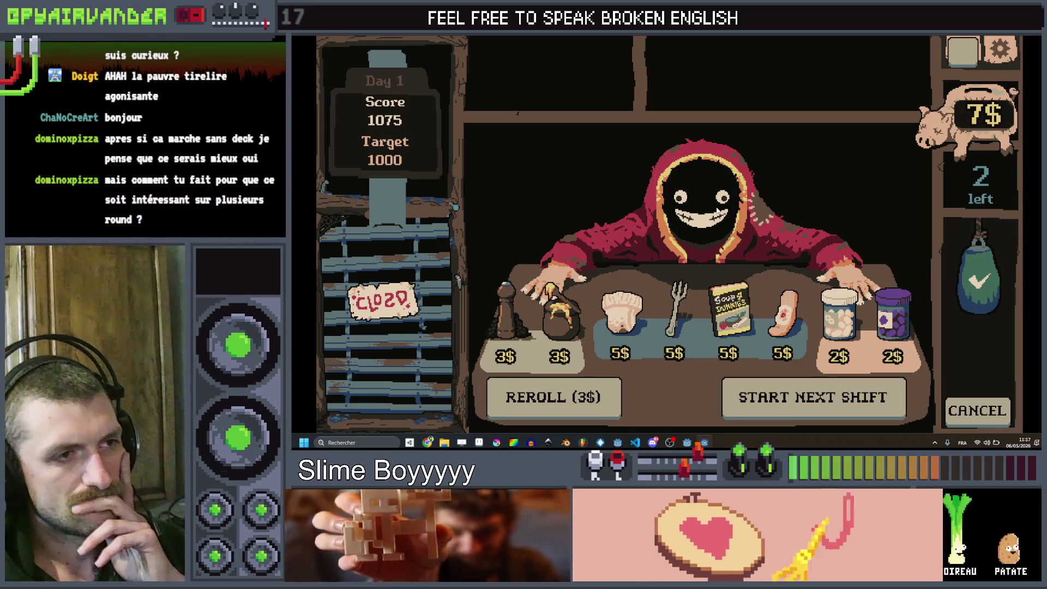
left_click(676, 310)
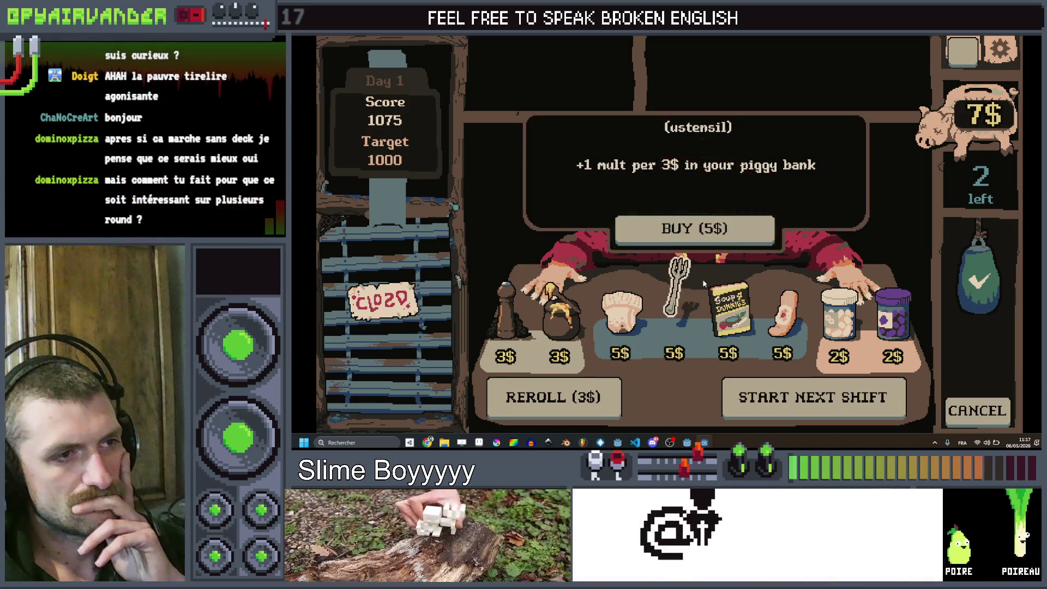
left_click(685, 229)
left_click(779, 397)
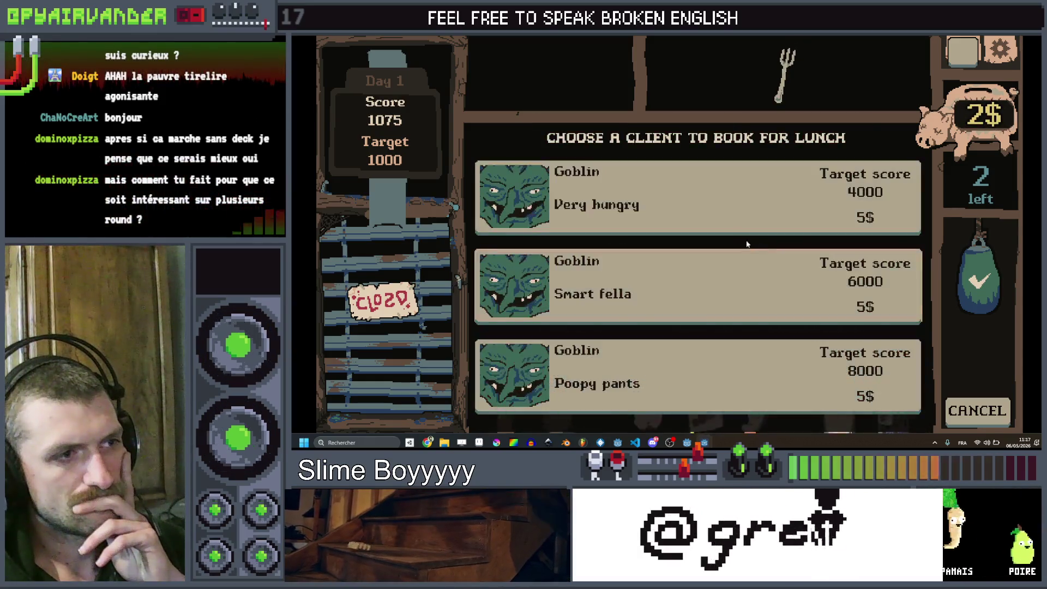
left_click(720, 201)
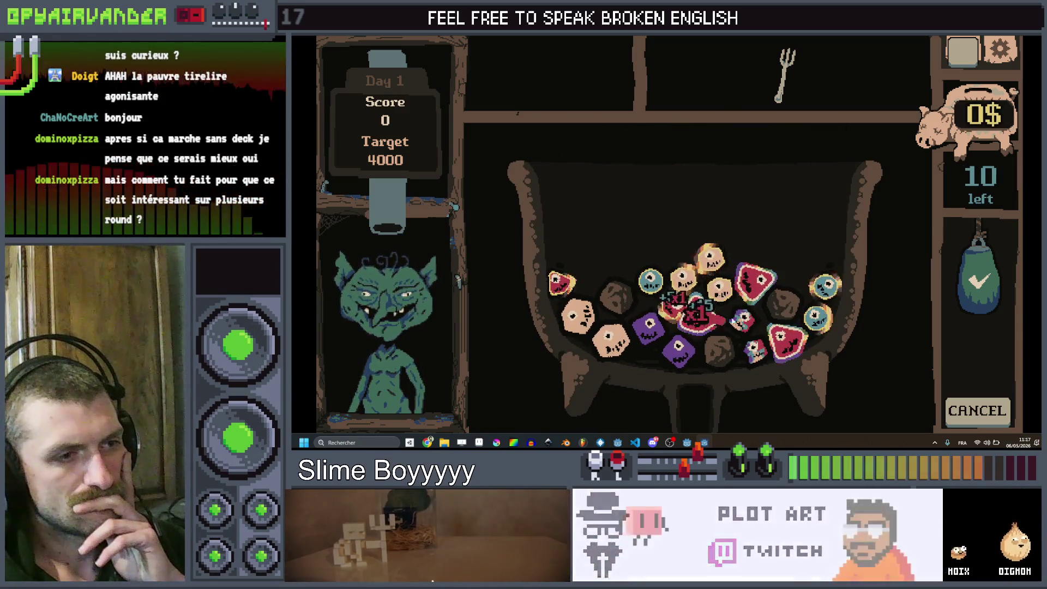
Step: Pop the small die for the first move, scoring 125 of 4000
left_click(752, 351)
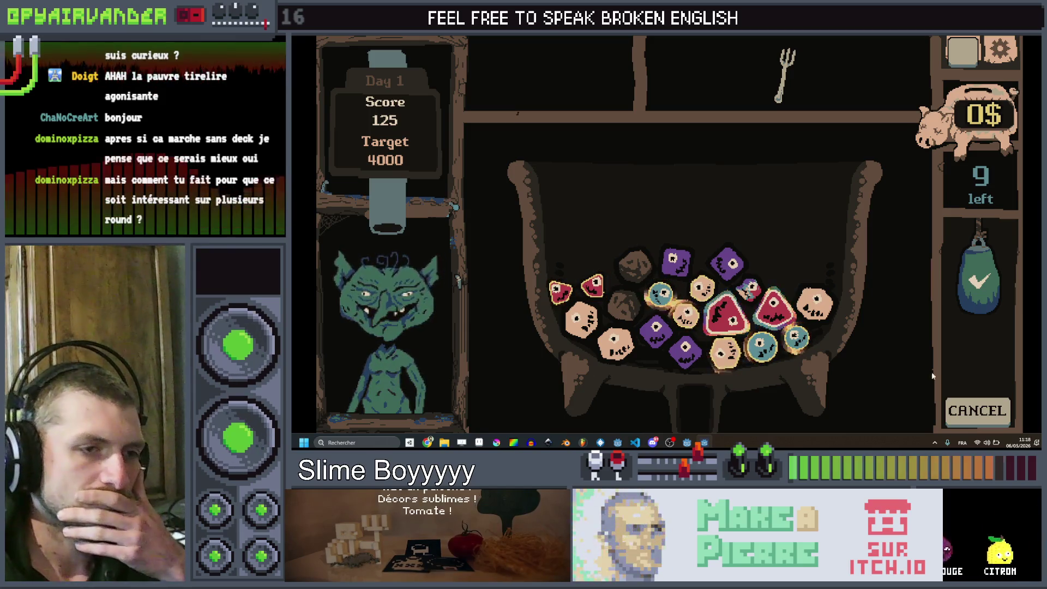
Step: Score the cauldron several times and the blue slime group, reaching 4725 against the 4000 target
mouse_move(662, 326)
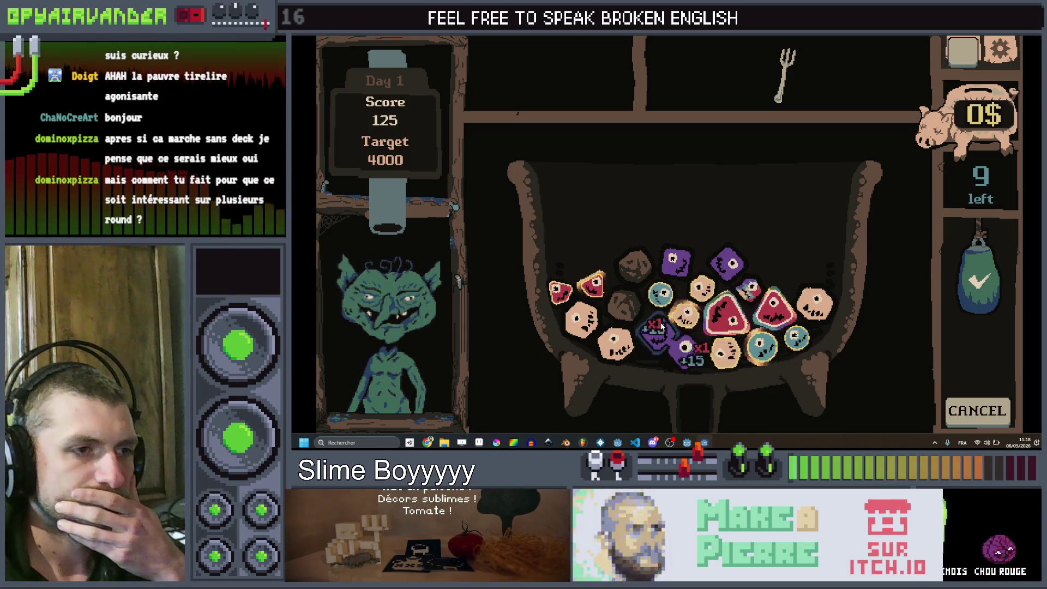
left_click(979, 279)
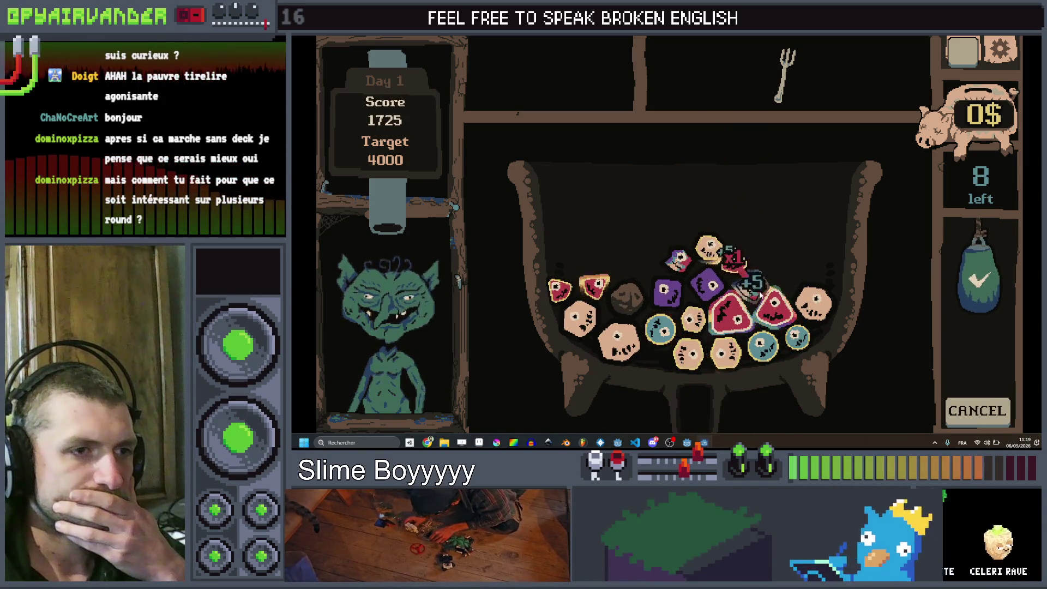
left_click(993, 269)
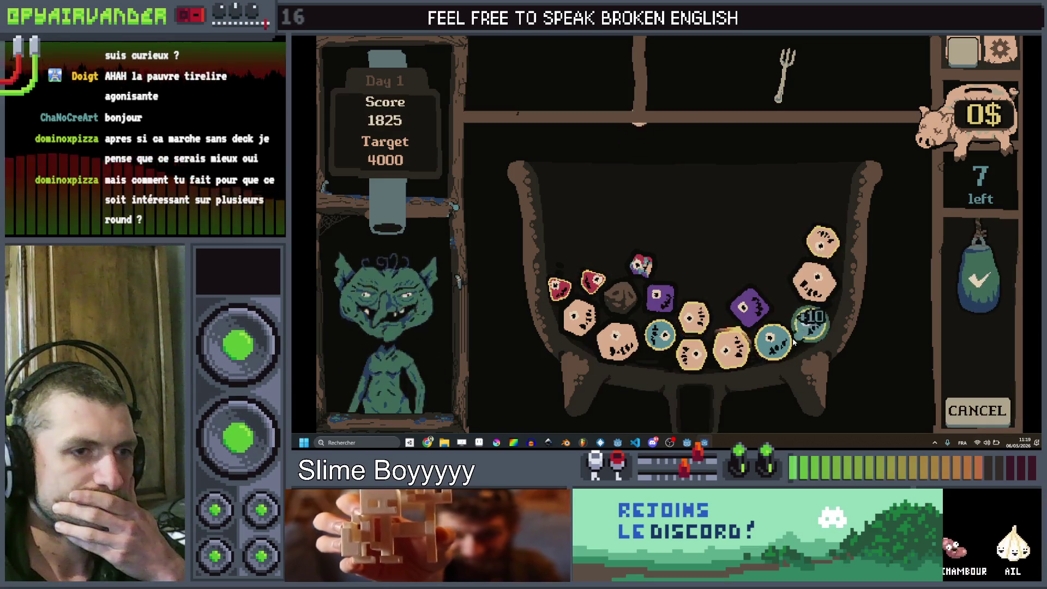
left_click(986, 280)
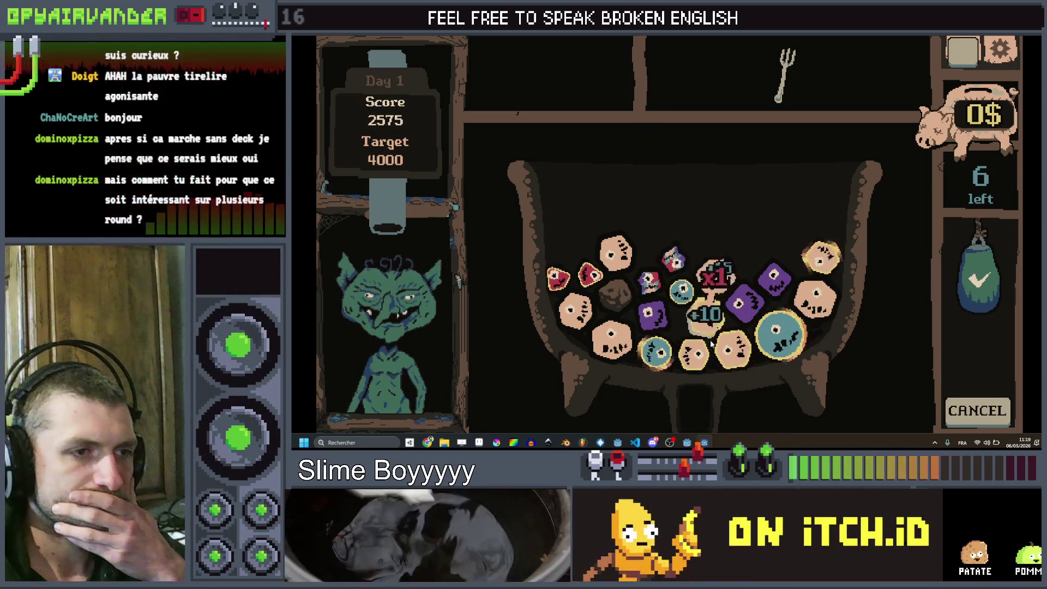
left_click(958, 281)
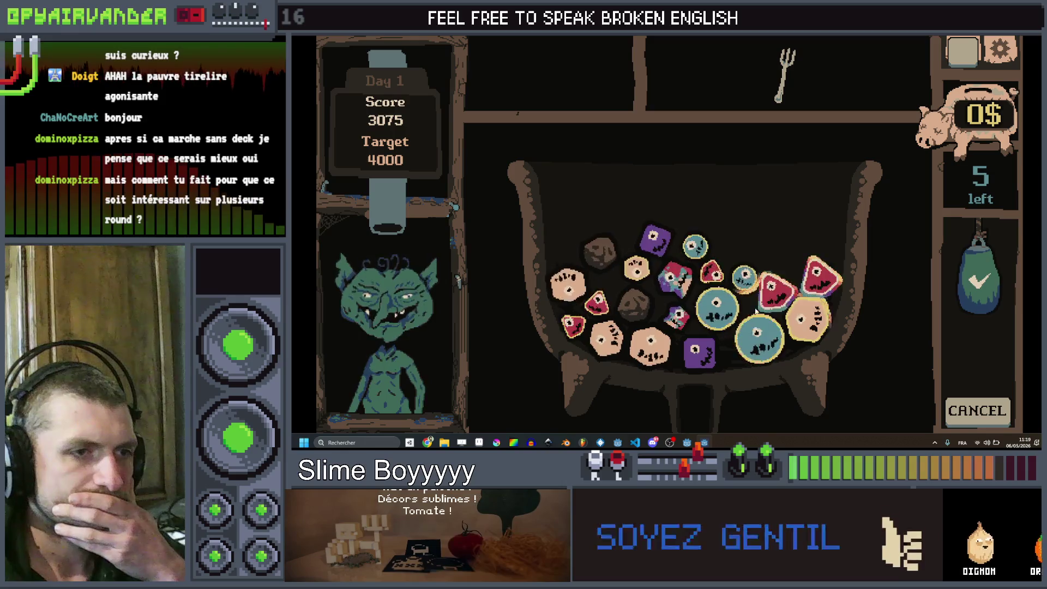
left_click(722, 320)
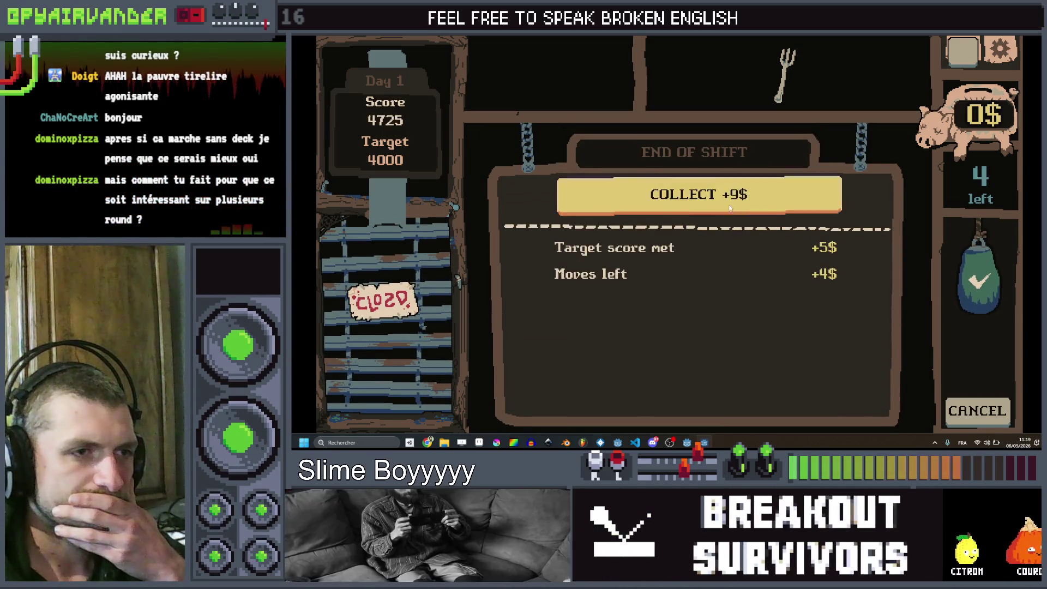
Step: Collect the 9$ reward, start the next shift and book the first Goblin client
left_click(728, 210)
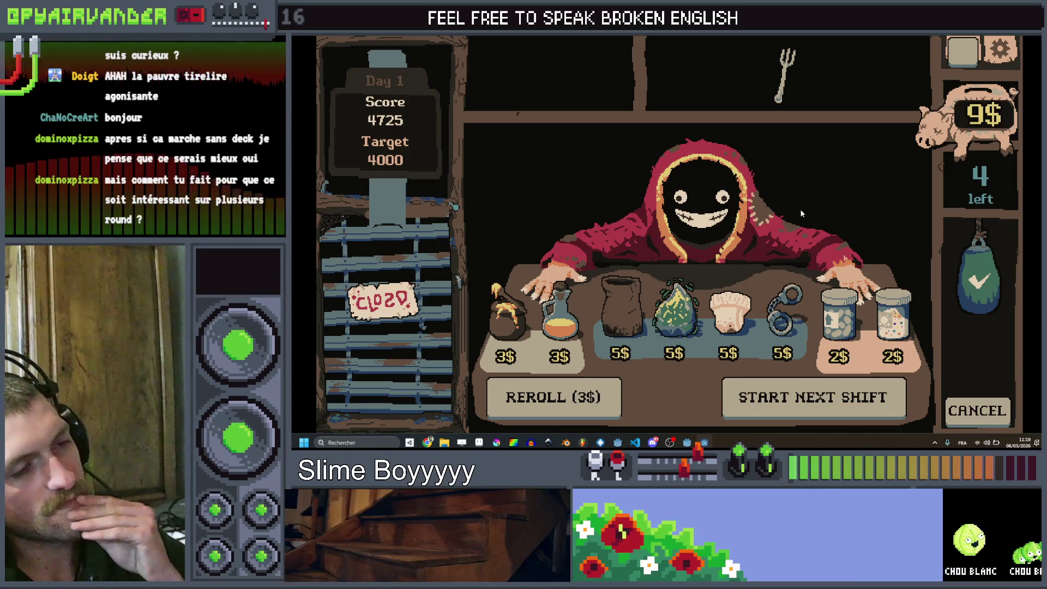
left_click(798, 392)
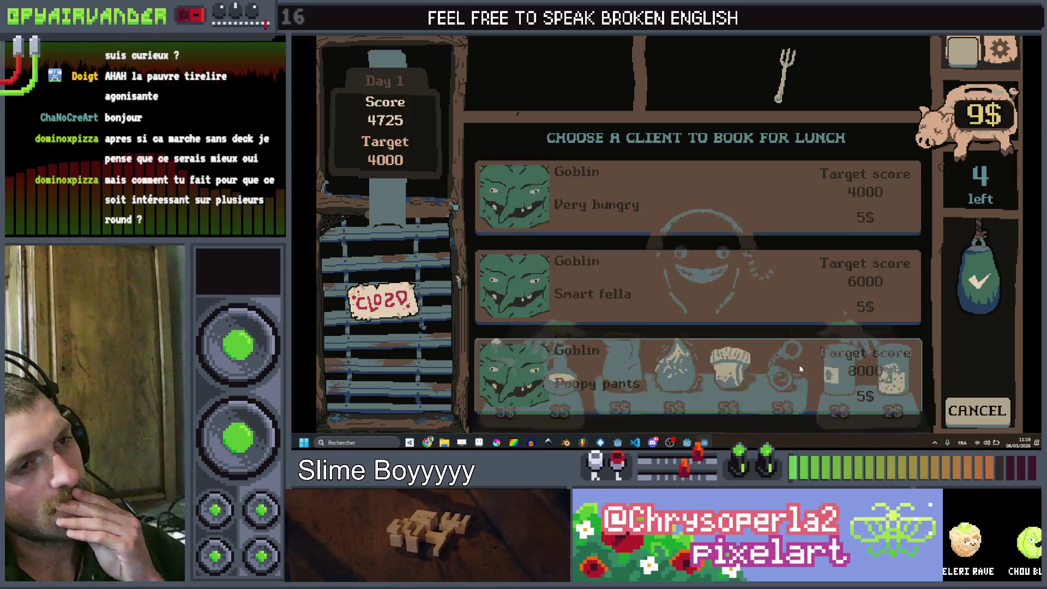
left_click(775, 205)
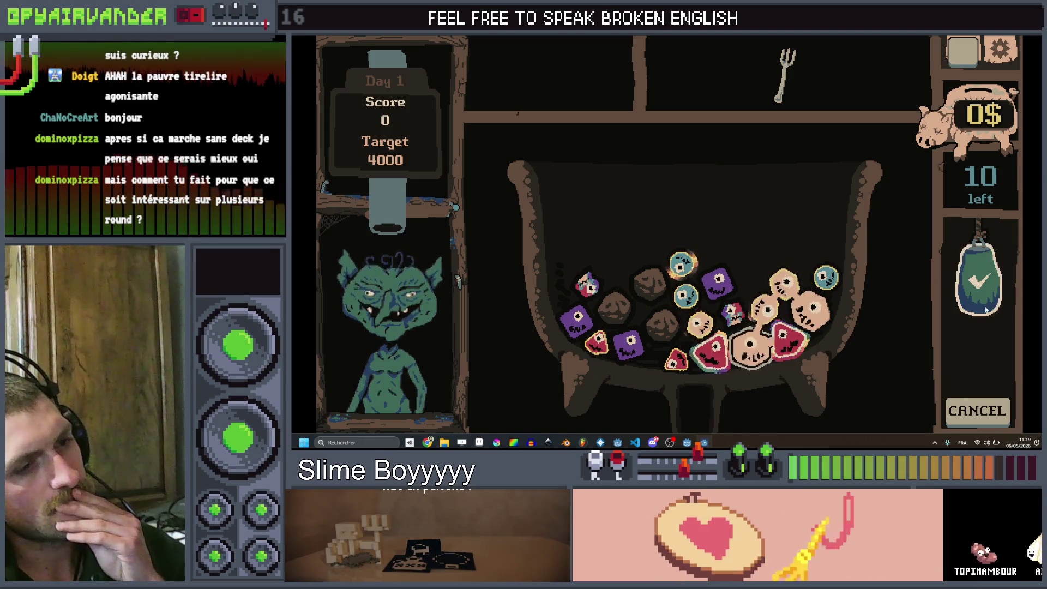
Step: Submit throws that merge a big blue slime and purple dice, climbing to 3675 points
left_click(978, 278)
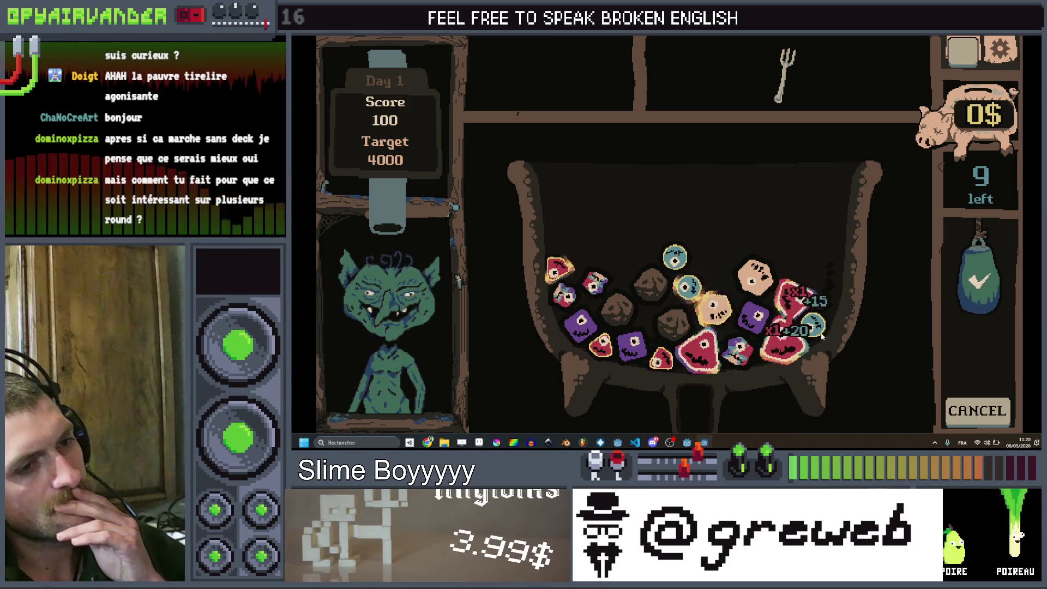
left_click(980, 278)
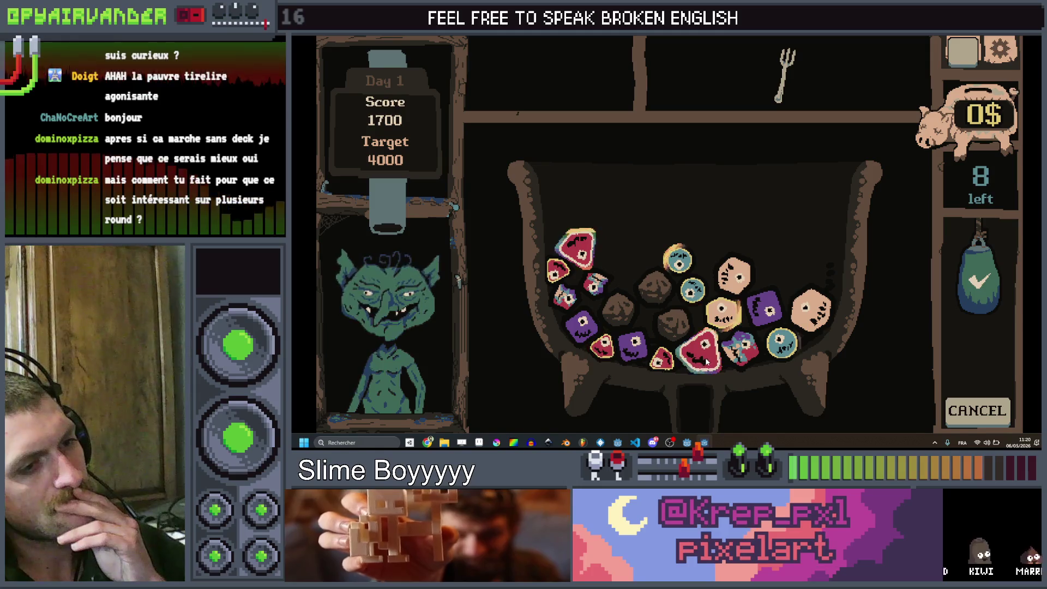
left_click_drag(976, 280, 986, 358)
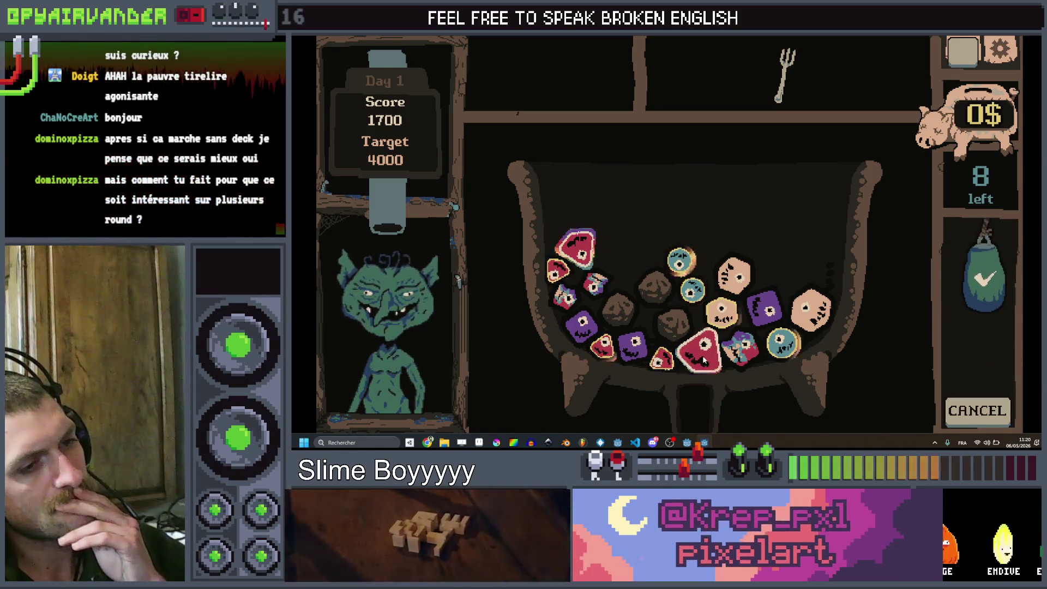
mouse_move(722, 352)
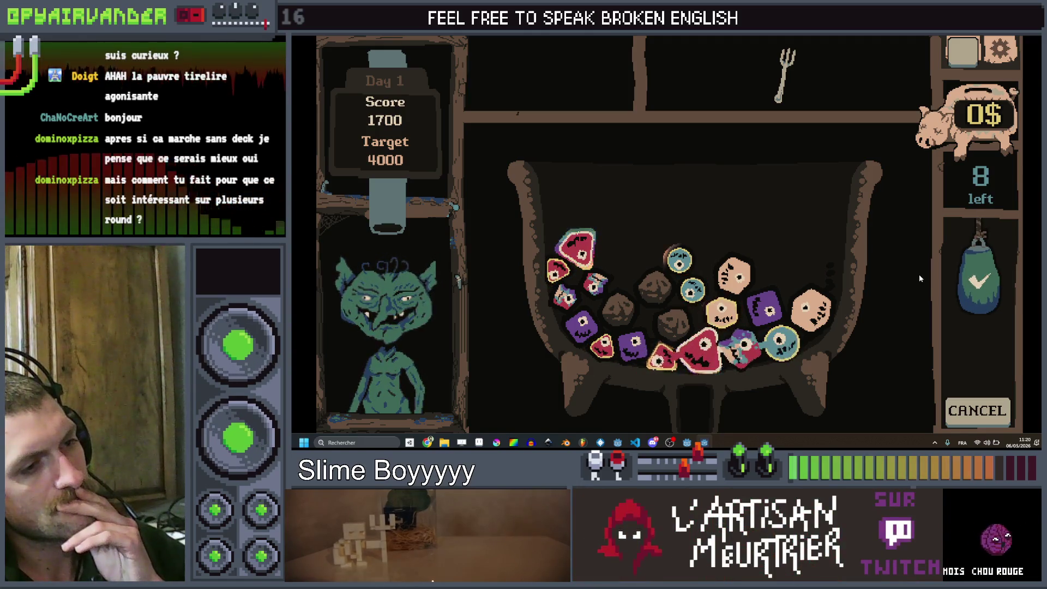
left_click(1005, 416)
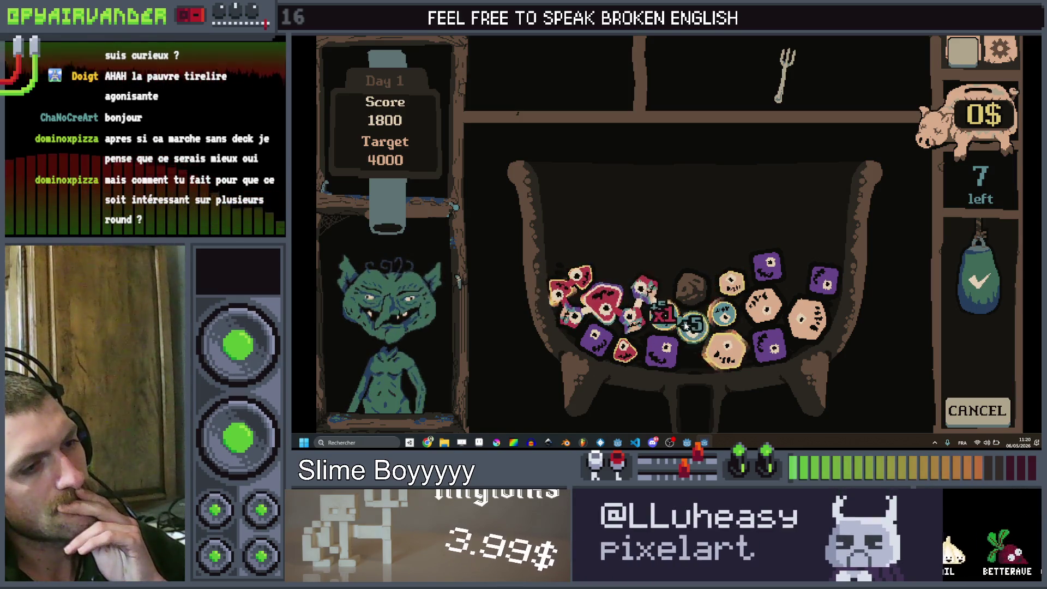
left_click(974, 284)
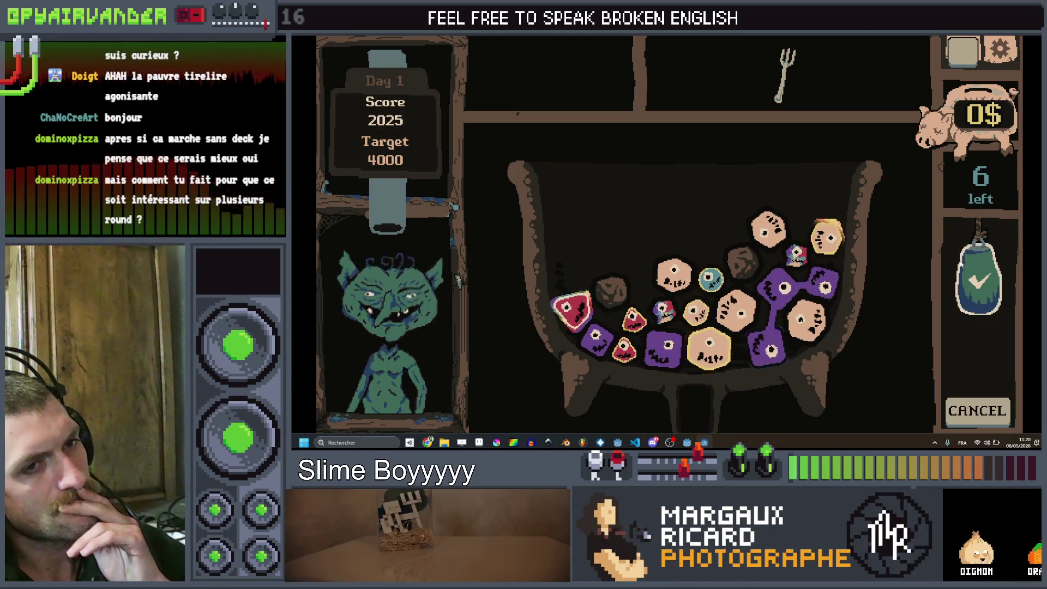
left_click(964, 270)
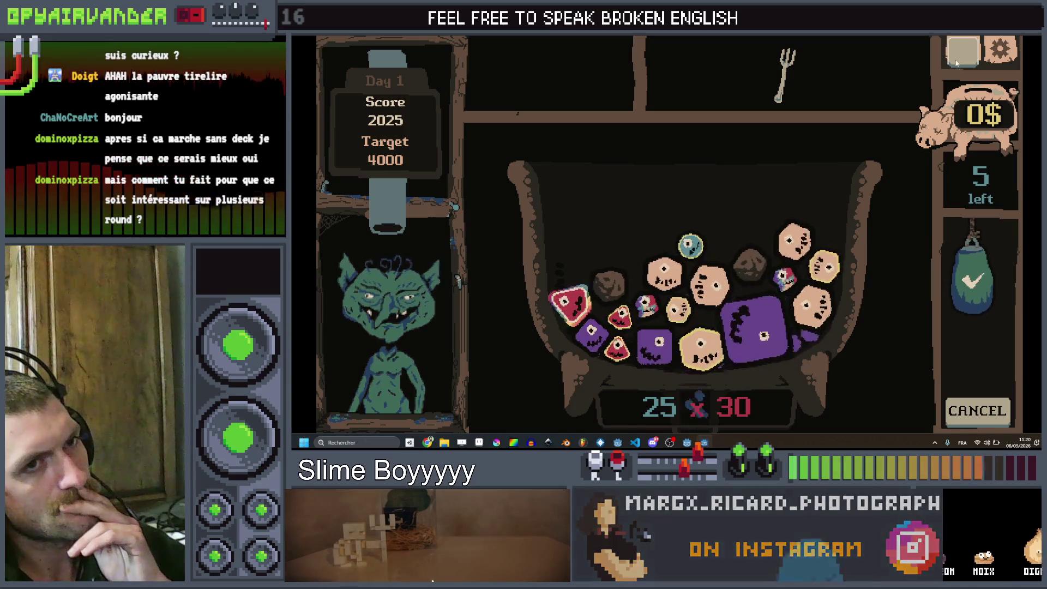
Step: Check the deck's ingredient list, closing it and bringing it back up
left_click(957, 61)
left_click(934, 141)
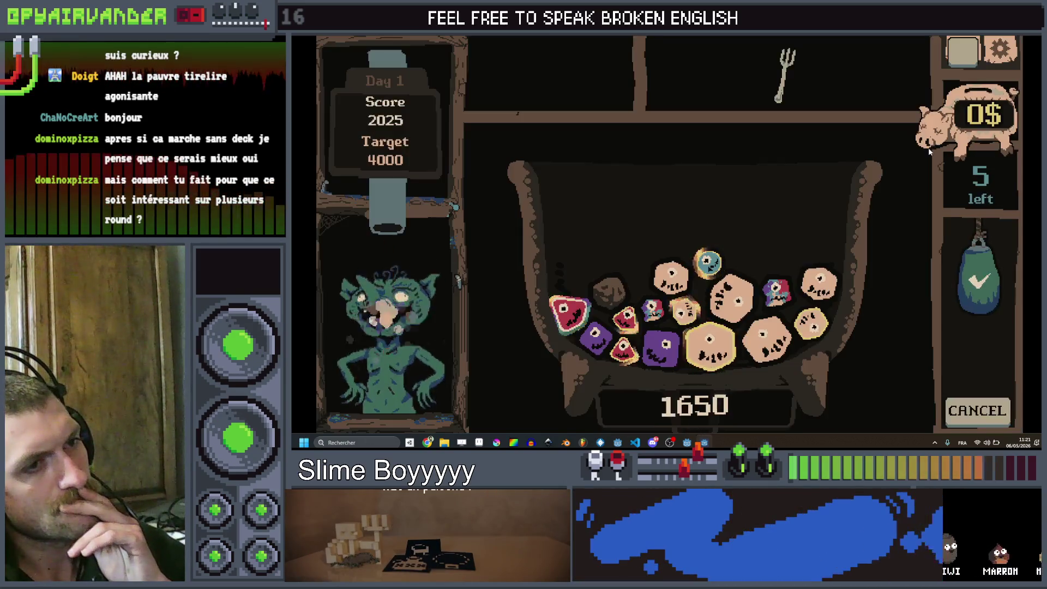
left_click(960, 59)
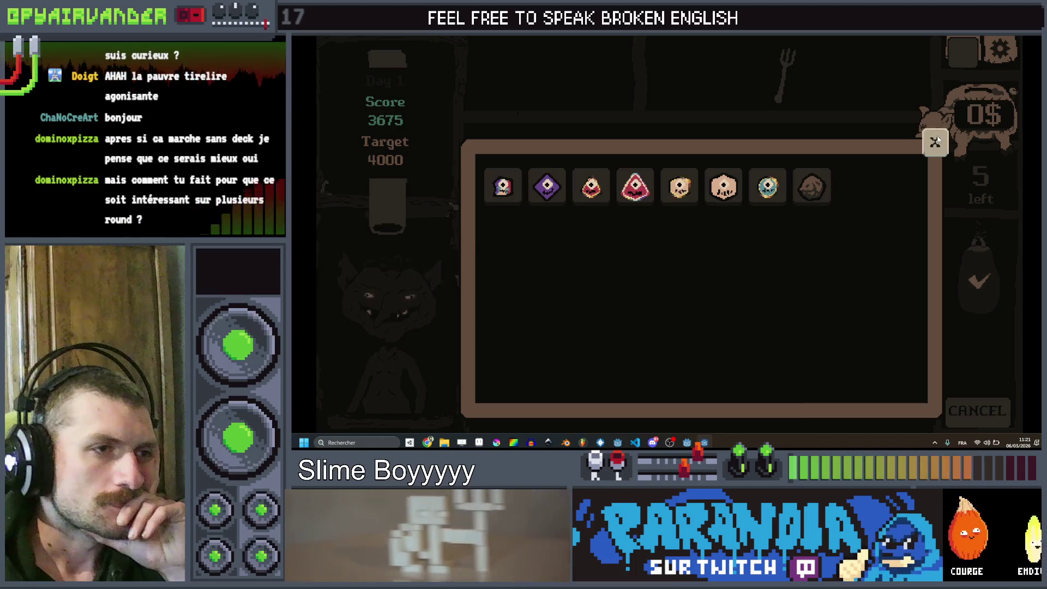
Step: Toggle the ingredient list open and shut to review the eight ingredient types
left_click(935, 140)
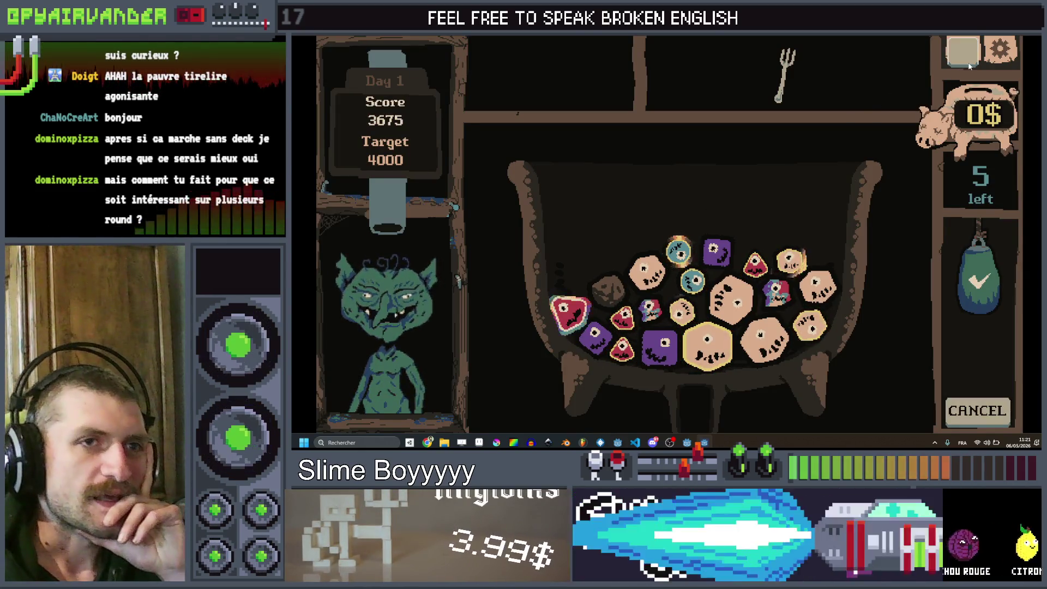
left_click(968, 64)
left_click(935, 143)
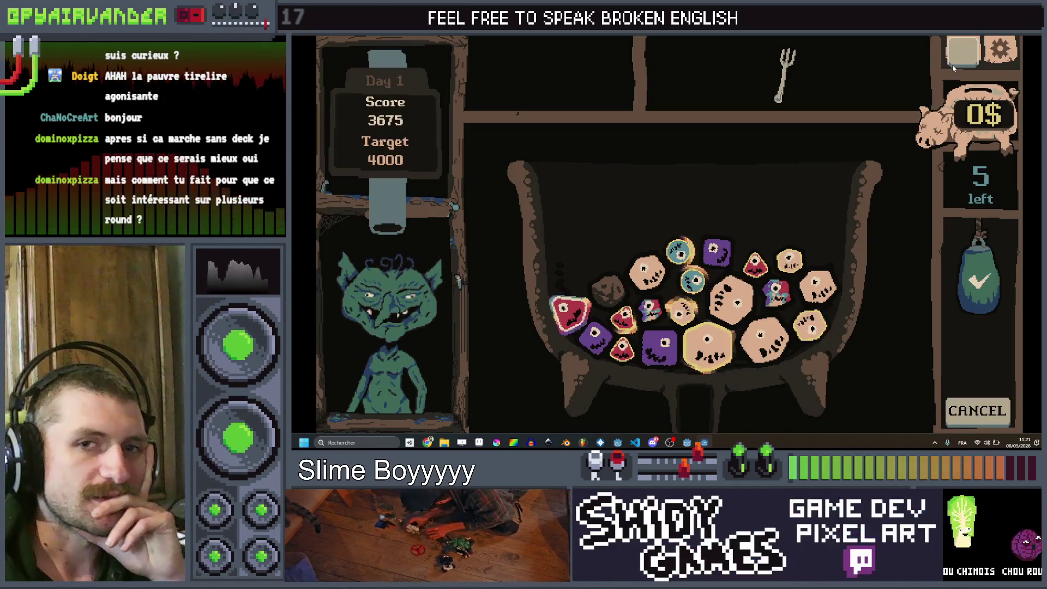
left_click(962, 63)
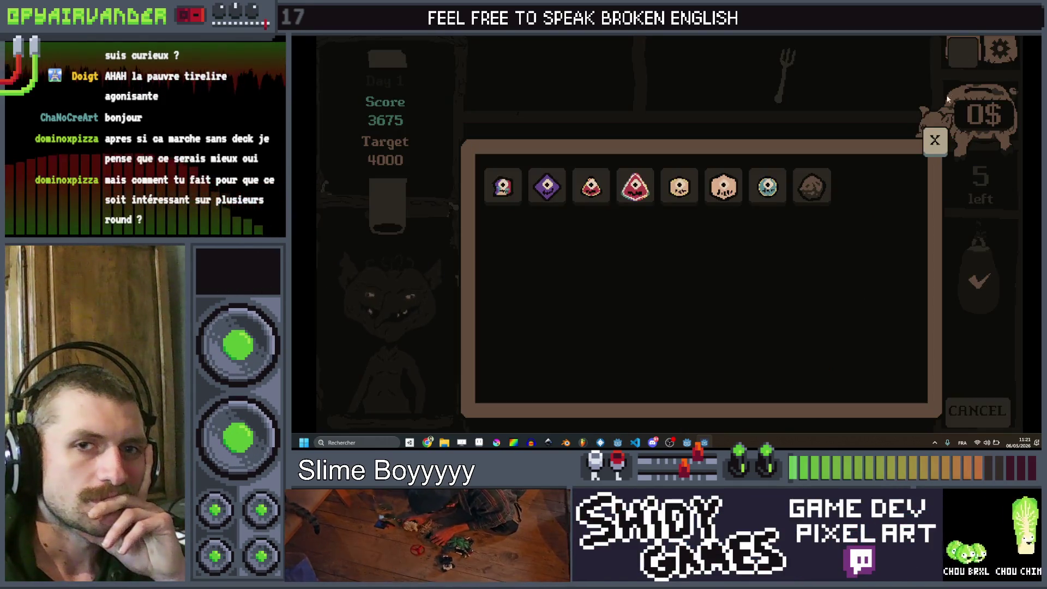
left_click(936, 143)
left_click(963, 53)
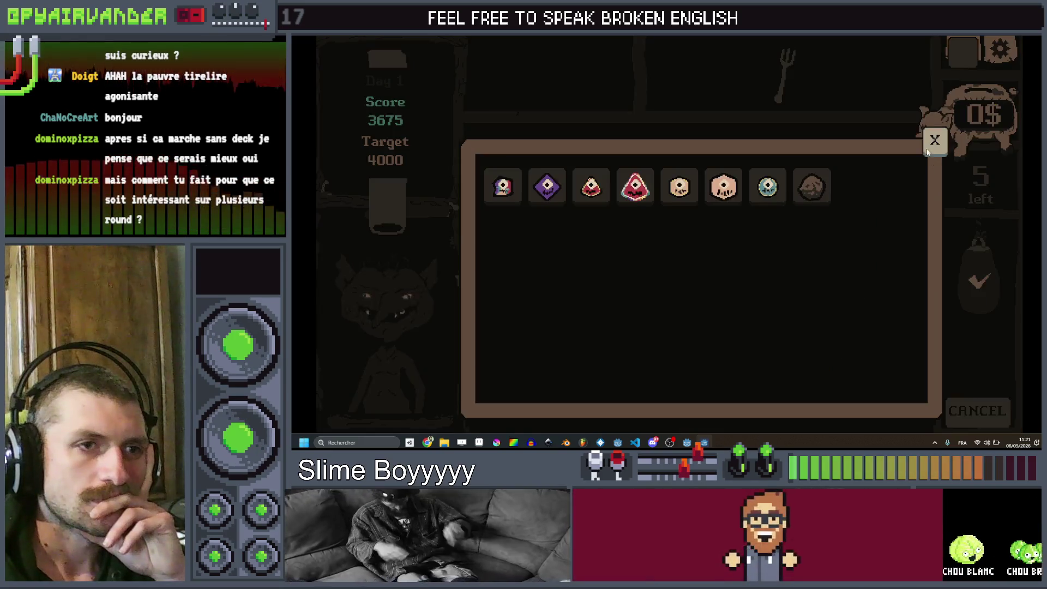
left_click(935, 143)
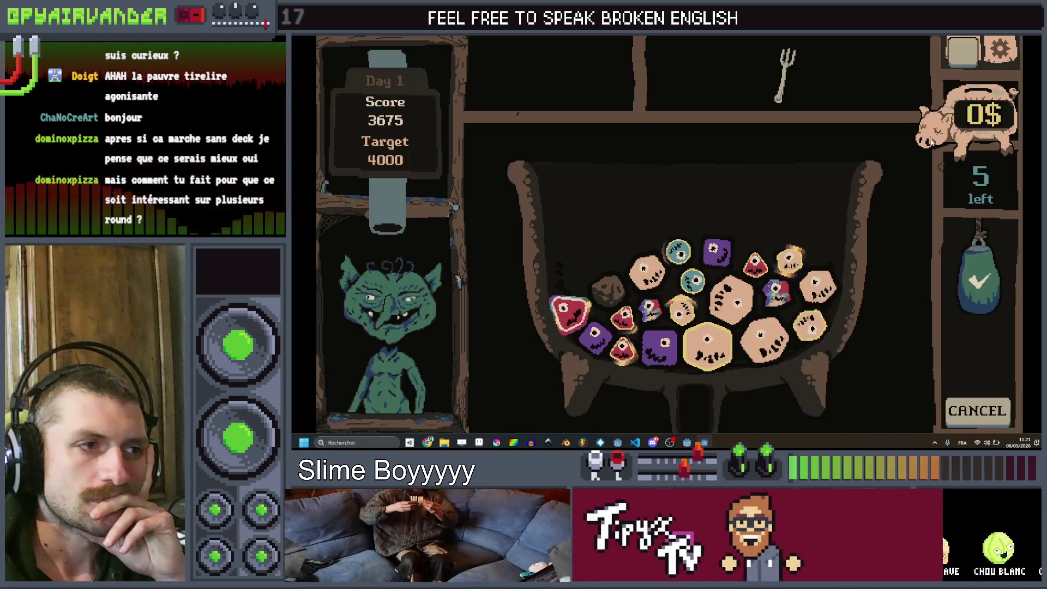
Step: Look at the list twice more, close it, and highlight a matching dice group
left_click(954, 58)
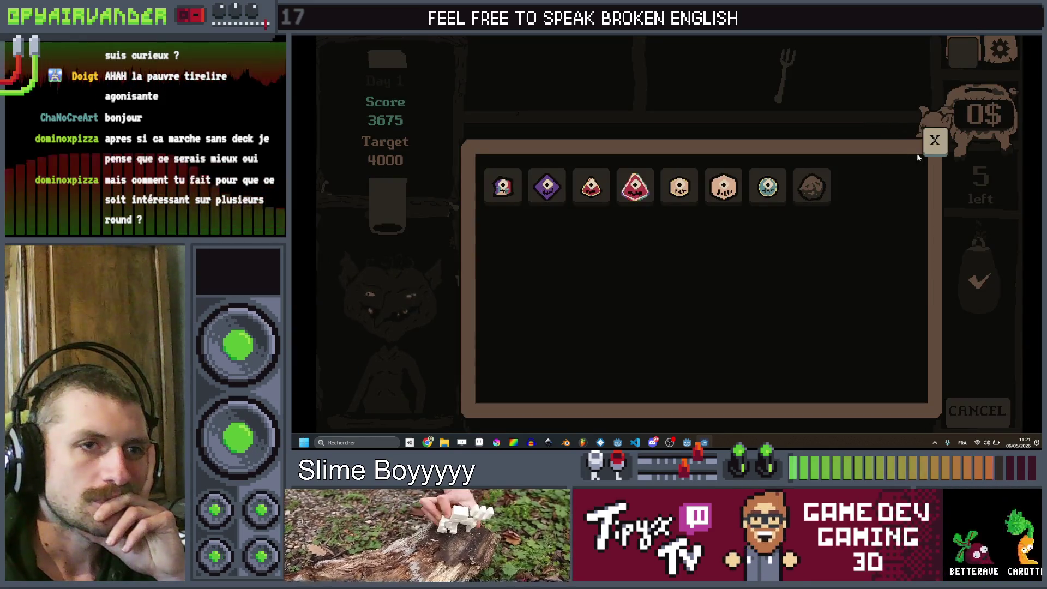
left_click(934, 142)
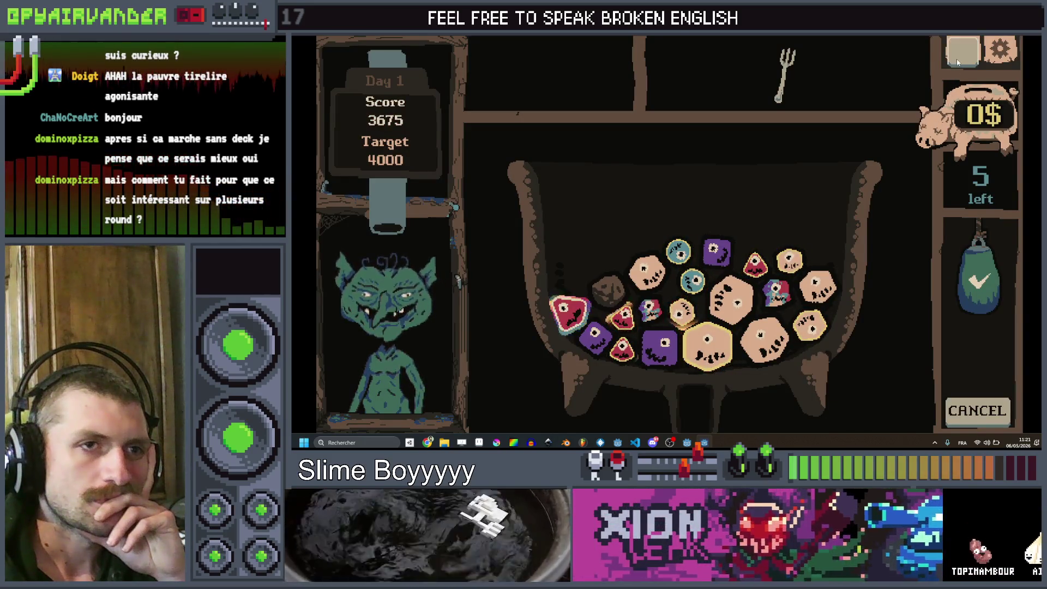
left_click(944, 141)
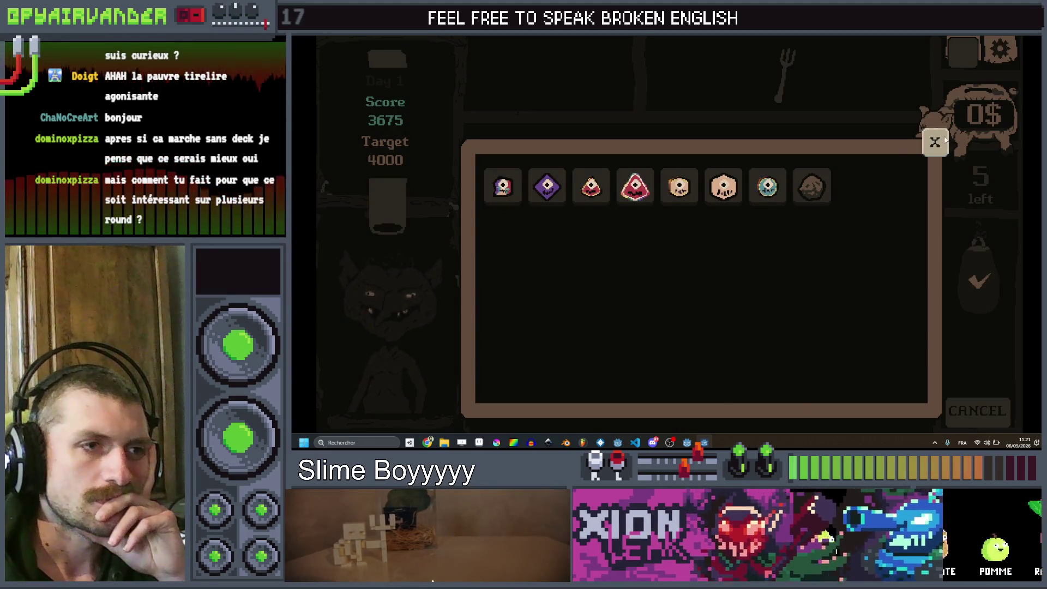
left_click(945, 140)
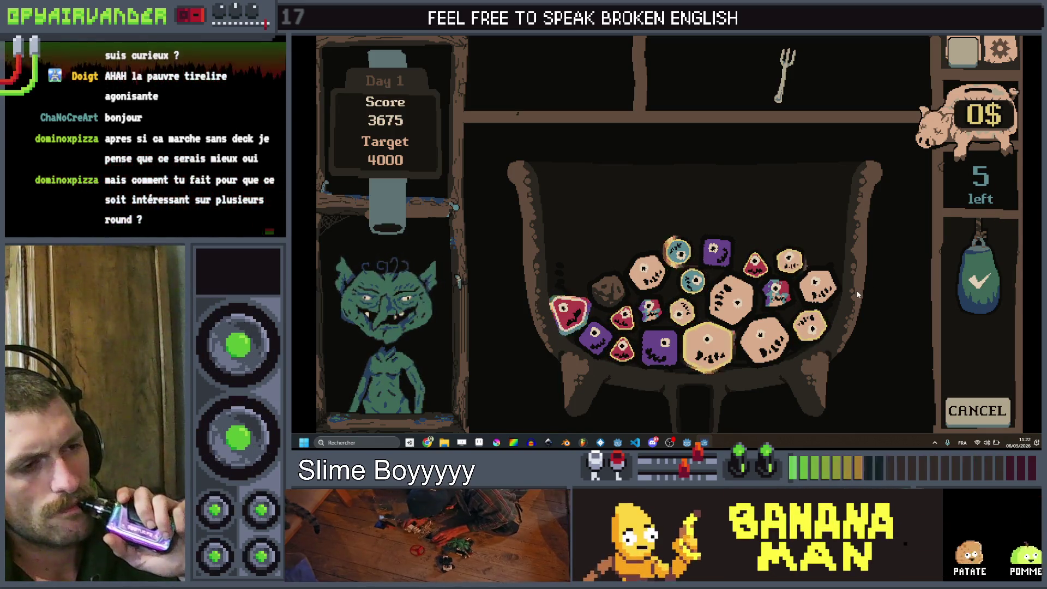
left_click(795, 265)
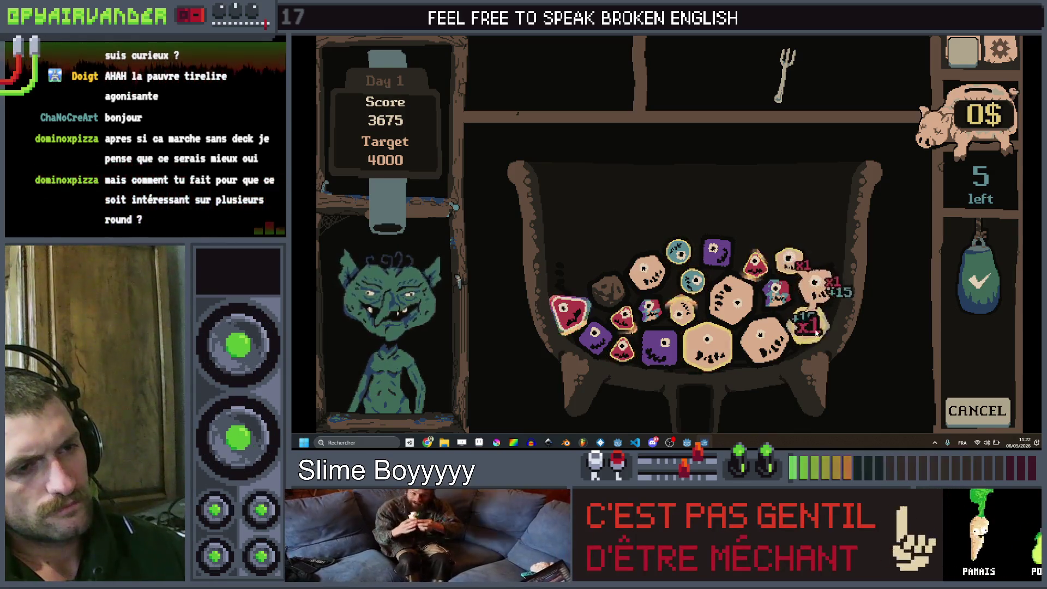
Step: Score the outlined dice to 4025, bank the 9$ reward, and begin a 10000-target goblin shift
left_click(724, 355)
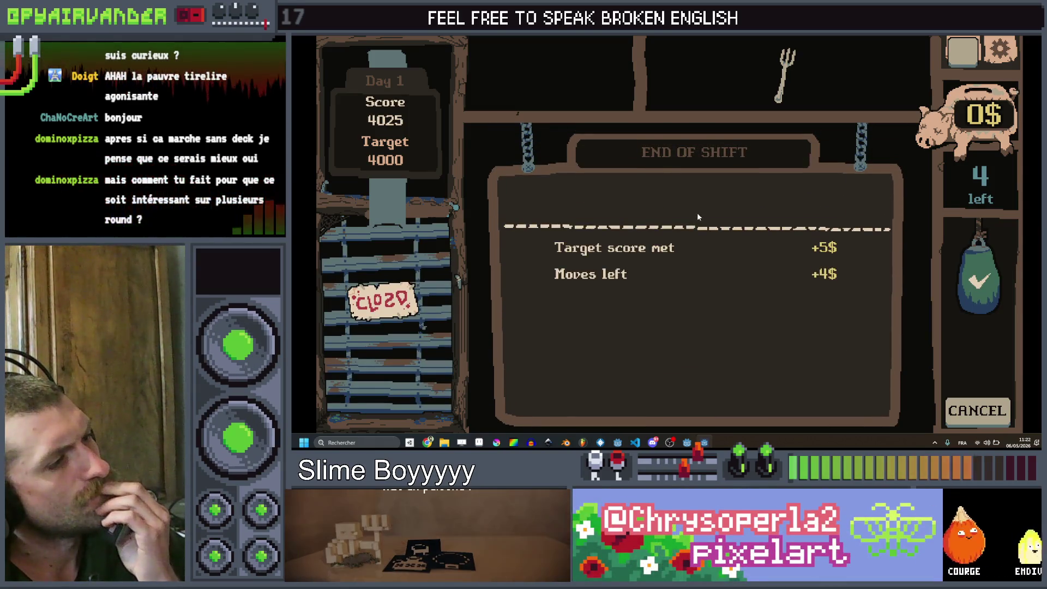
left_click(689, 200)
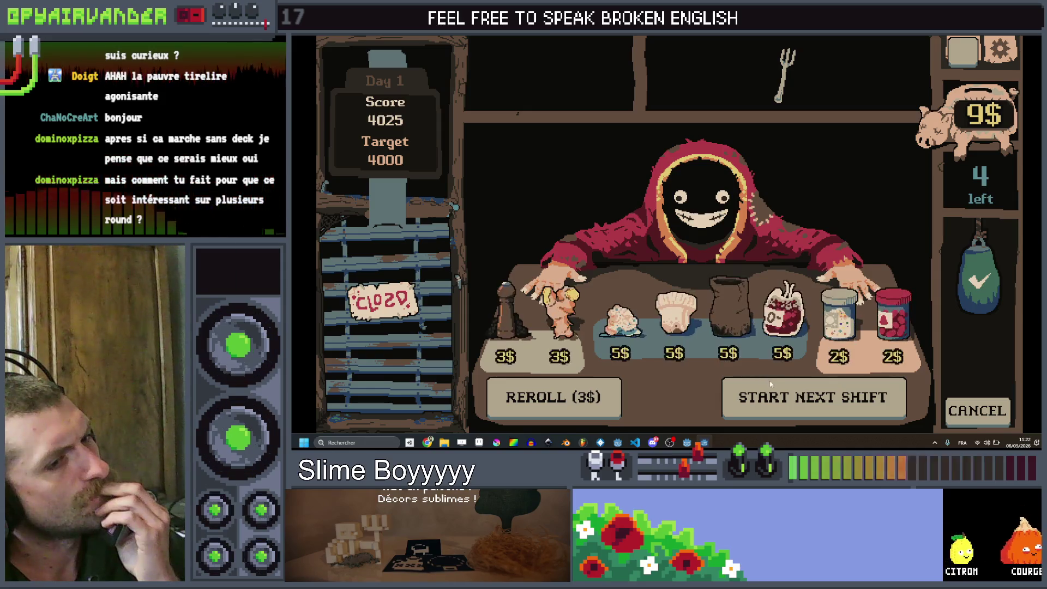
left_click(780, 402)
left_click(766, 193)
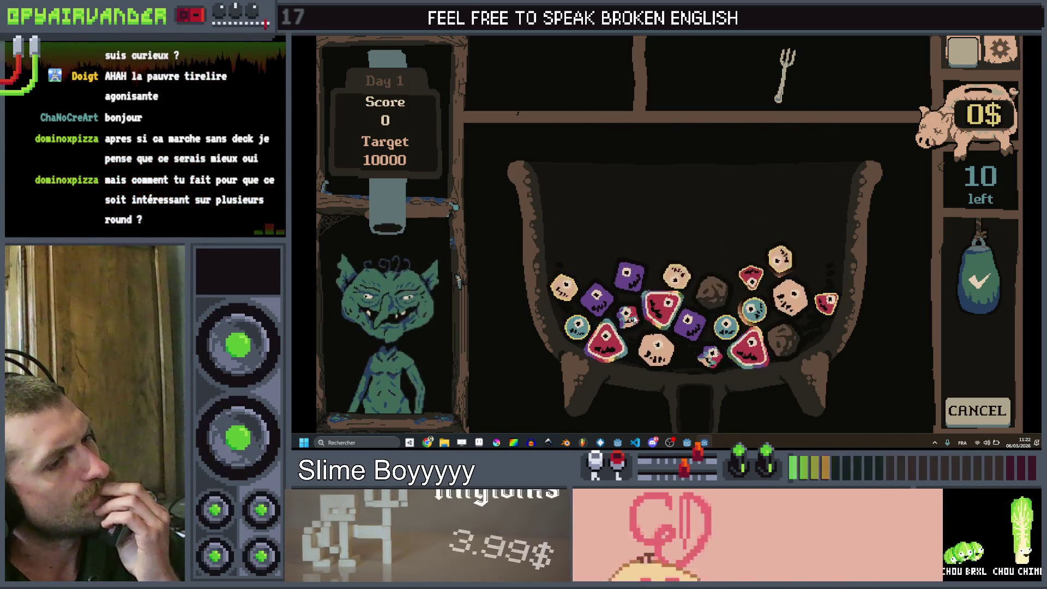
Step: Score the two blue eye slimes, then a chain of three tan slimes
left_click(726, 325)
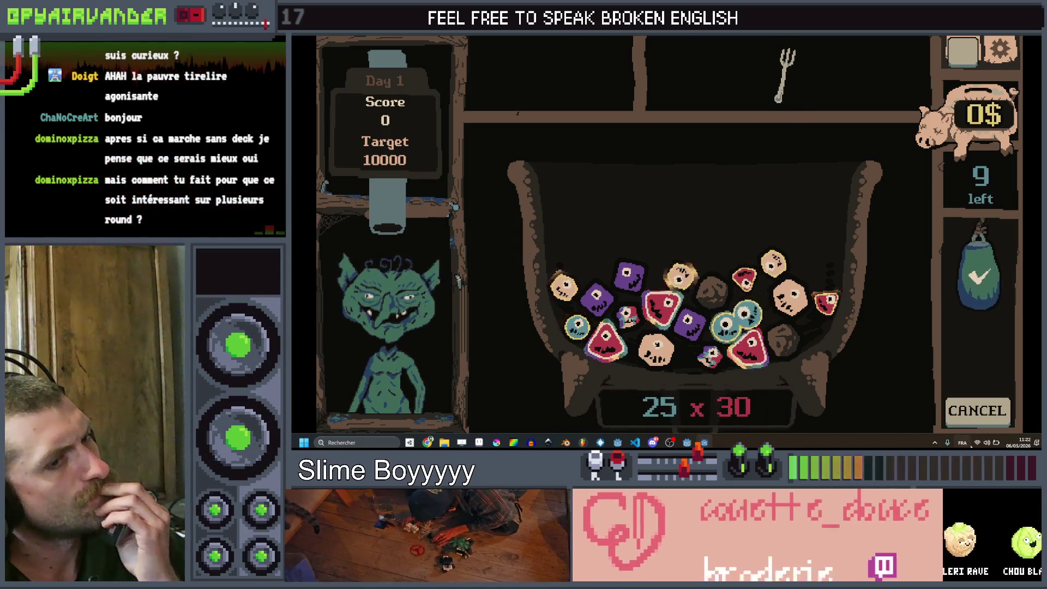
left_click(731, 290)
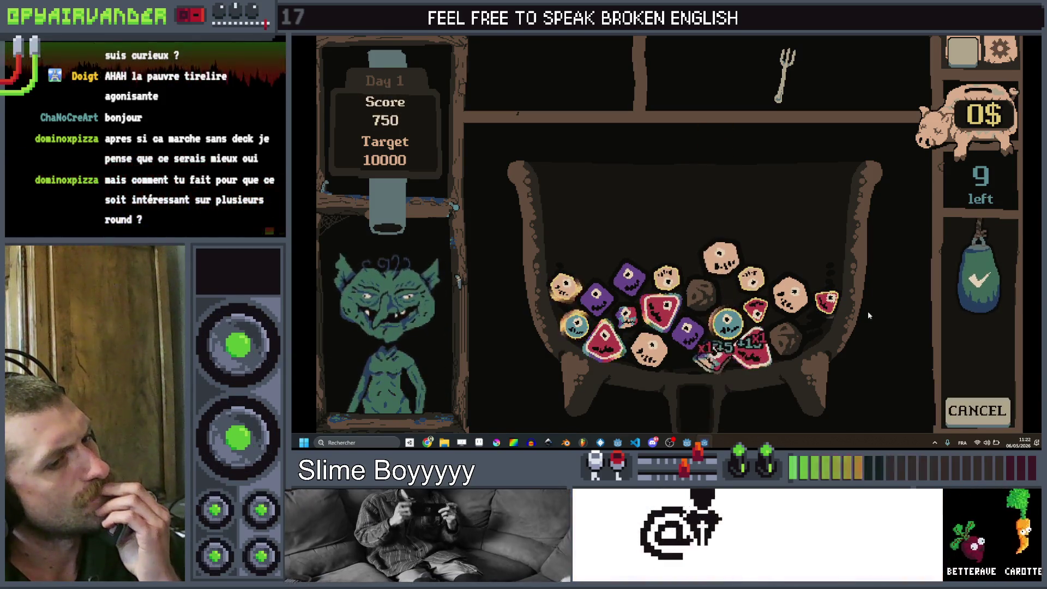
left_click(980, 281)
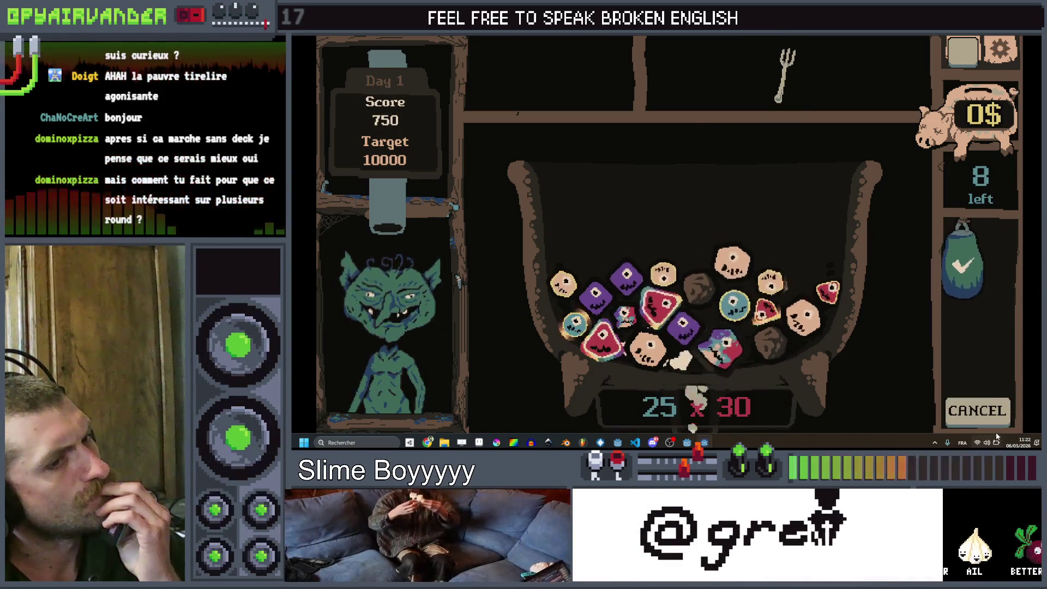
left_click(807, 319)
left_click(780, 286)
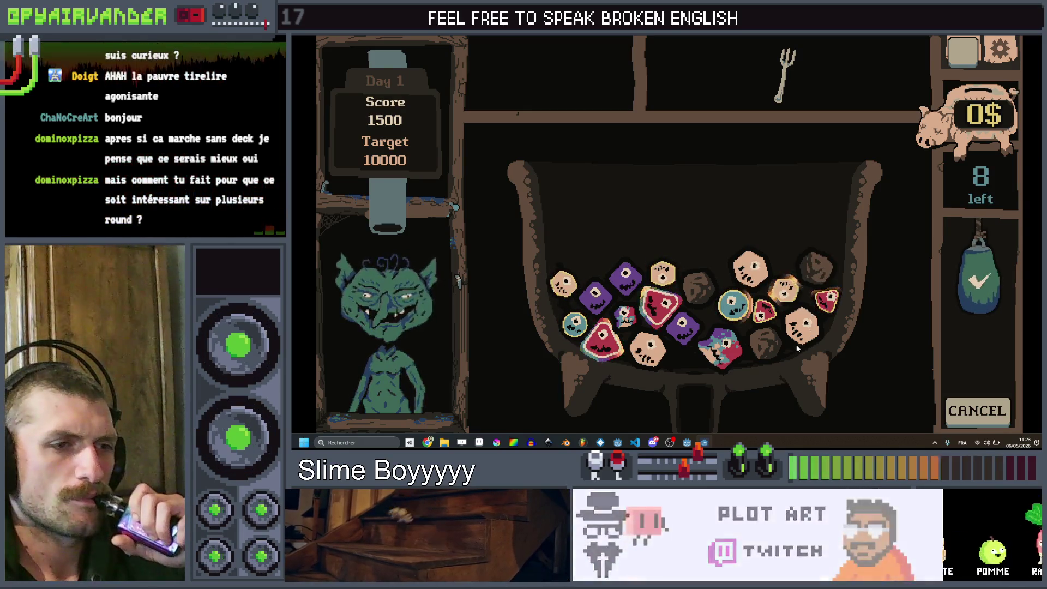
left_click(751, 268)
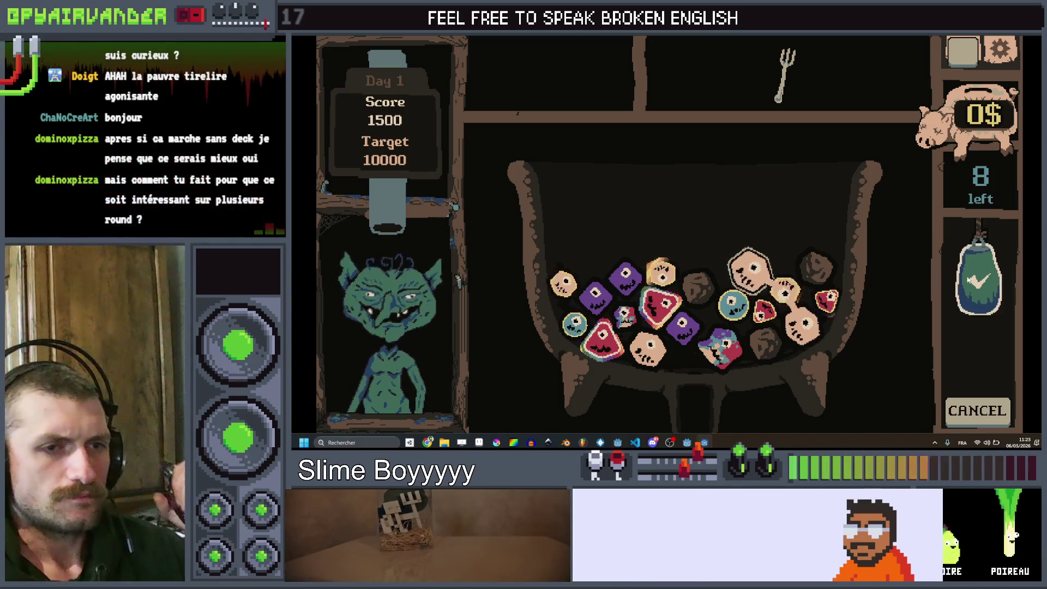
left_click(979, 281)
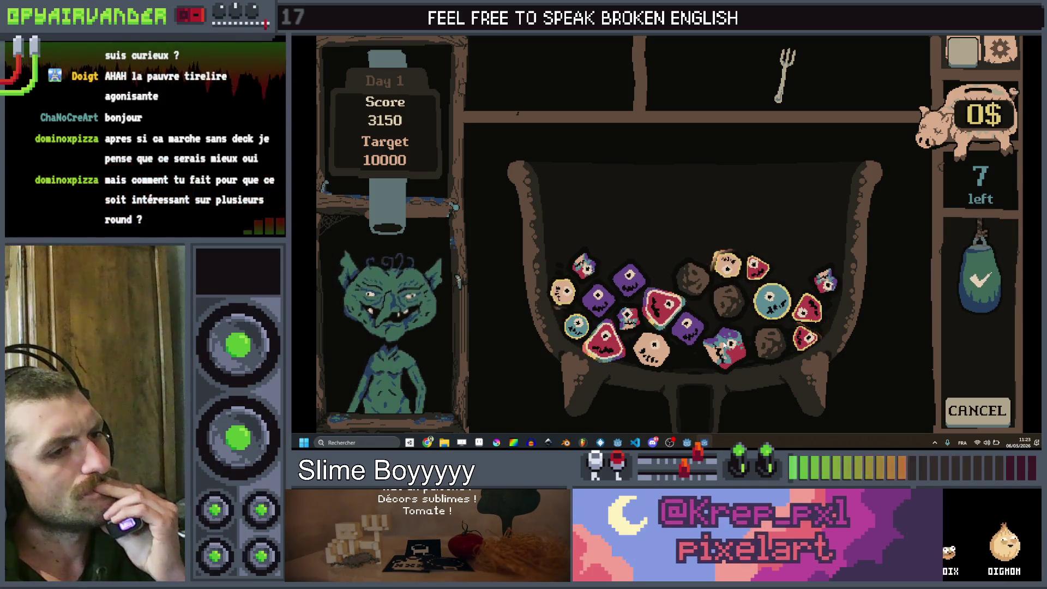
Step: Link and score the two purple slimes, reaching 4225 with 3 moves left
mouse_move(627, 285)
left_mouse_down()
mouse_move(600, 298)
mouse_move(620, 322)
mouse_move(631, 281)
mouse_move(686, 308)
mouse_move(688, 338)
mouse_move(660, 327)
mouse_move(744, 385)
left_mouse_up()
left_click(979, 269)
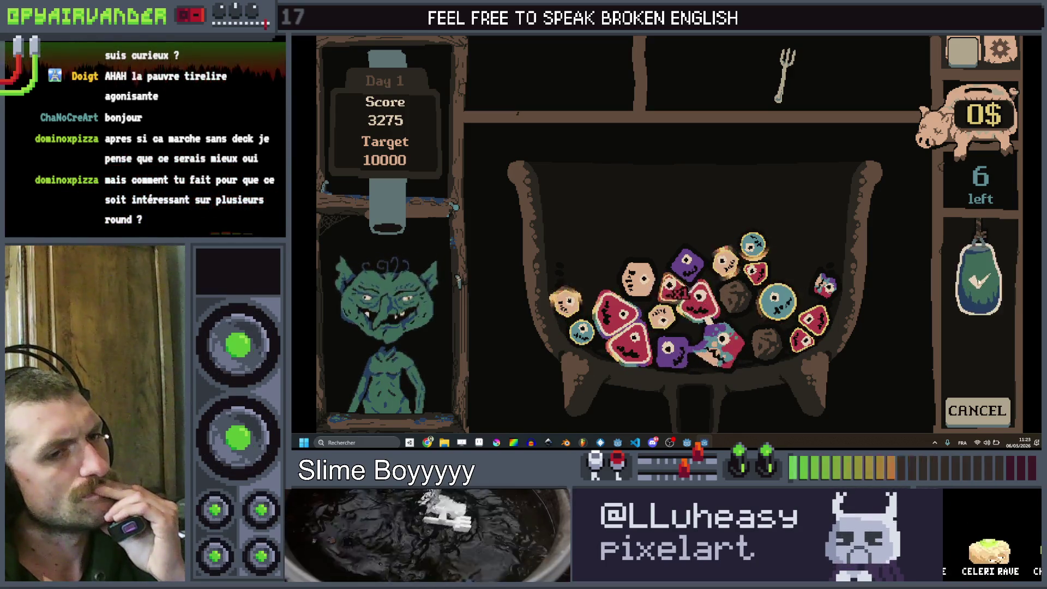
left_click(977, 278)
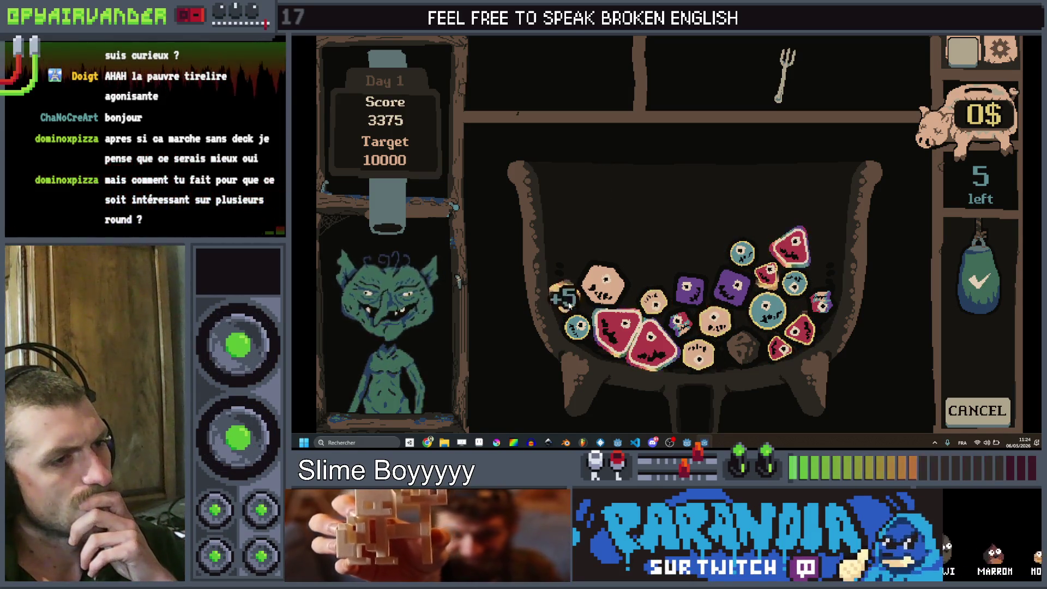
left_click(686, 315)
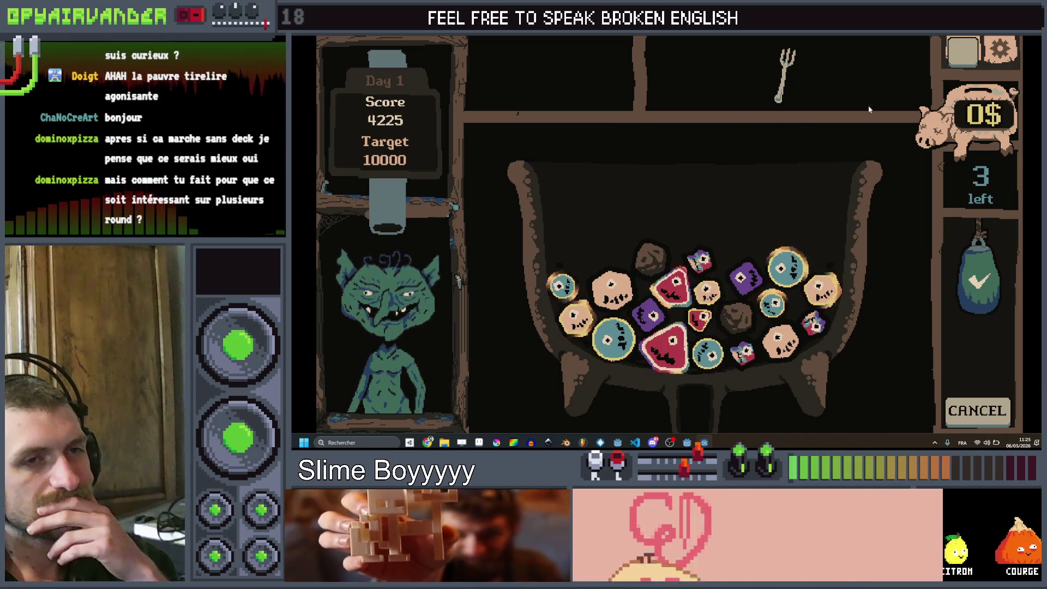
Step: Stop the game with F8, scan slime.gd, then return to cauldron_manager.gd and its 2D scene
key("F8")
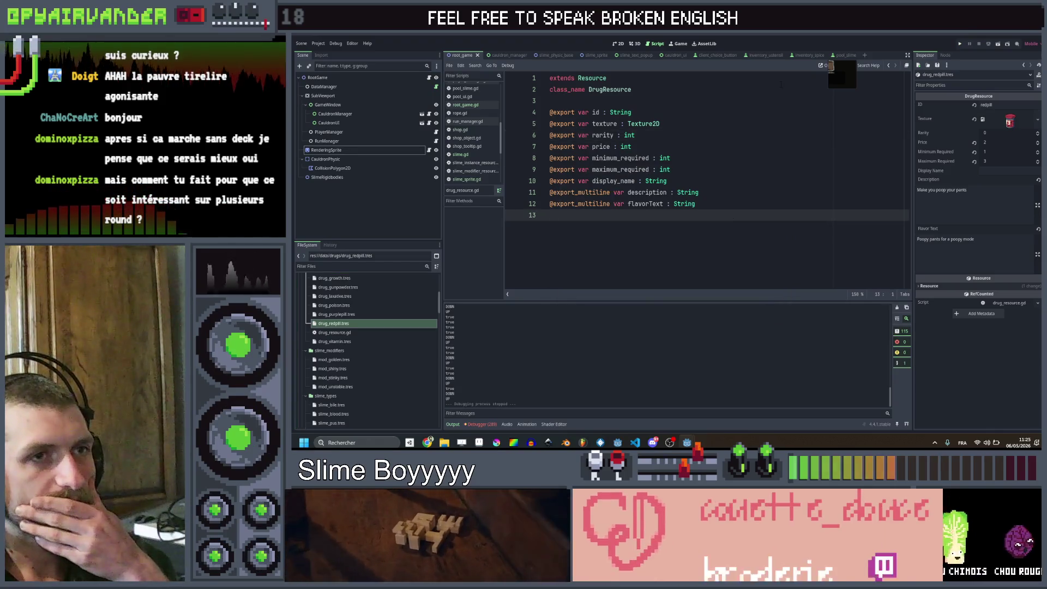
left_click(539, 56)
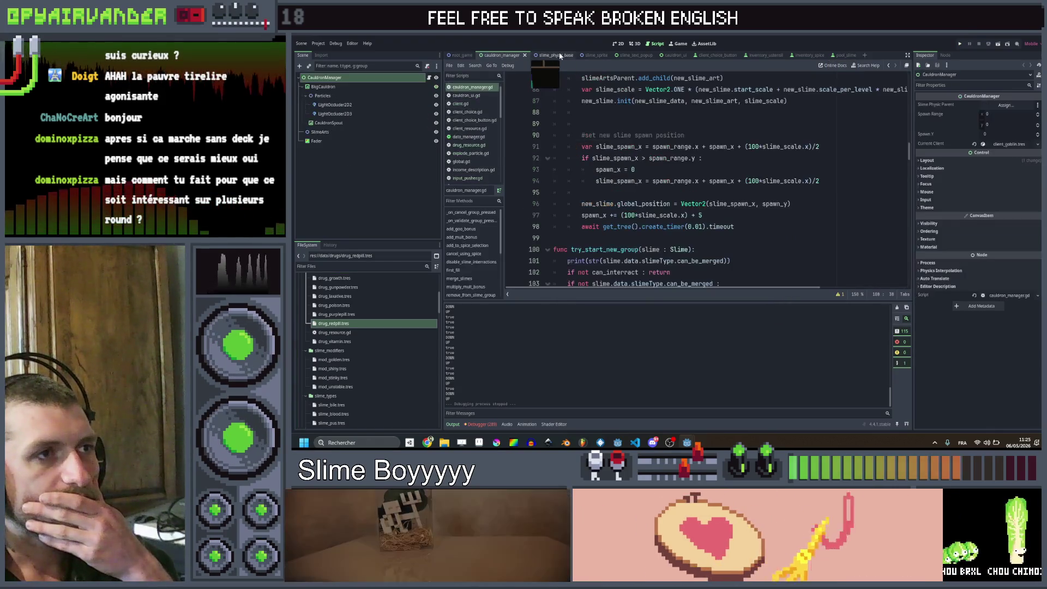
scroll(704, 180, "up", 5)
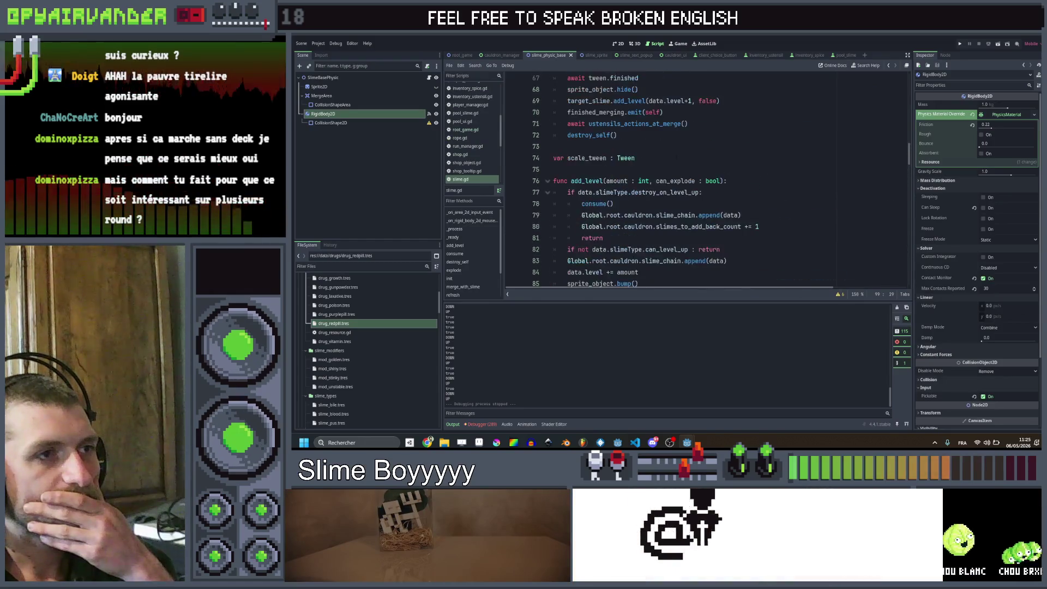
scroll(703, 180, "down", 9)
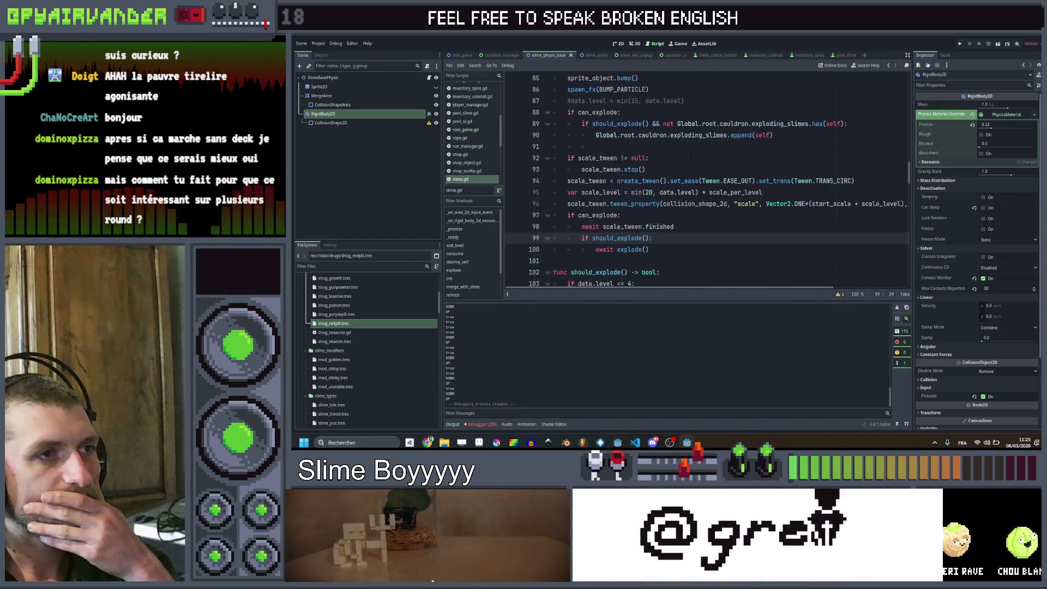
scroll(703, 180, "up", 9)
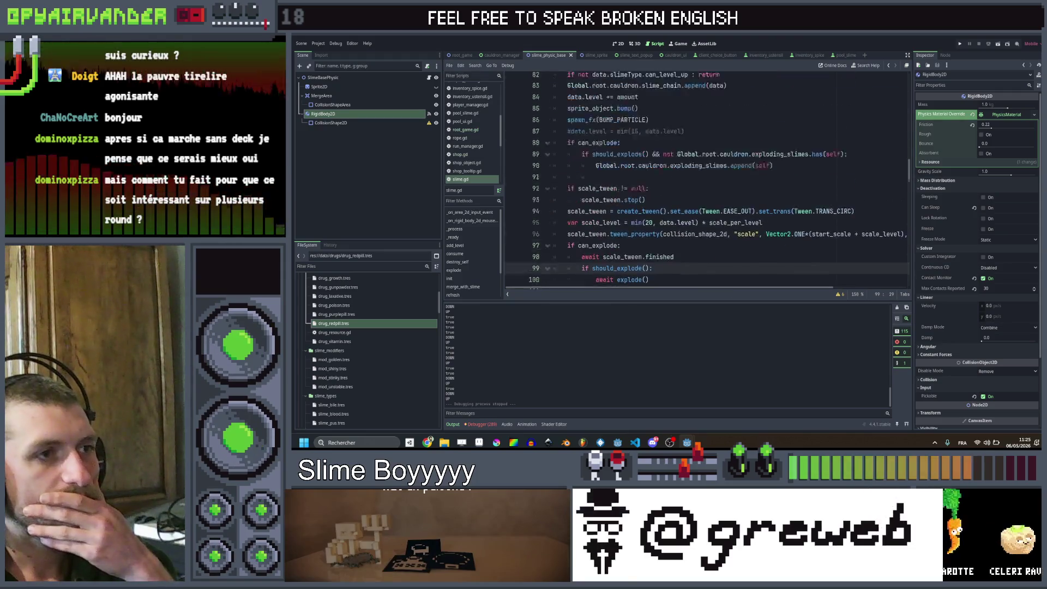
left_click(504, 56)
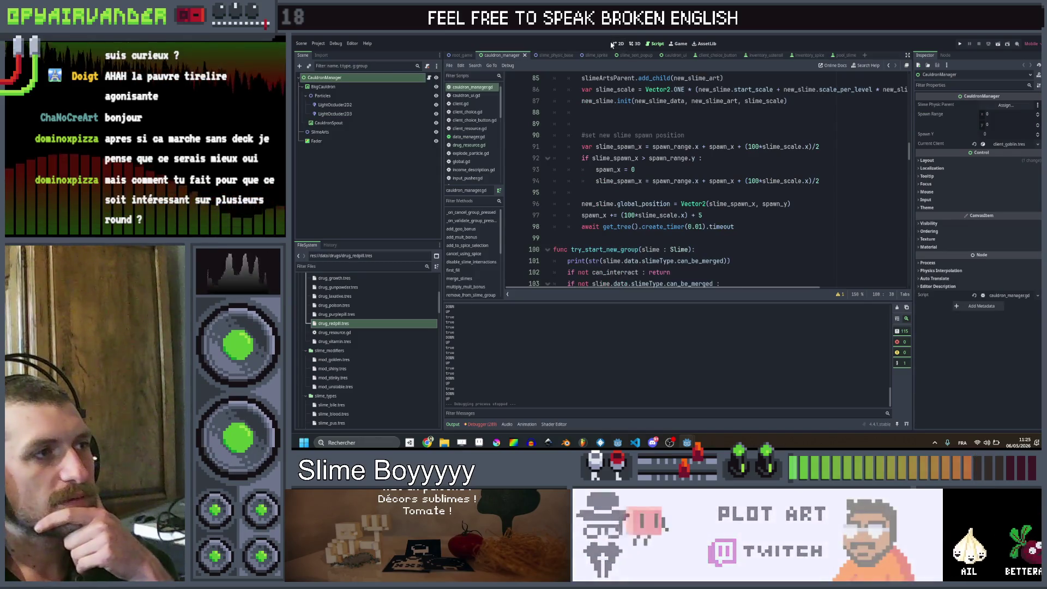
key("ctrl+F1")
Step: Deselect CauldronManager and pan around the cauldron scene in the 2D view
left_click(364, 178)
scroll(651, 169, "up", 3)
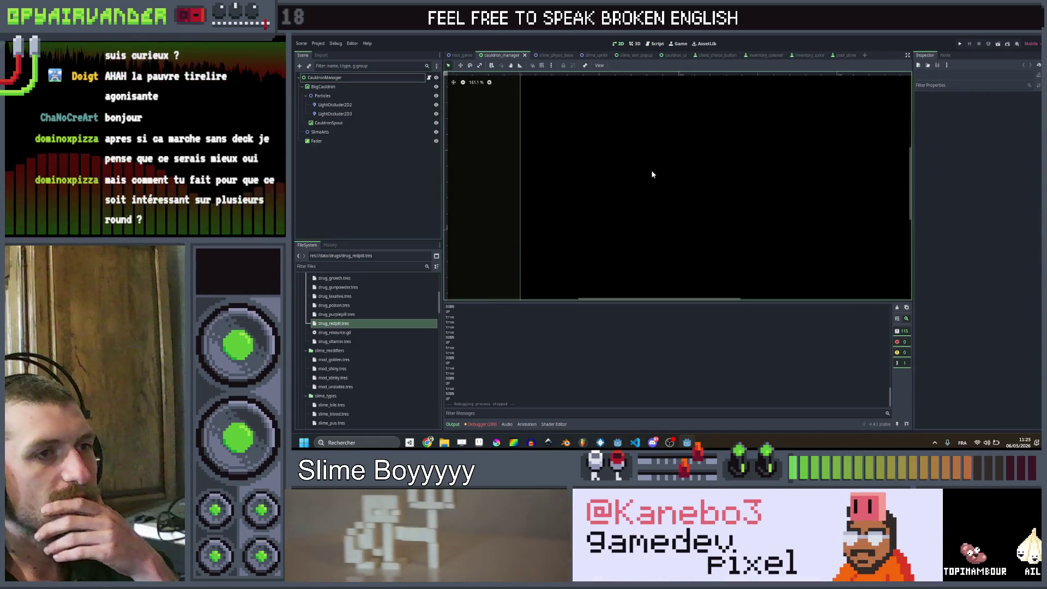
left_click_drag(647, 184, 656, 165)
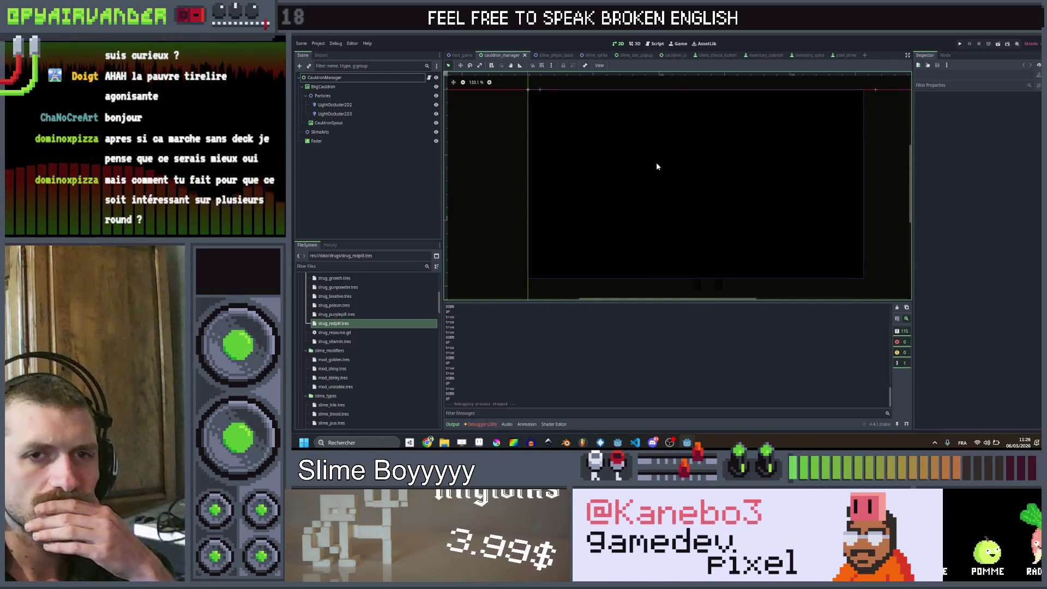
left_click_drag(656, 166, 628, 165)
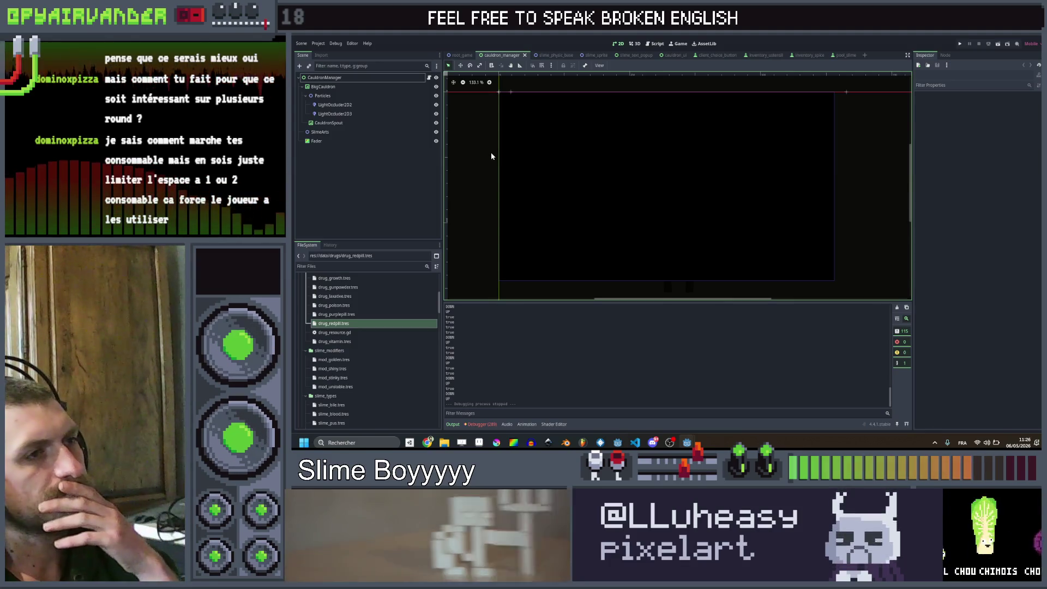
Step: Flip through the slime_physic_base, slime_sprite and cauldron_manager scenes, ending on root_game
left_click(548, 55)
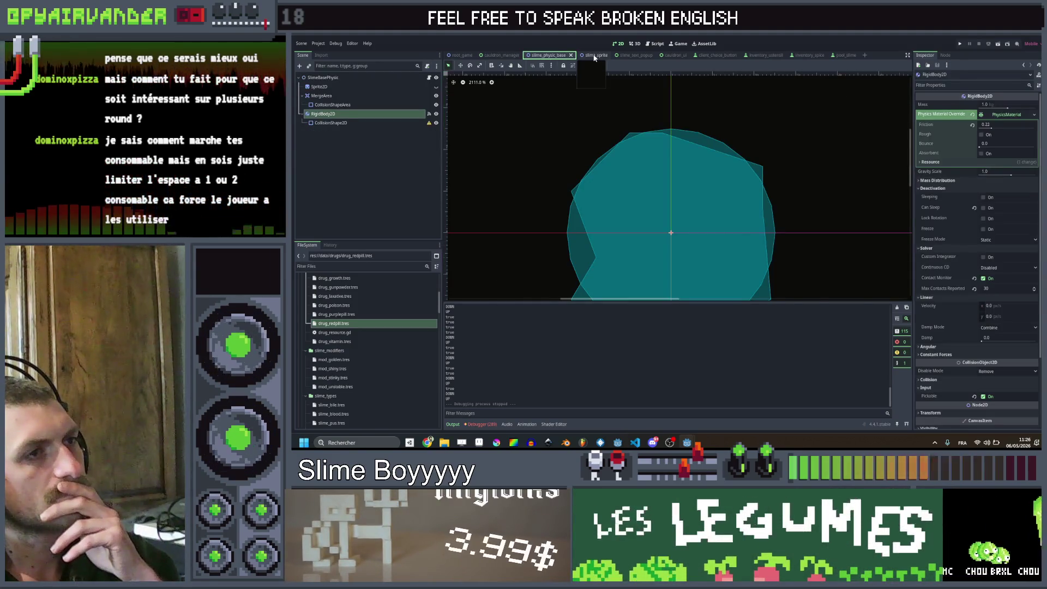
left_click(595, 55)
left_click(499, 55)
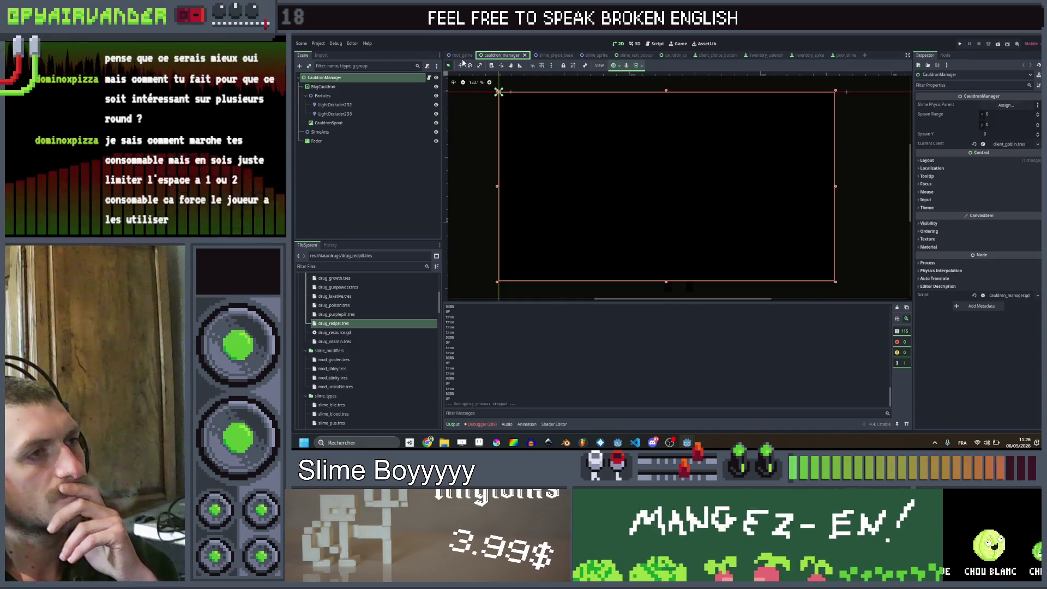
left_click(548, 55)
key("ctrl+shift+Tab")
left_click(596, 55)
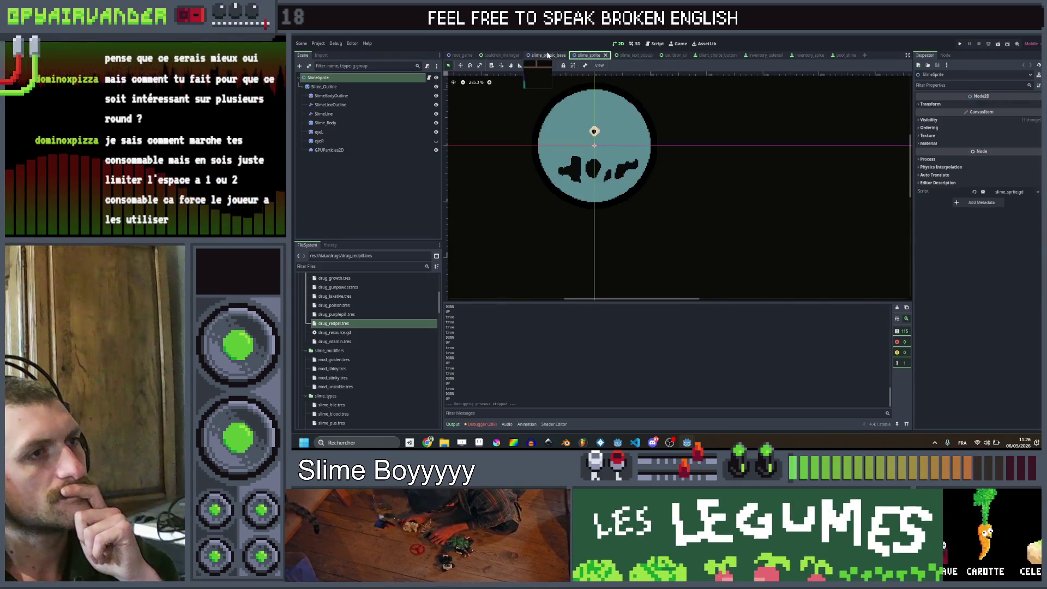
left_click(553, 55)
left_click(502, 55)
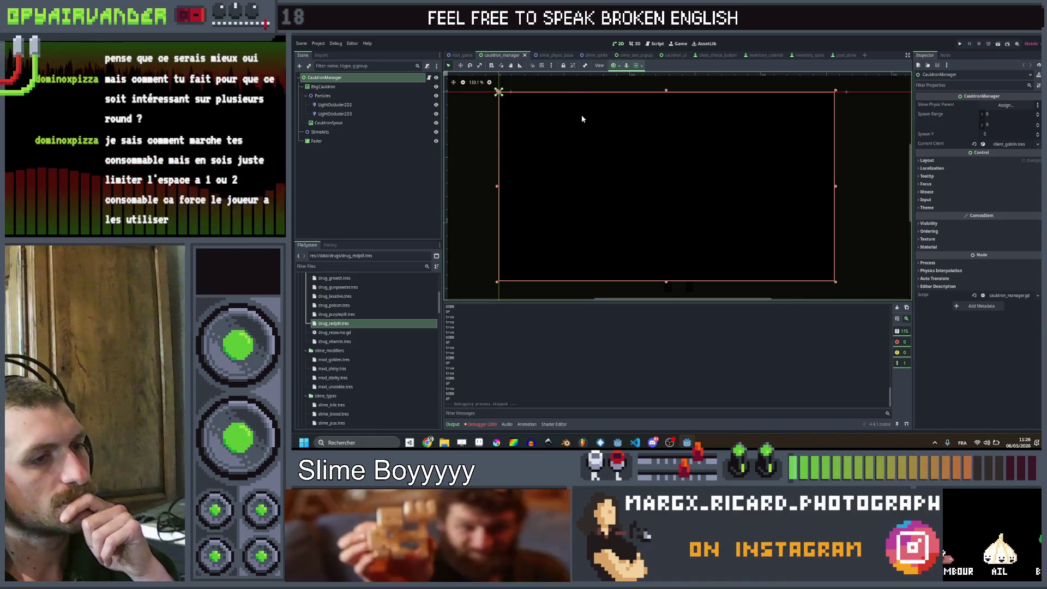
left_click(549, 55)
left_click(594, 55)
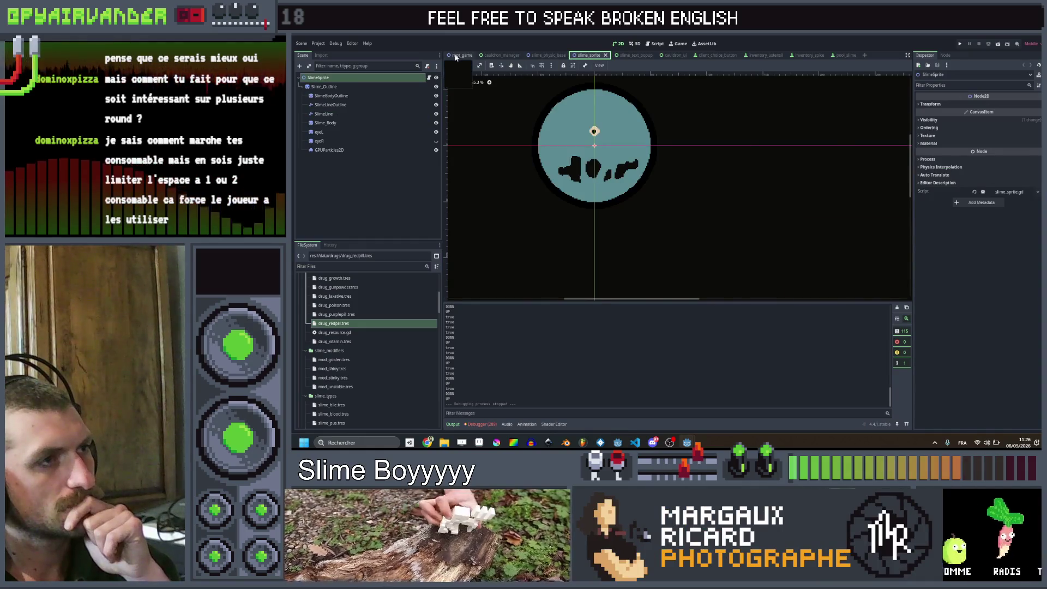
left_click(455, 55)
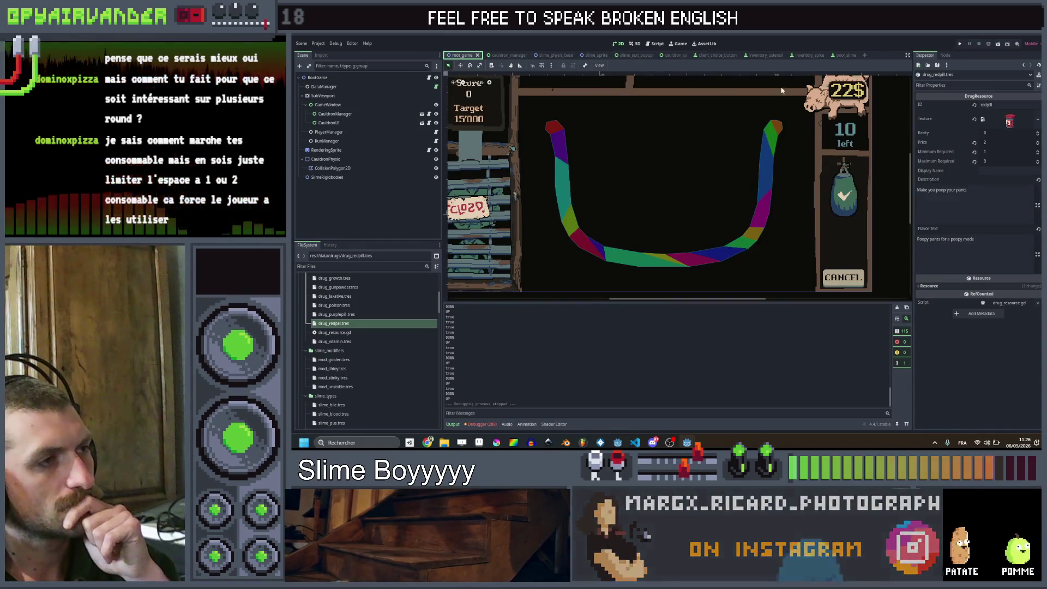
Step: Select PlayerManager and trim its Deck down to three entries
left_click(328, 132)
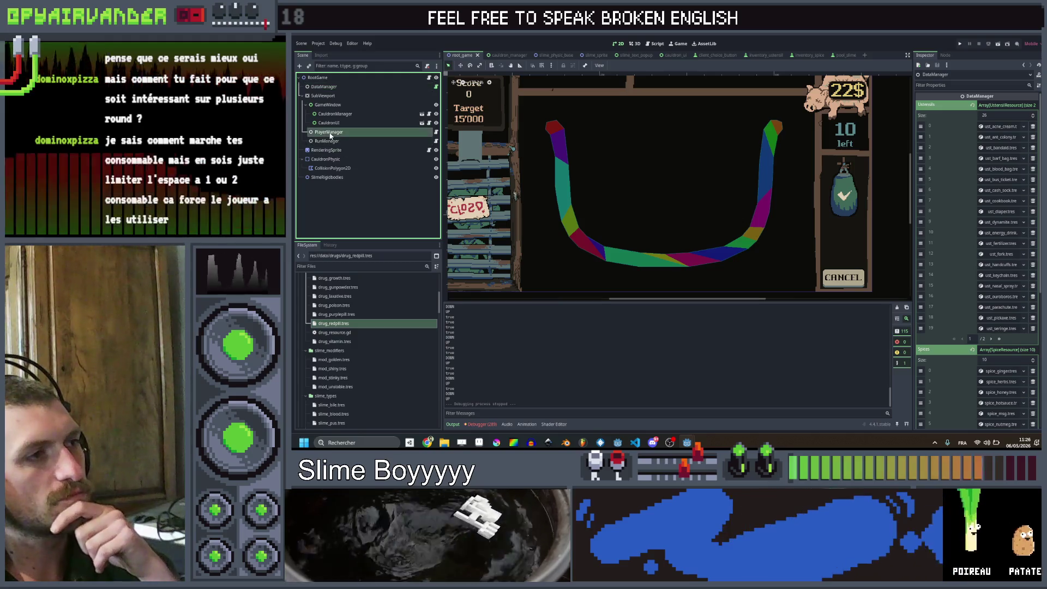
left_click(1037, 200)
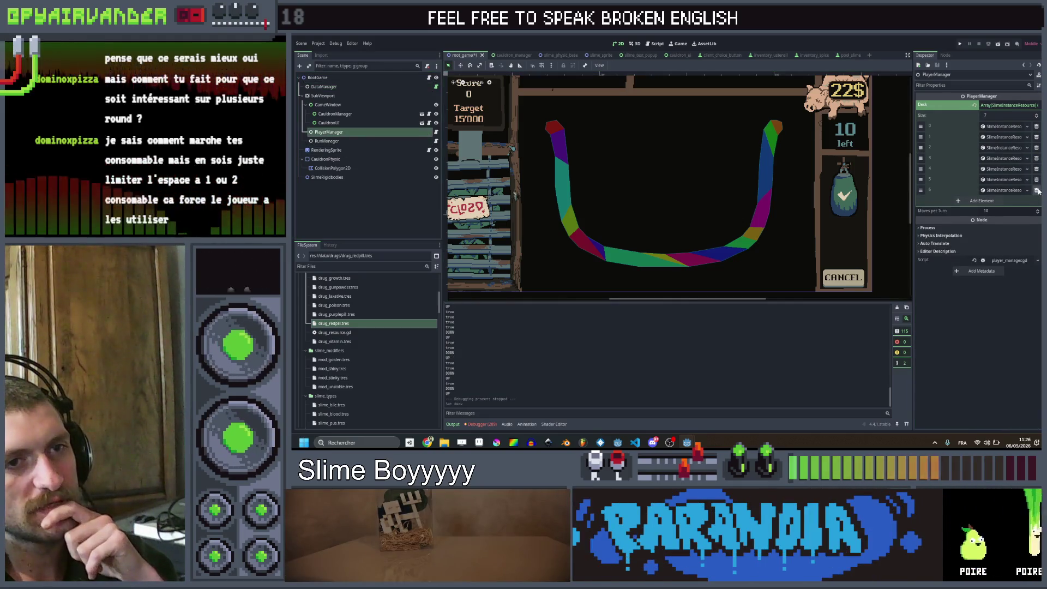
left_click(1036, 190)
left_click(1036, 180)
left_click(1036, 168)
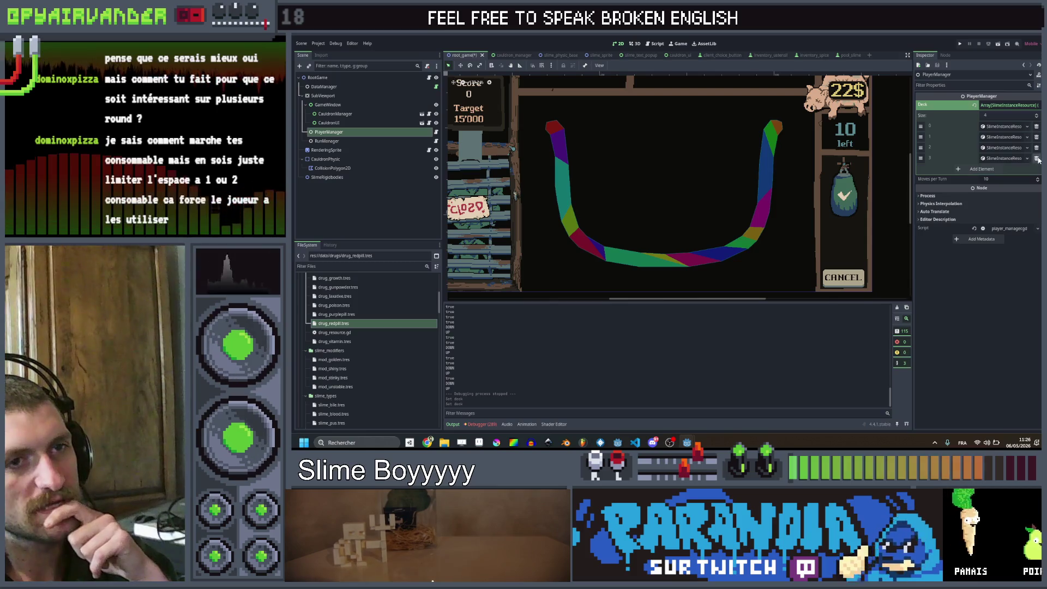
left_click(1037, 158)
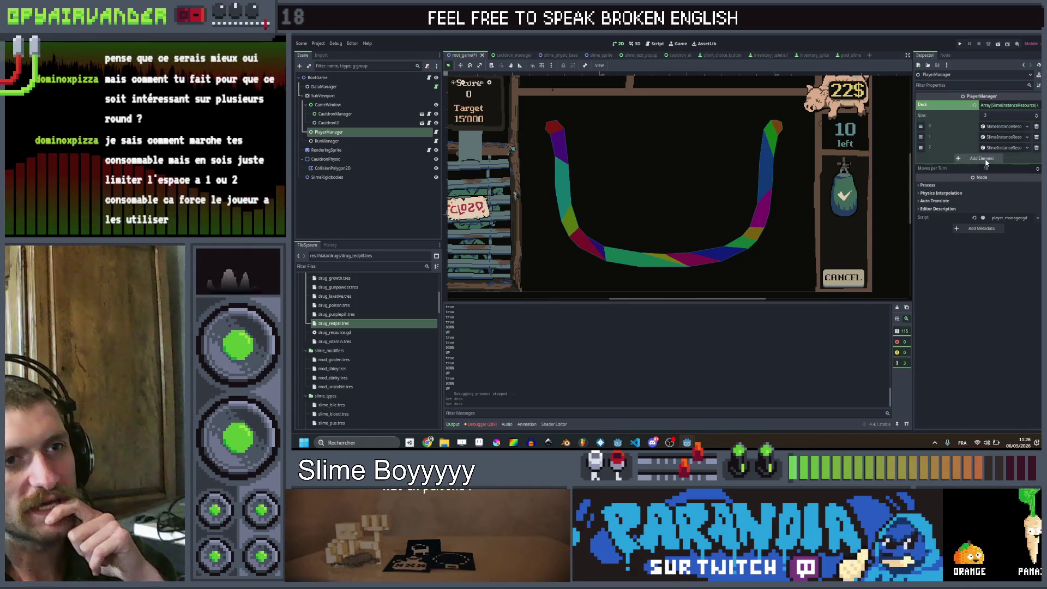
Step: Add a new SlimeInstanceResource Deck element with the slime_bile type
left_click(1009, 158)
left_click(1007, 158)
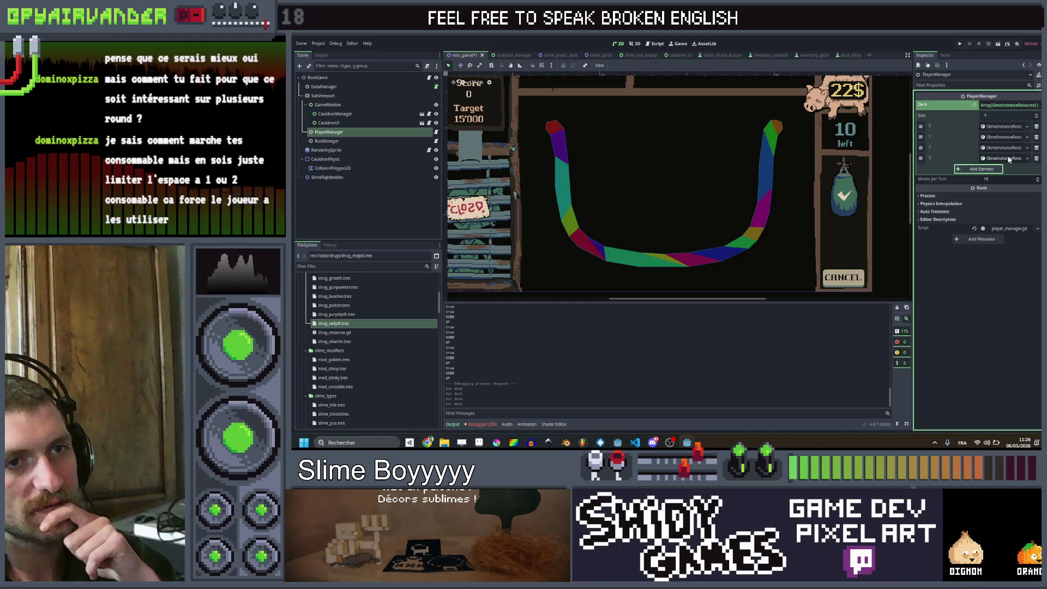
left_click(1007, 161)
left_click(1009, 158)
left_click(1001, 169)
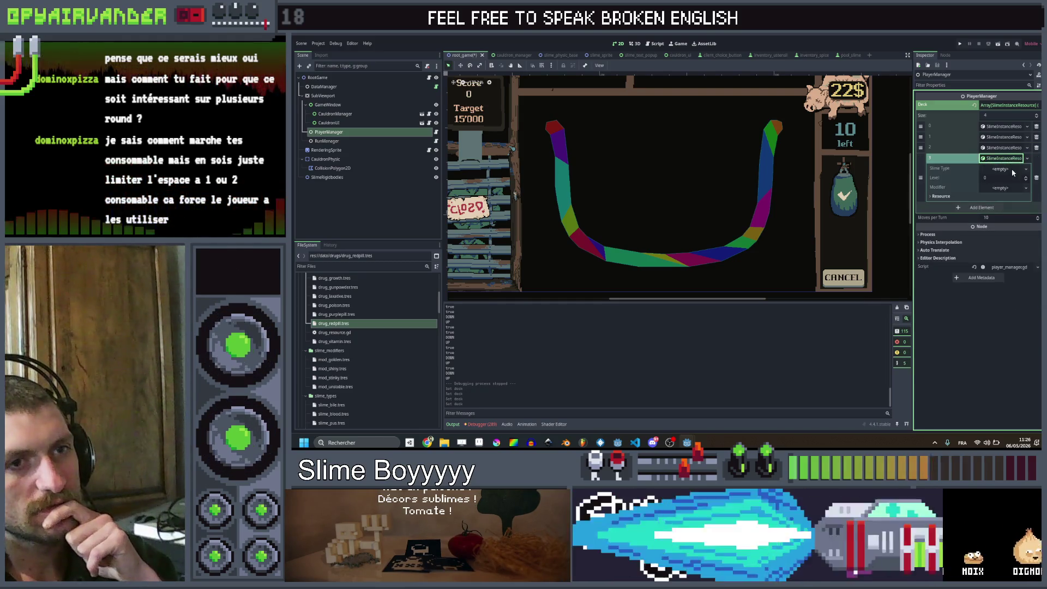
left_click(1009, 187)
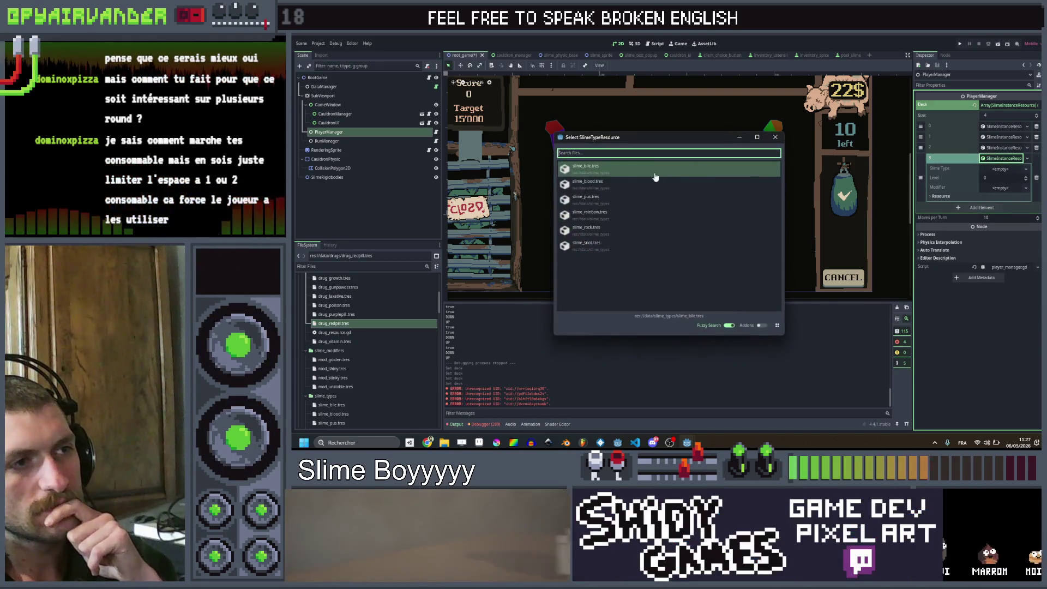
double_click(635, 175)
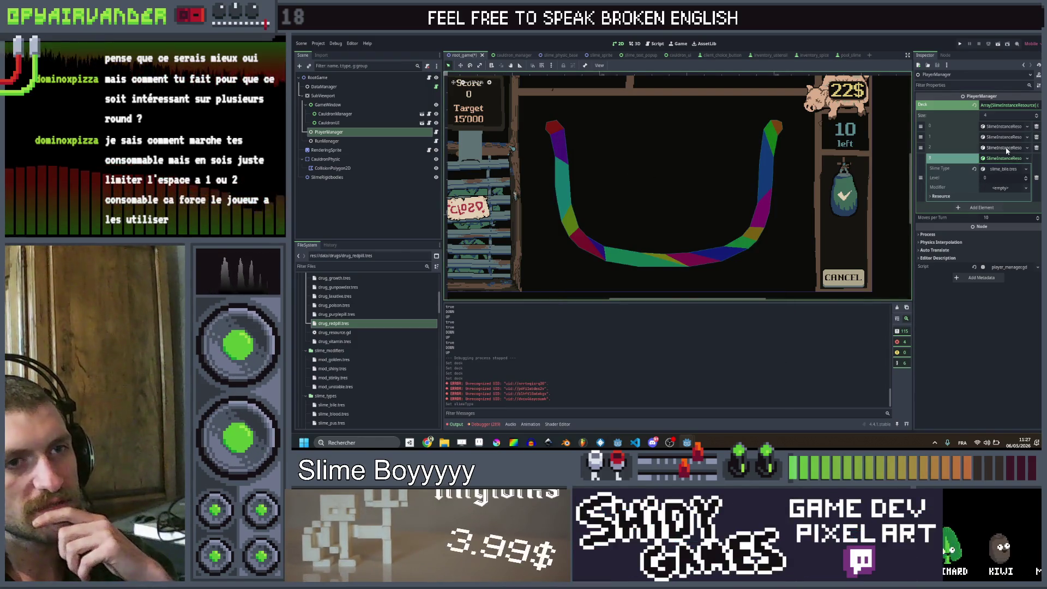
Step: Quick Load slime_pus as Deck element 1's Slime Type
left_click(1006, 148)
left_click(1002, 137)
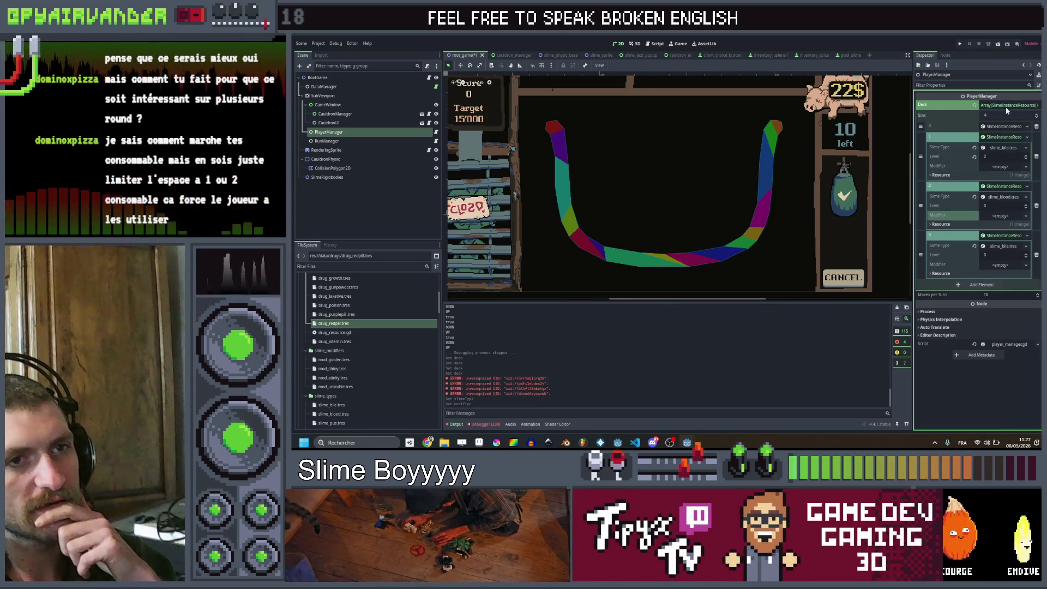
right_click(1003, 151)
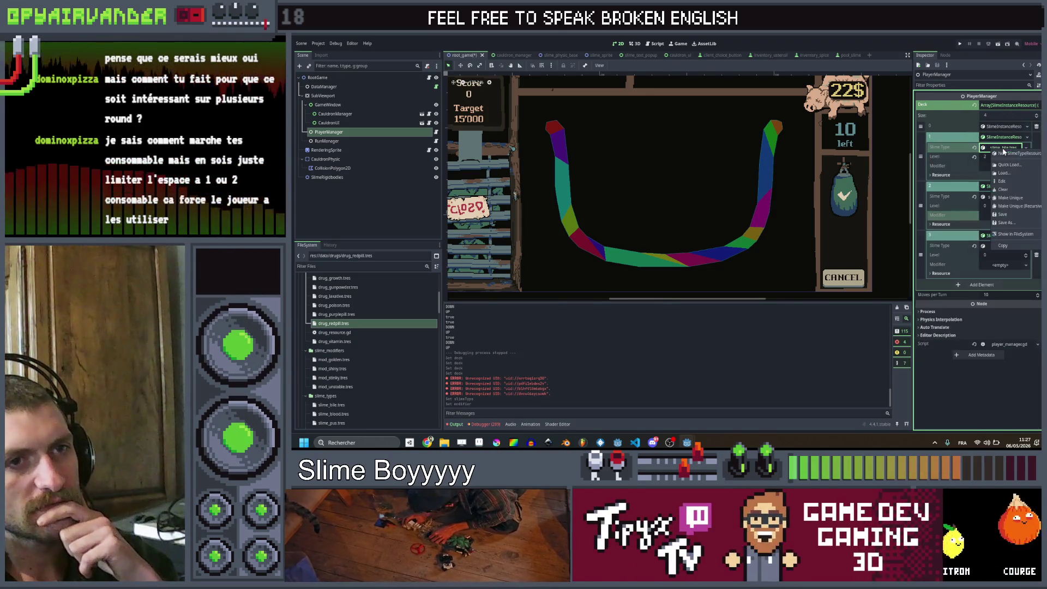
left_click(1010, 165)
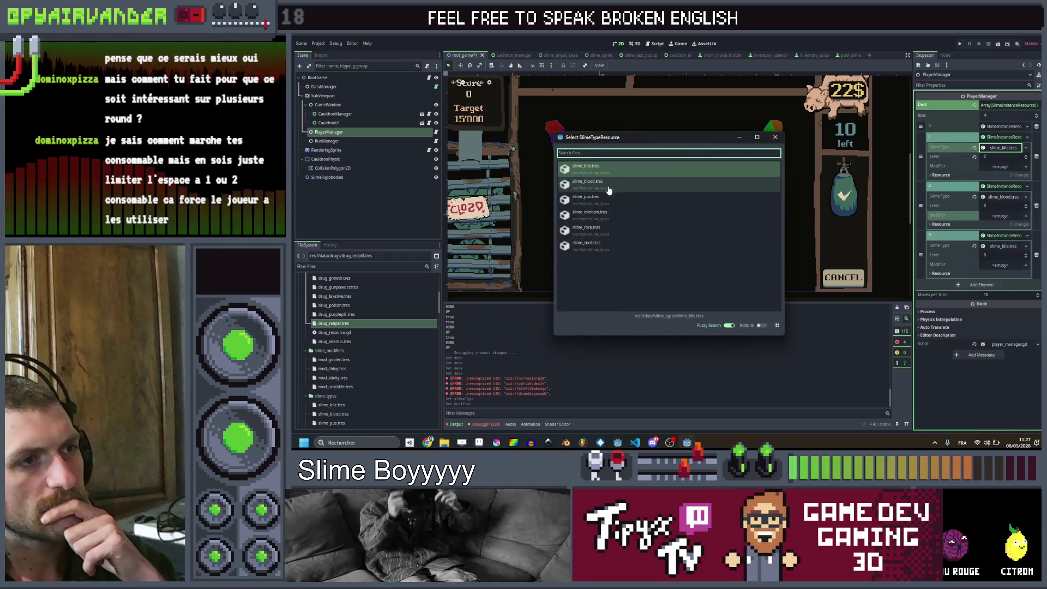
double_click(611, 197)
Step: Change element 0 from rainbow to slime_snot and save the scene
left_click(998, 157)
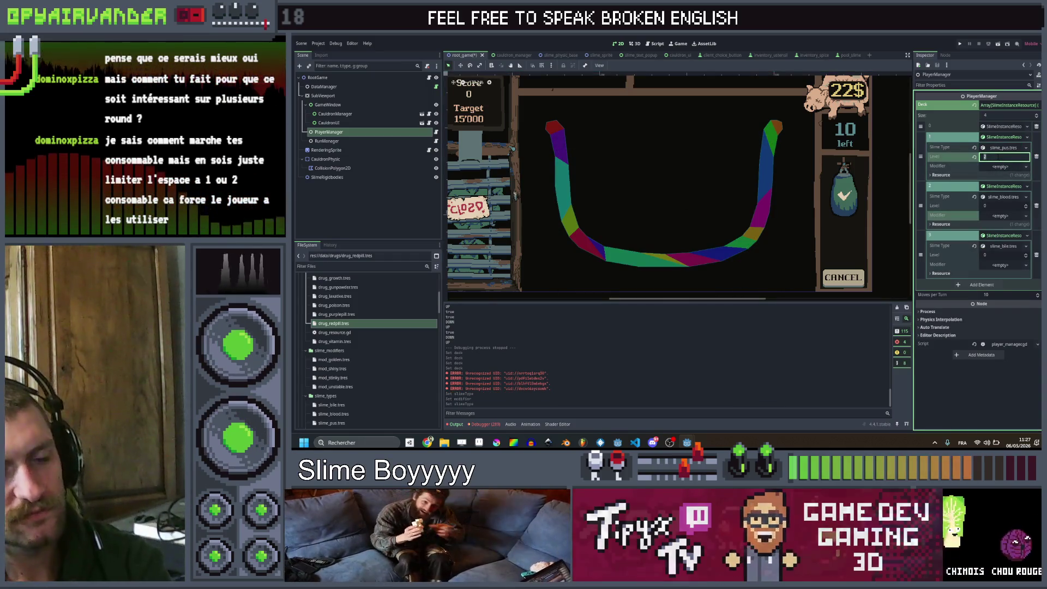
left_click(1003, 126)
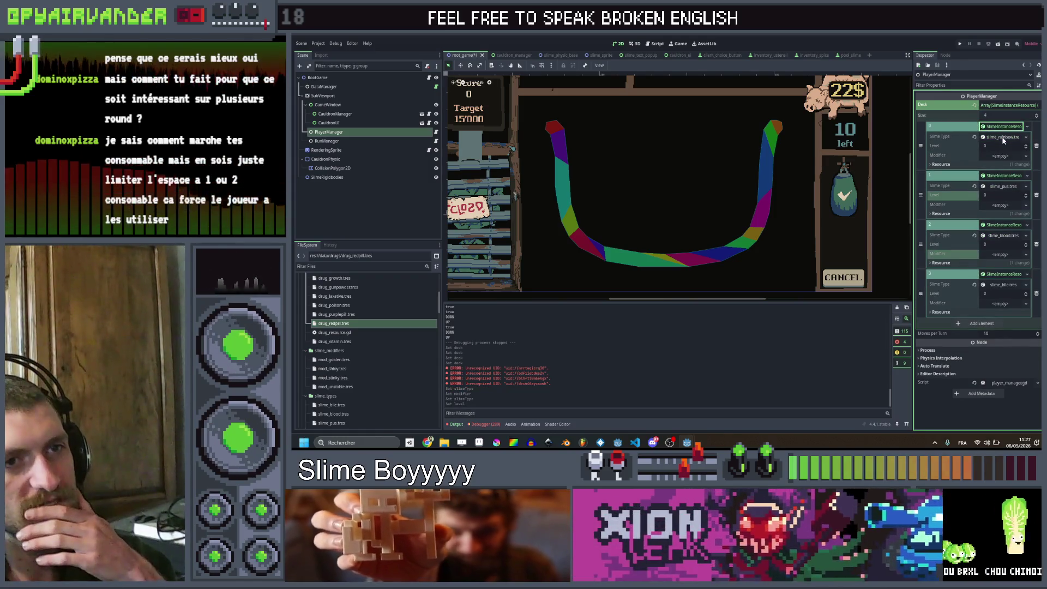
right_click(1003, 139)
left_click(1007, 153)
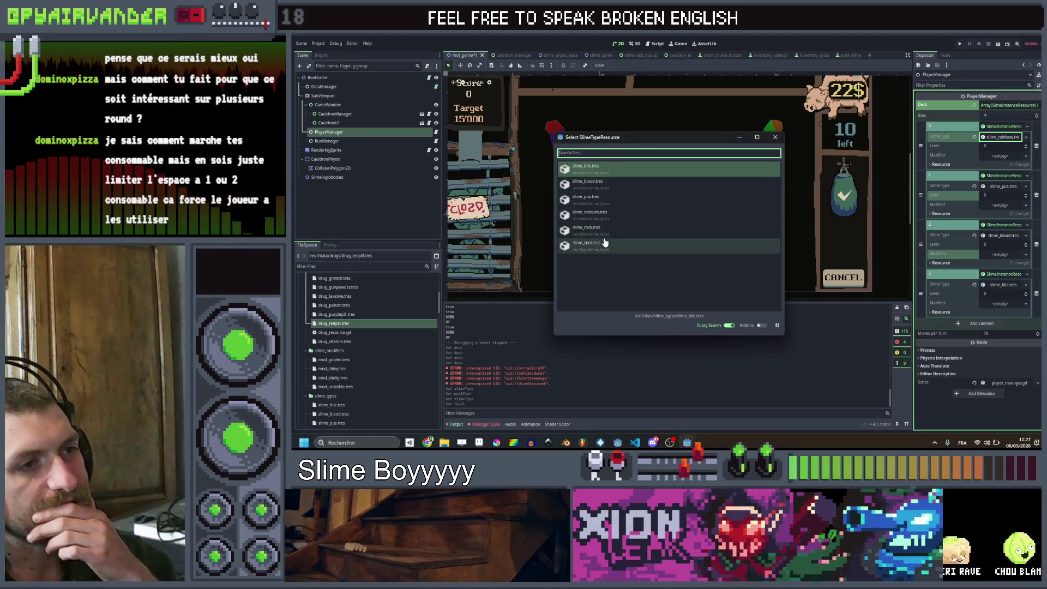
double_click(586, 245)
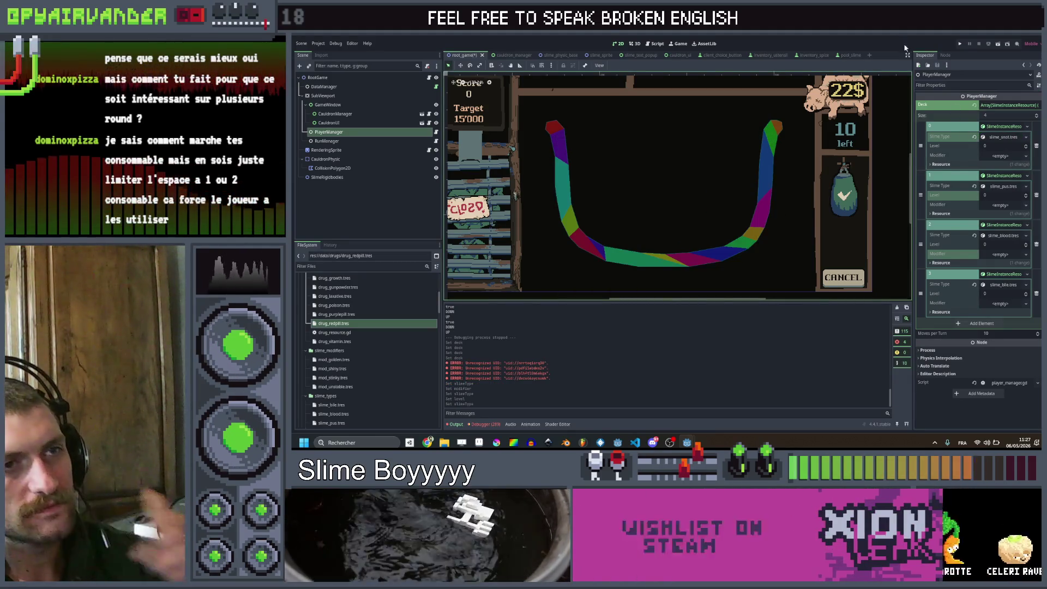
key("ctrl+s")
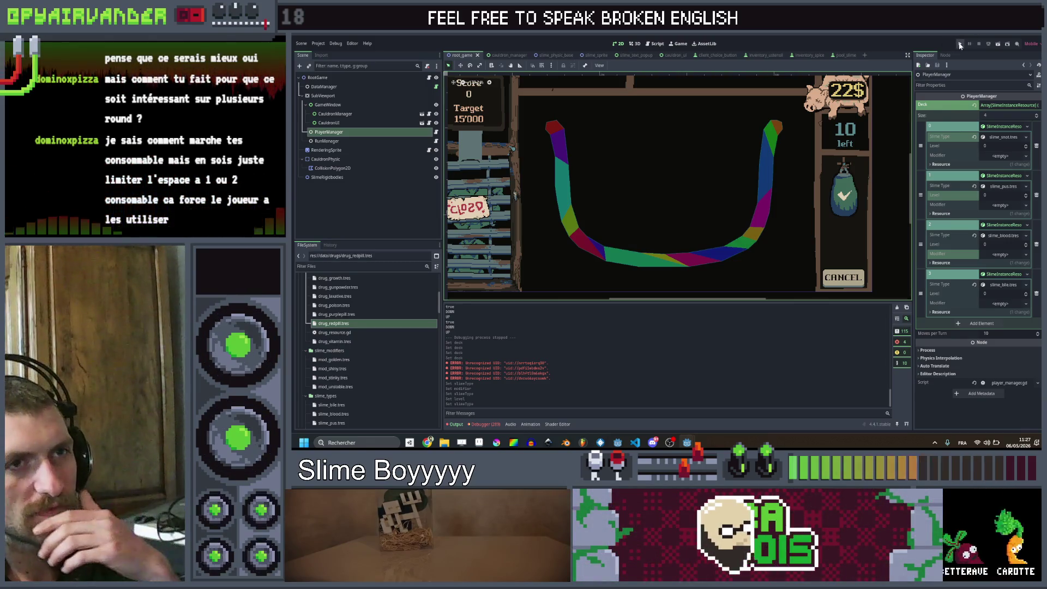
Step: Playtest the new deck in a maximised window, spend one cauldron move, then close the game
left_click(960, 45)
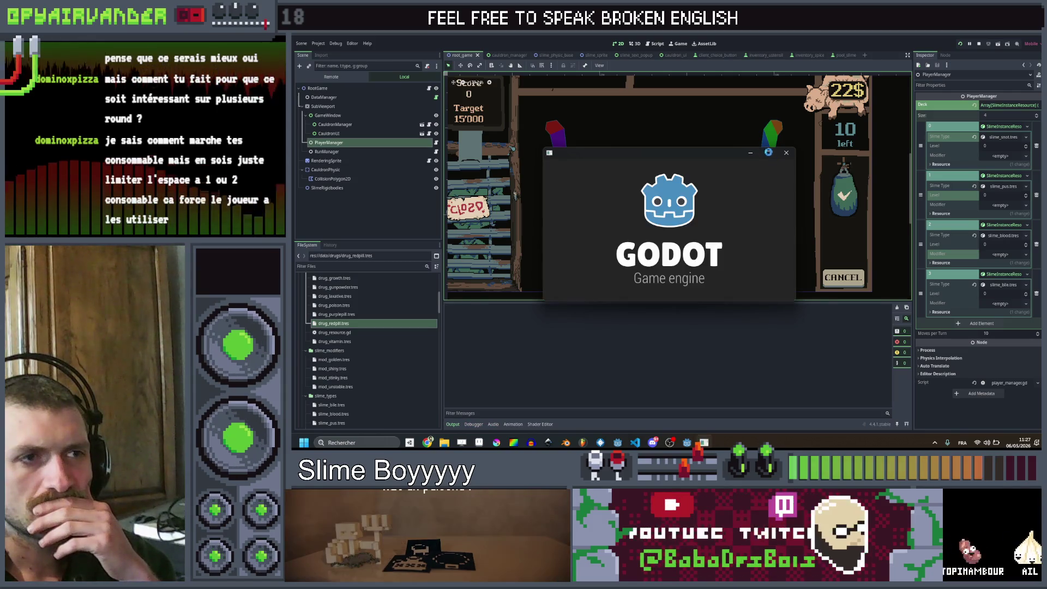
left_click(768, 152)
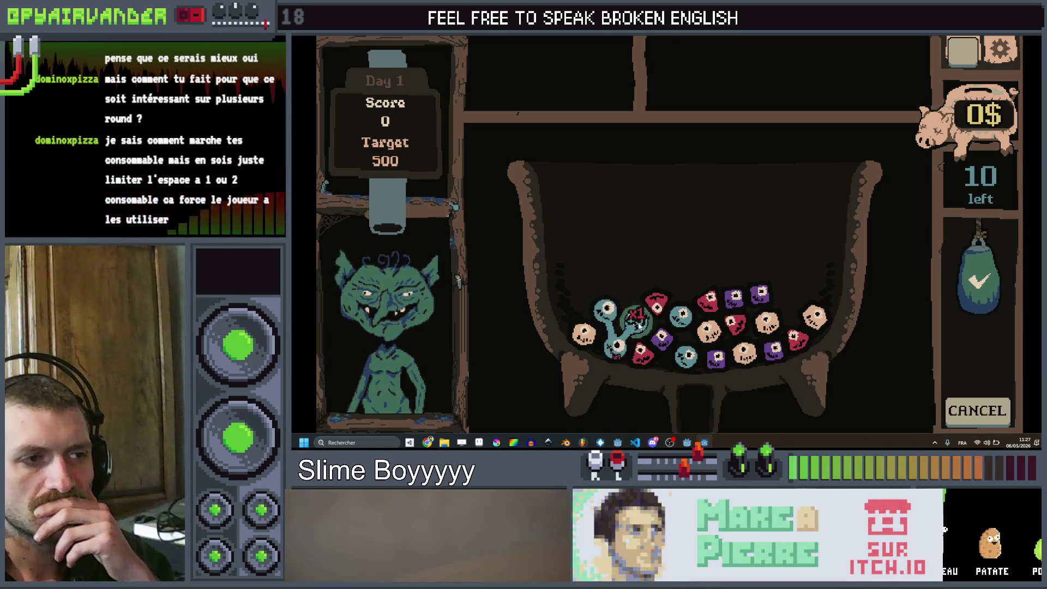
left_click(983, 269)
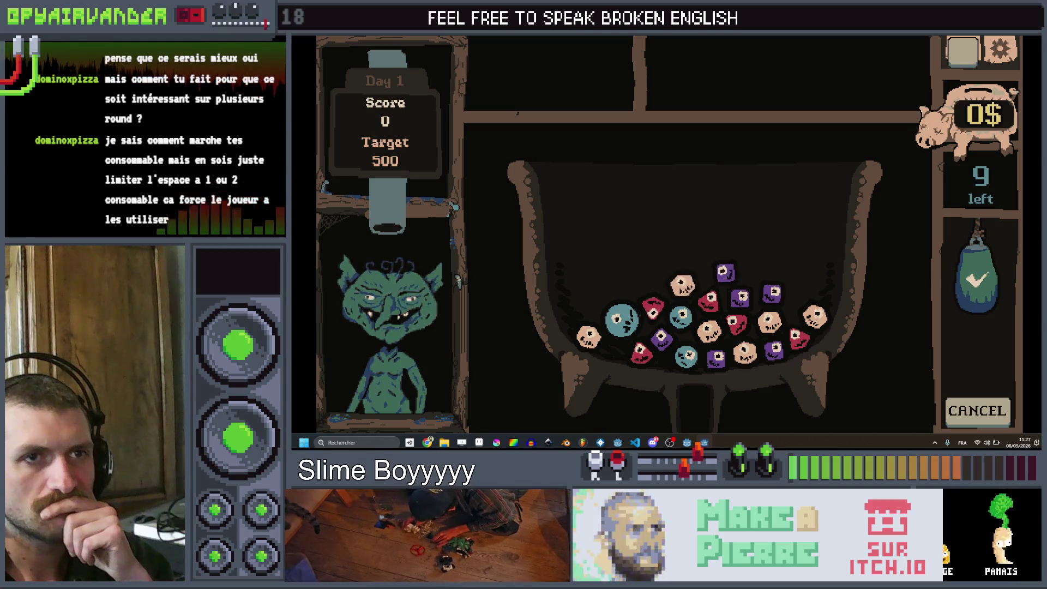
key("alt+F4")
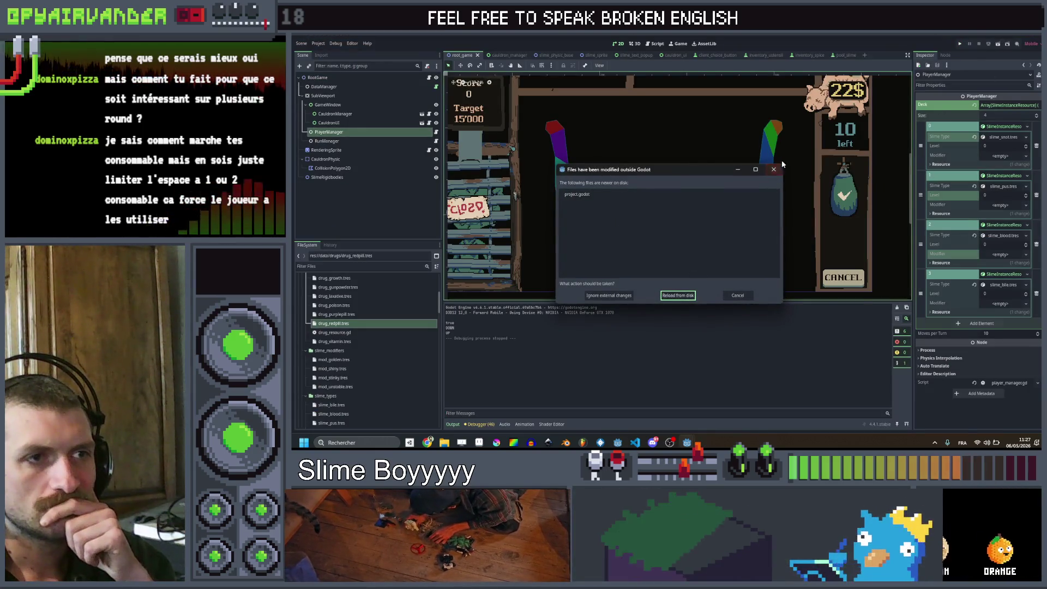
Step: Dismiss the file-change prompt and set the PlayerManager deck size to 8
left_click(773, 169)
left_click(1003, 146)
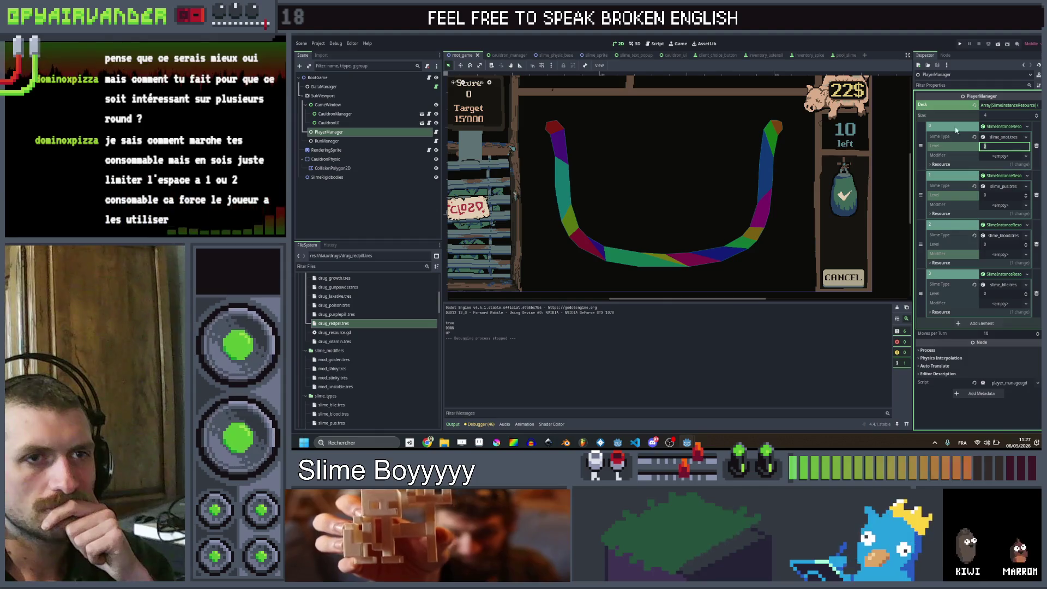
left_click(1002, 116)
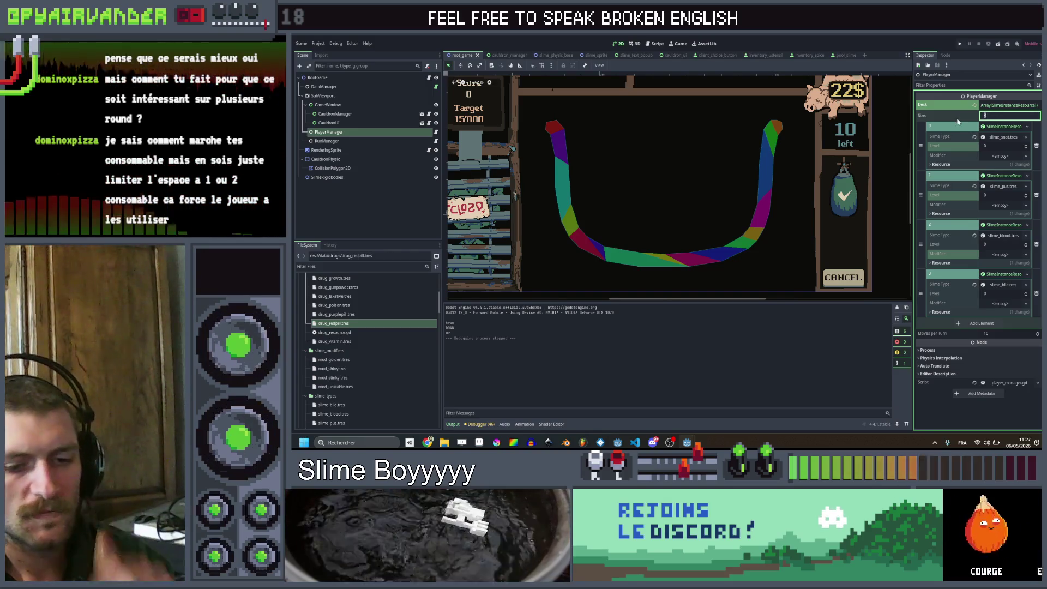
type("8")
key("Return")
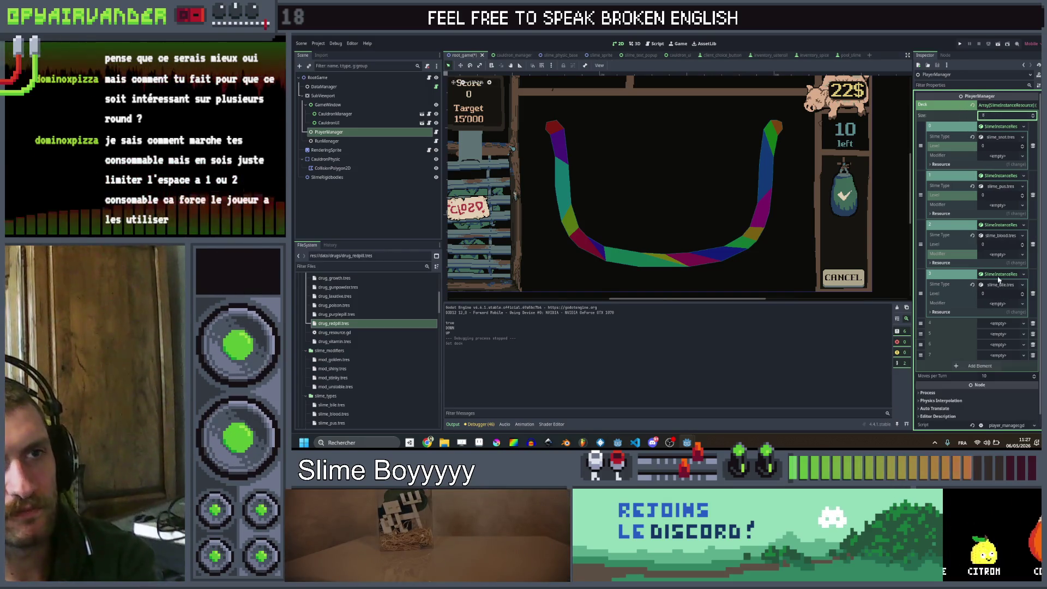
Step: Fill the empty deck elements 5 and 6 with new slime instance resources
left_click(1001, 326)
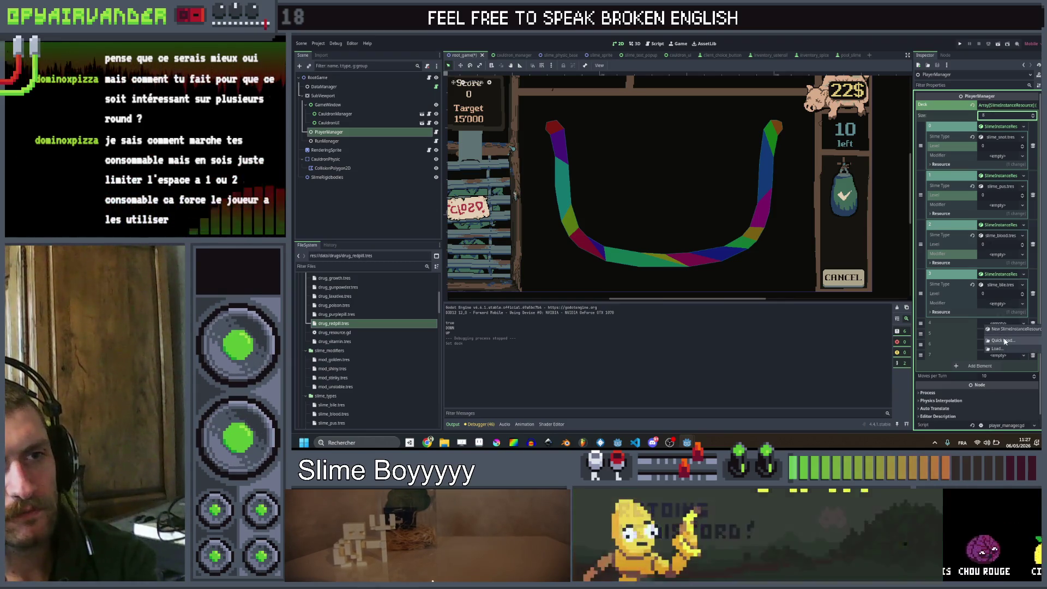
left_click(1009, 340)
left_click(775, 137)
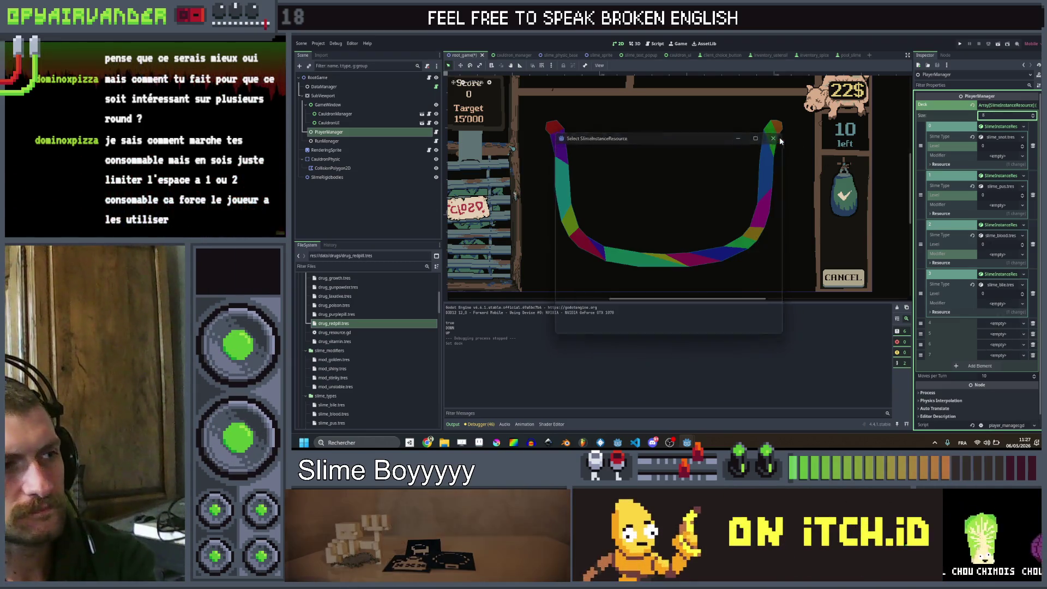
scroll(356, 360, "down", 2)
left_click(331, 369)
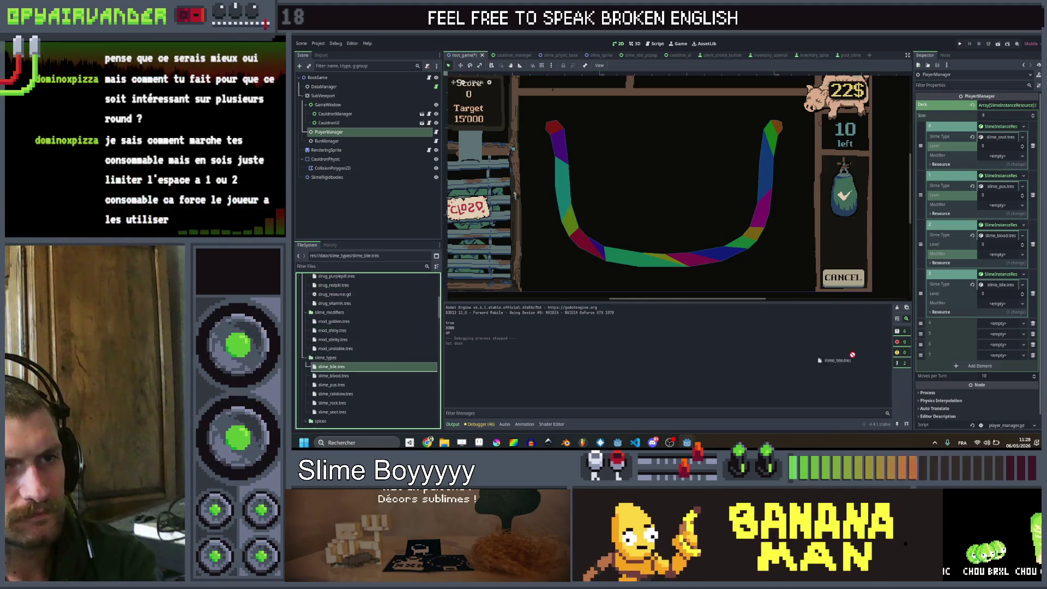
left_click(1014, 340)
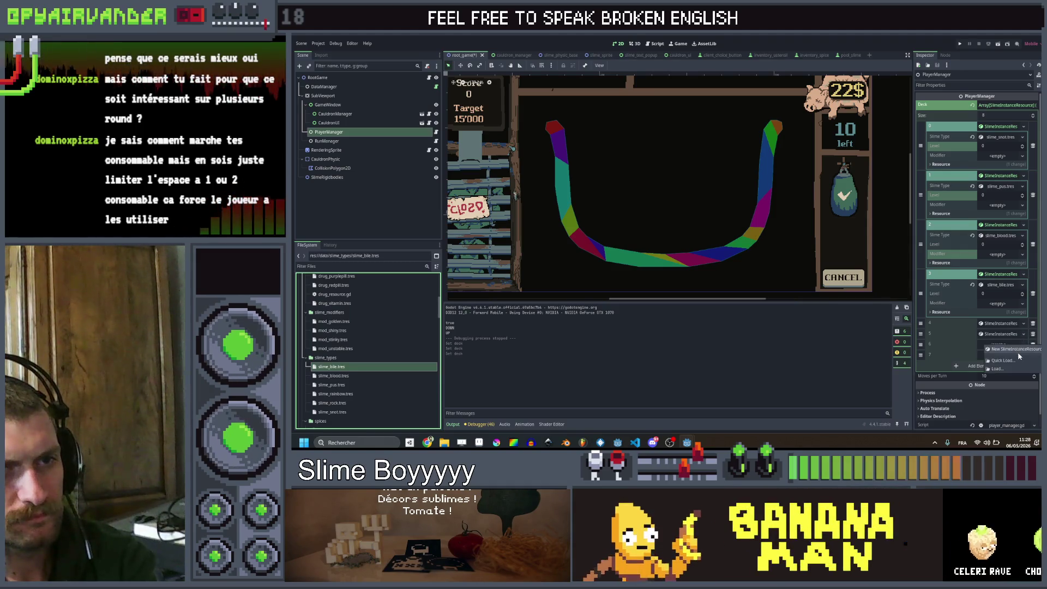
left_click(1015, 349)
Step: Set the levels of elements 4 and 5 to 1 and element 6 to 11
left_click(1000, 324)
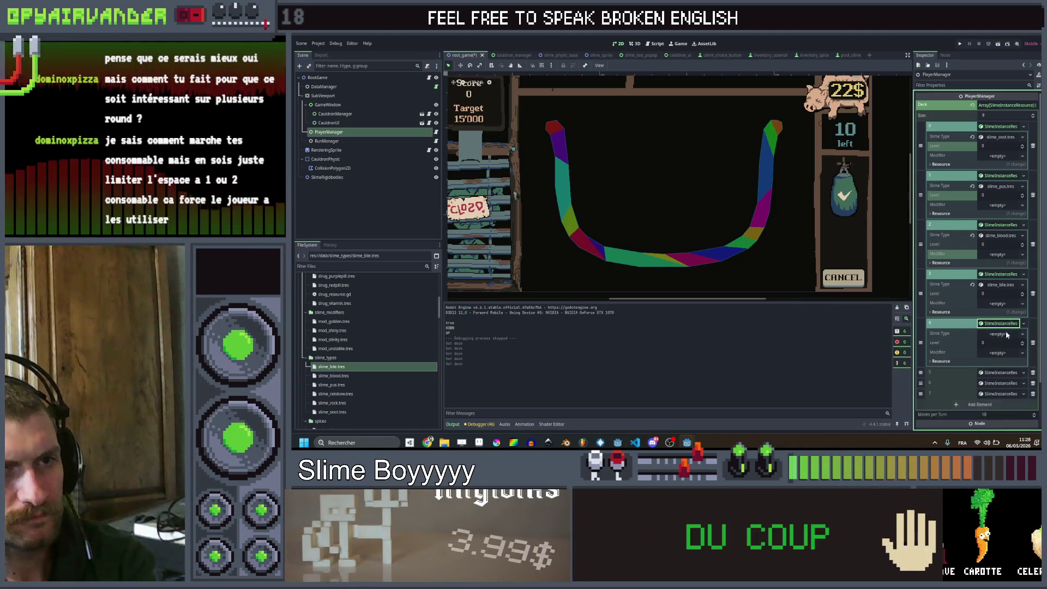
type("1")
left_click(1001, 373)
left_click(1002, 392)
type("1")
scroll(1002, 382, "down", 2)
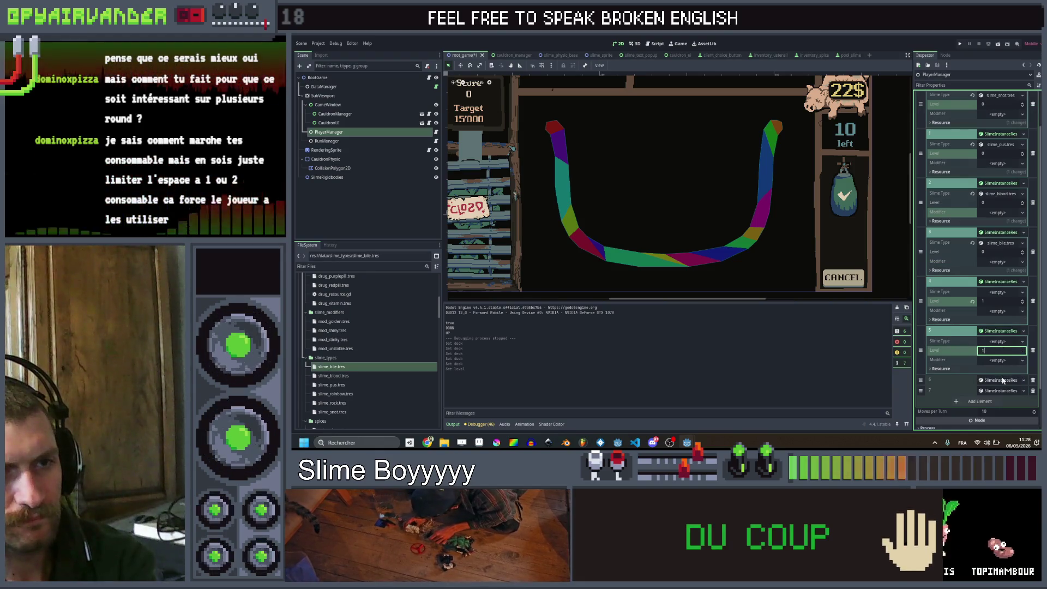
left_click(1001, 358)
type("1")
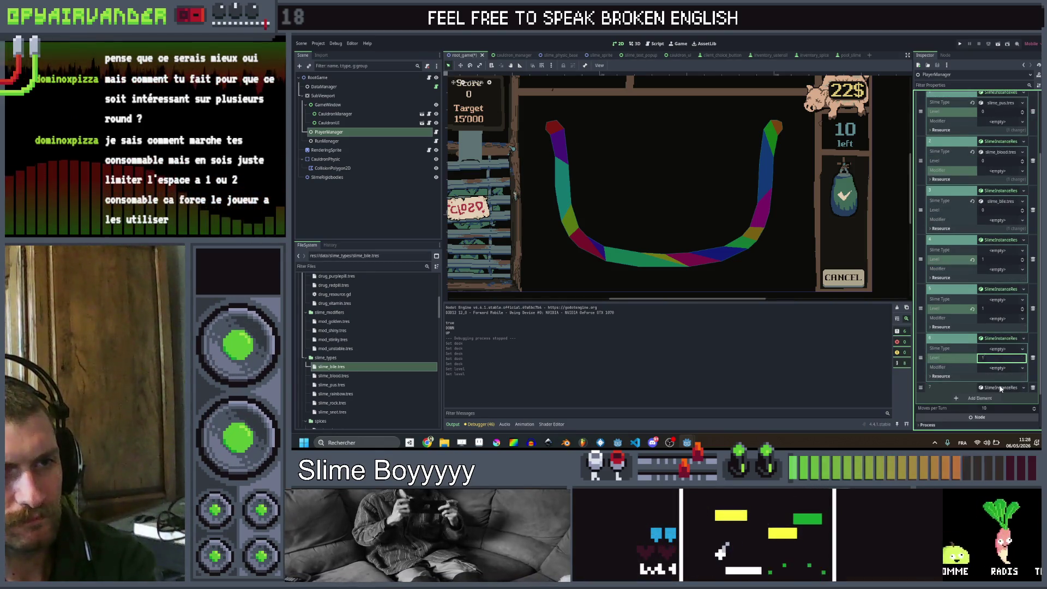
type("1")
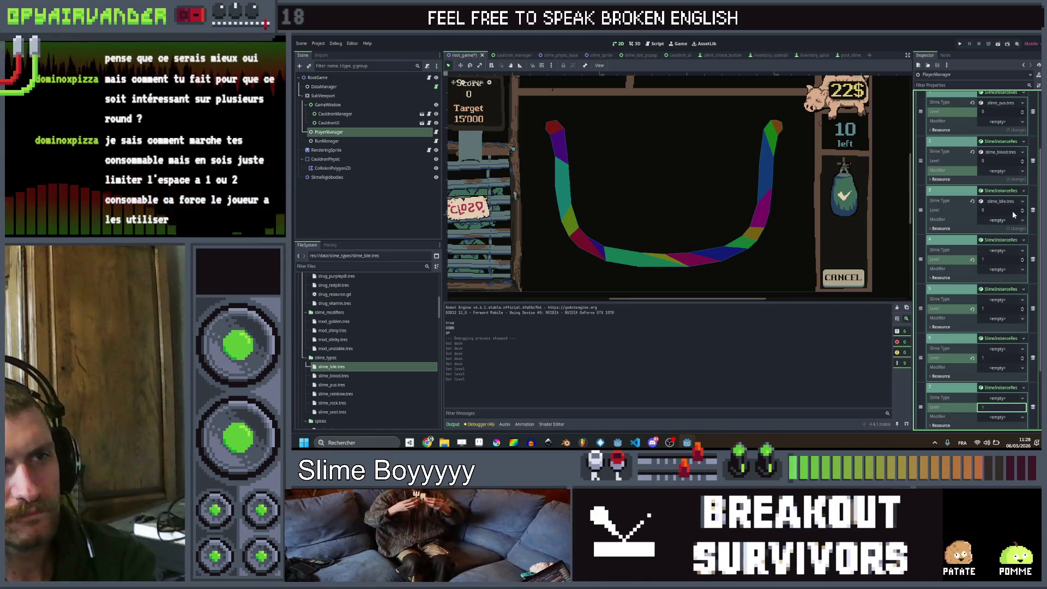
Step: Make element 4 slime_bile and elements 5 and 6 slime_blood
left_click(1008, 269)
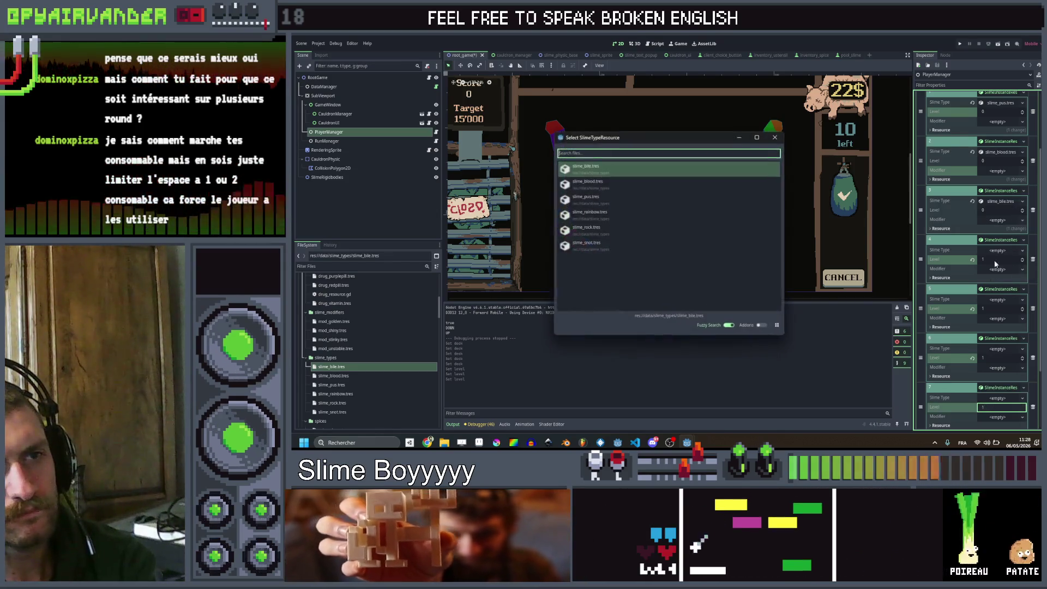
left_click(629, 168)
left_click(1007, 300)
left_click(1011, 317)
left_click(664, 189)
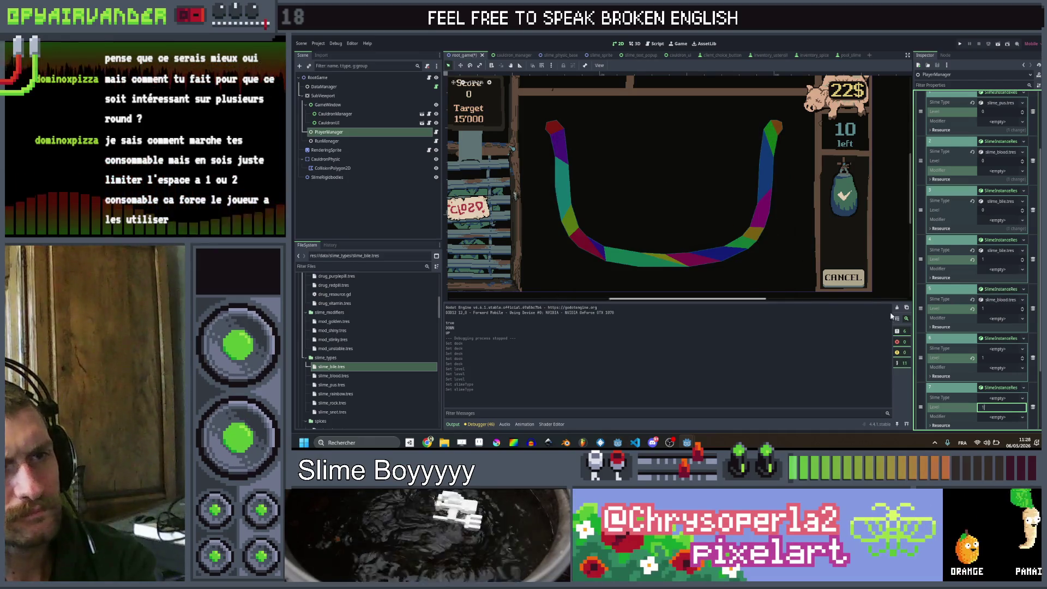
left_click(996, 349)
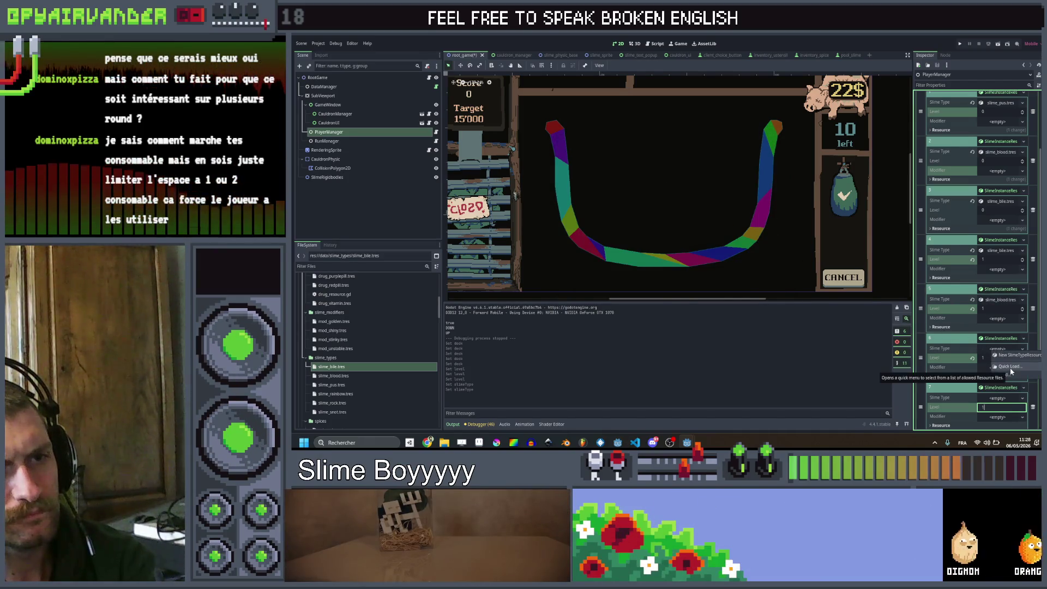
left_click(1010, 368)
left_click(611, 189)
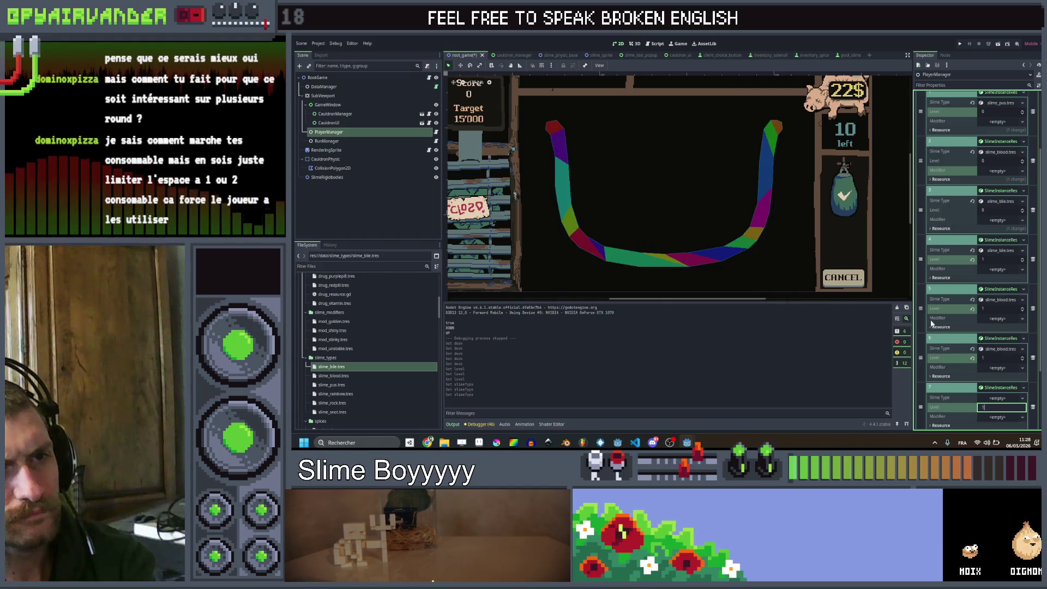
Step: Assign slime_pus to slot 6 and slime_snot to slot 7, then save and run
left_click(1003, 398)
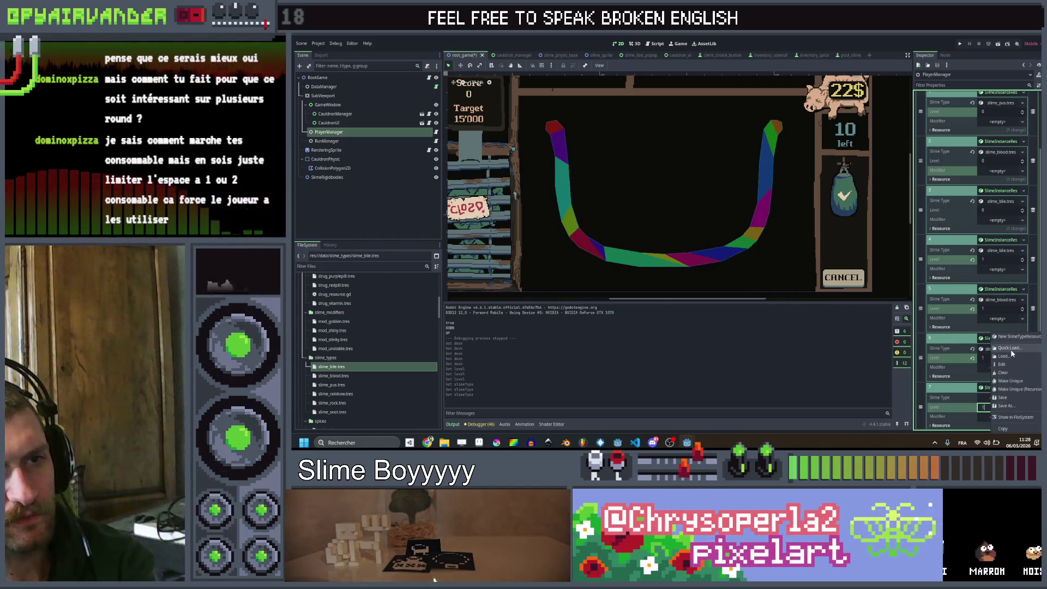
left_click(1010, 417)
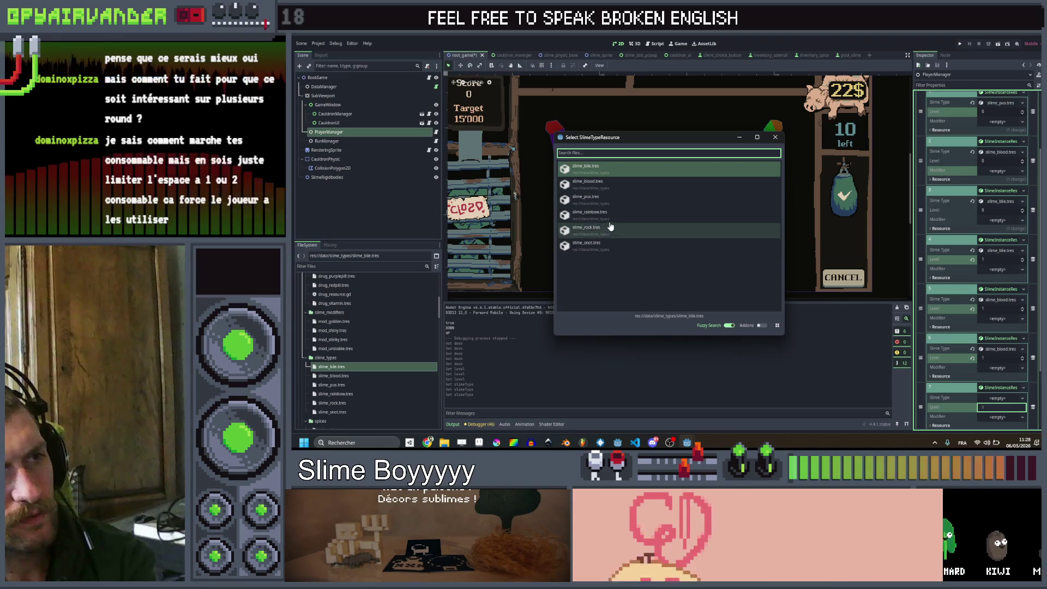
left_click(609, 200)
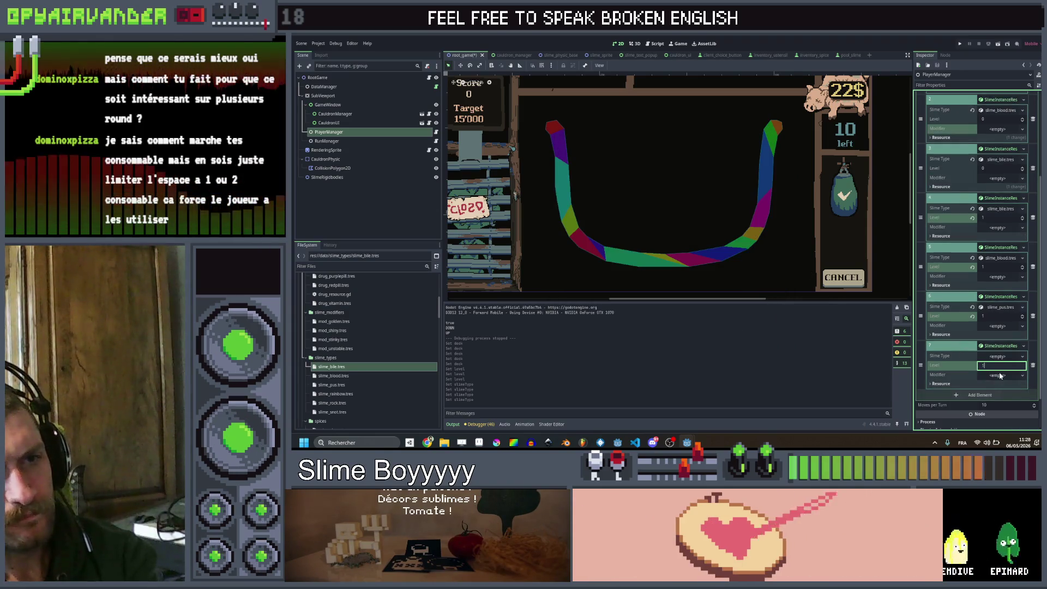
left_click(1009, 371)
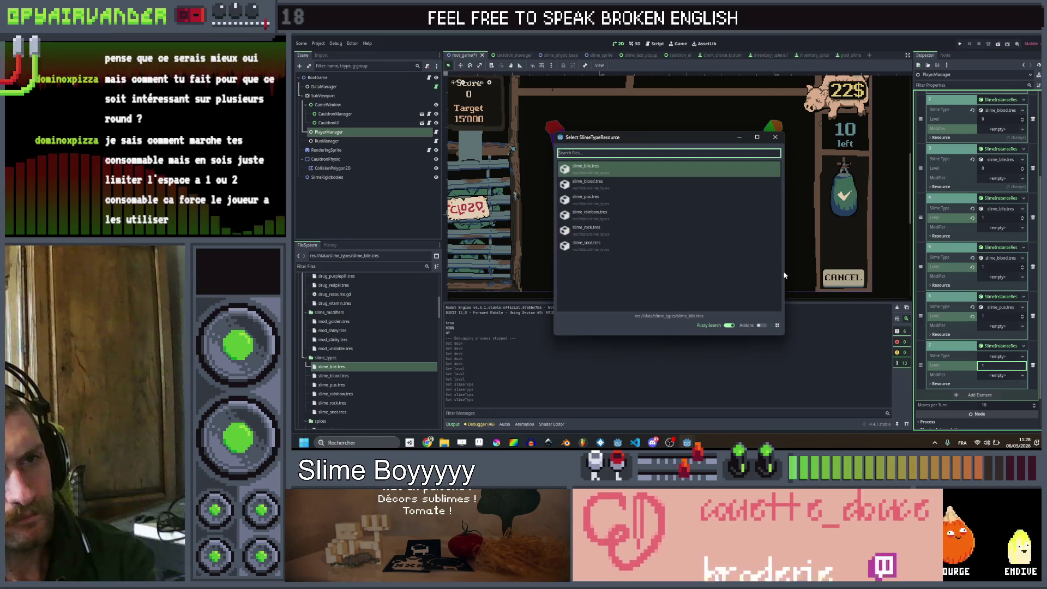
left_click(602, 246)
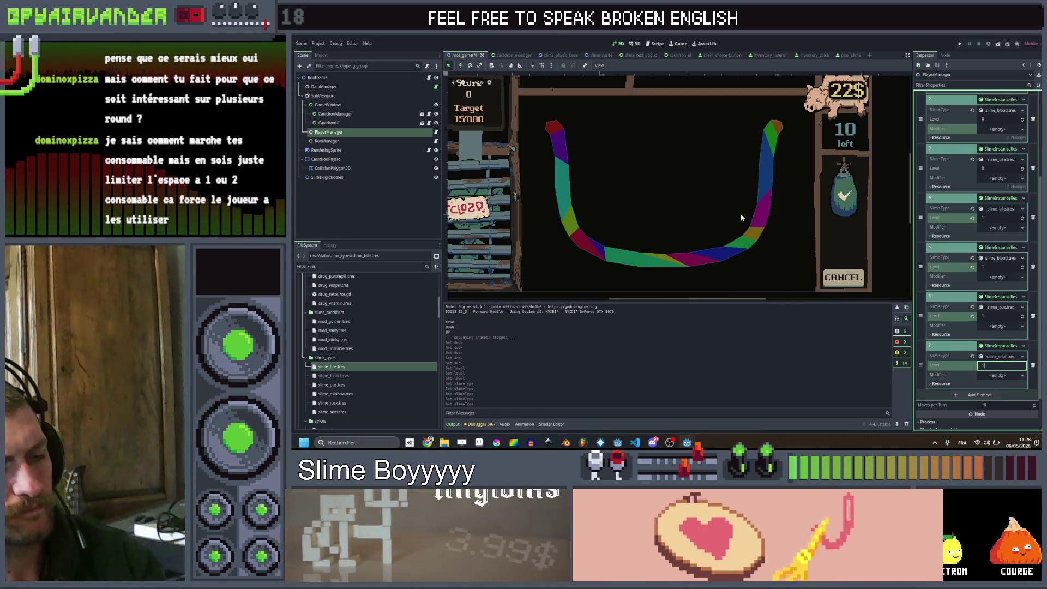
left_click(958, 47)
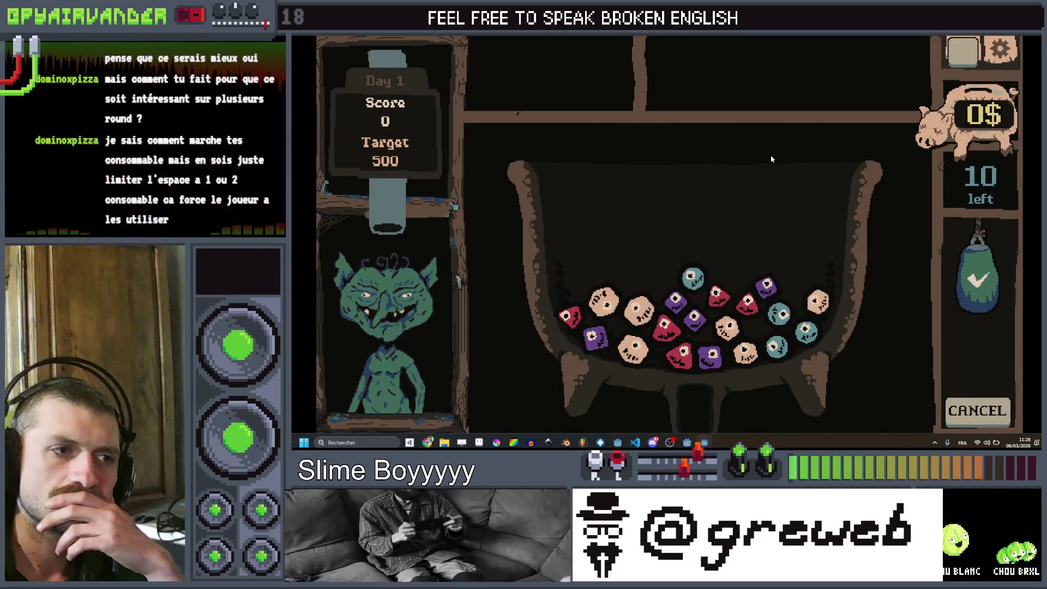
Step: Play three moves with teal and purple slimes to reach 75, then stop and dismiss the notice
left_click(781, 314)
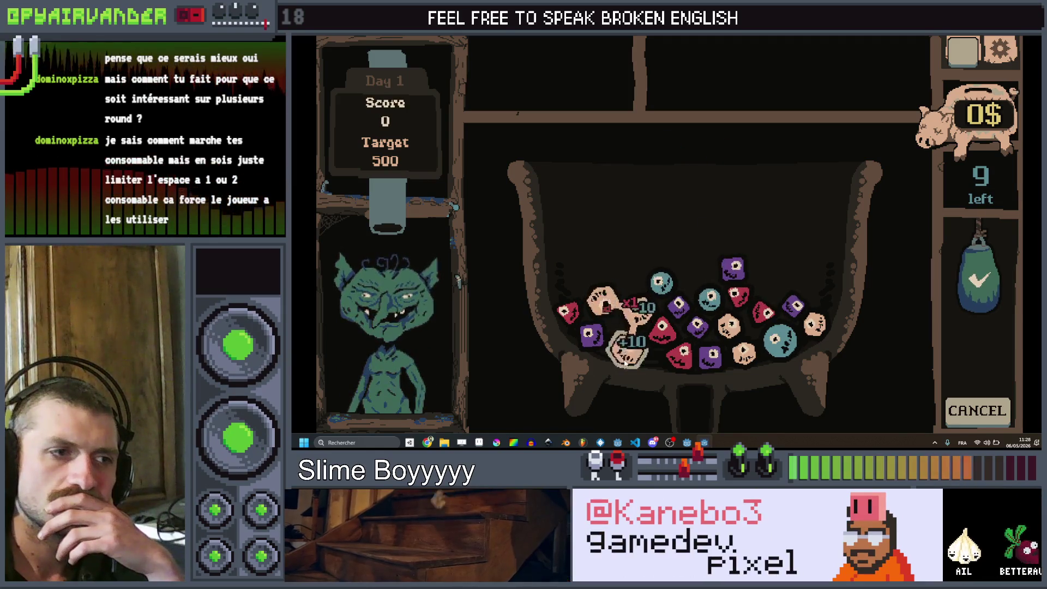
left_click(983, 375)
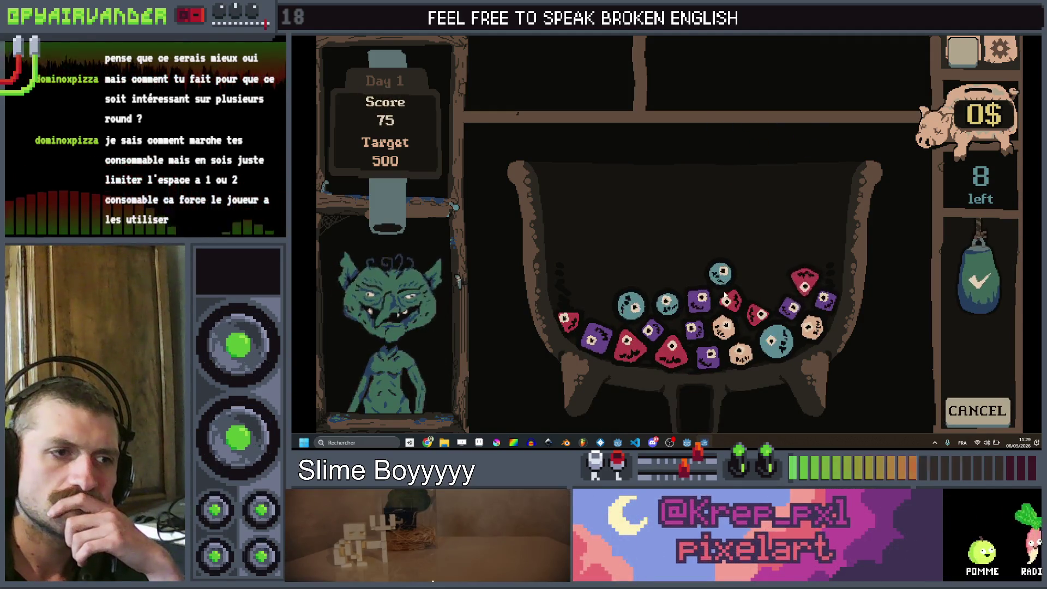
left_click(704, 353)
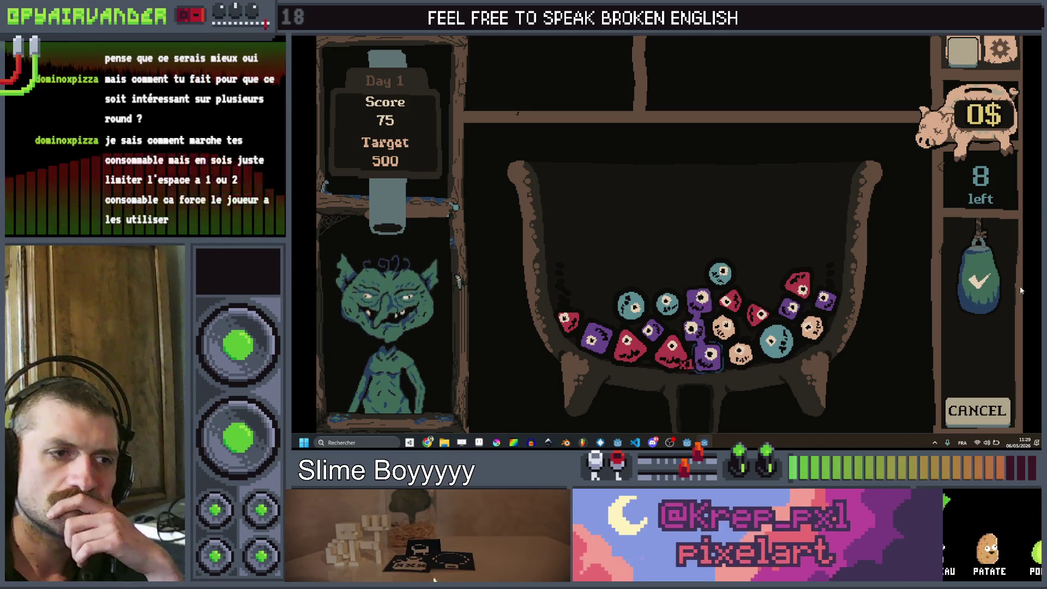
left_click(993, 326)
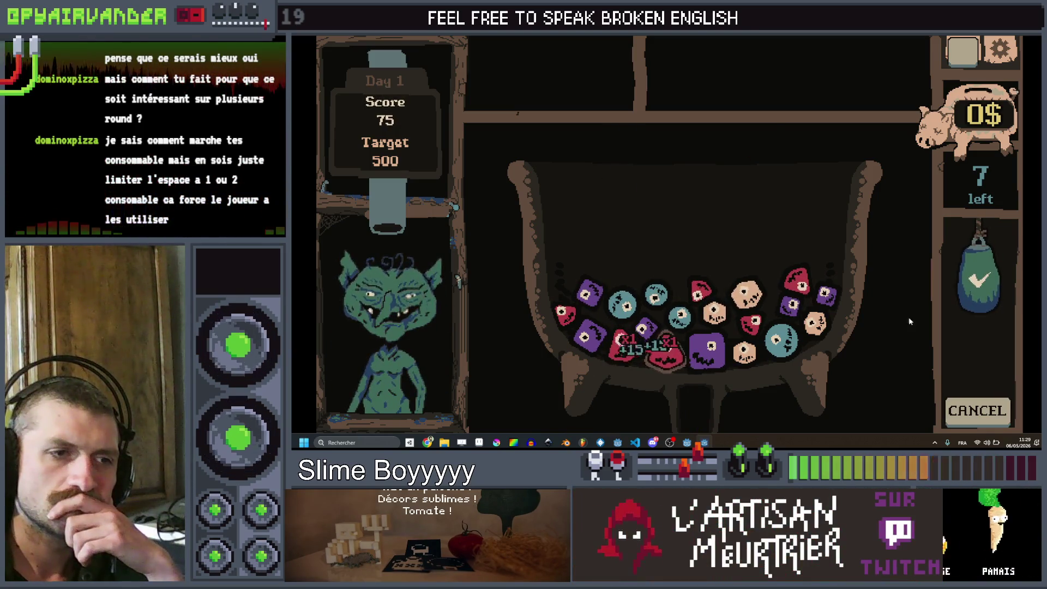
left_click(981, 295)
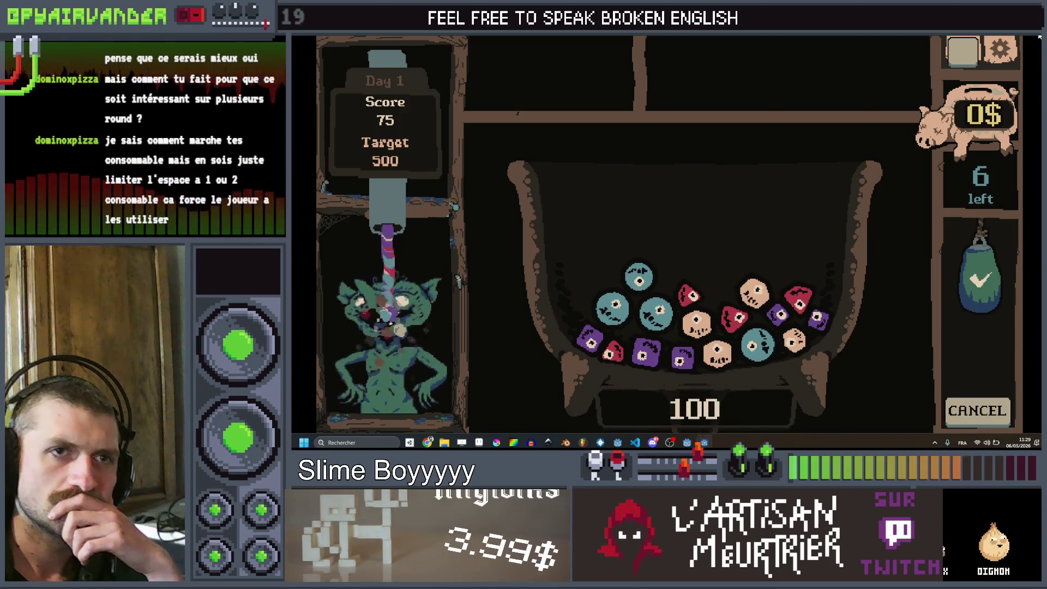
key("F8")
left_click(772, 169)
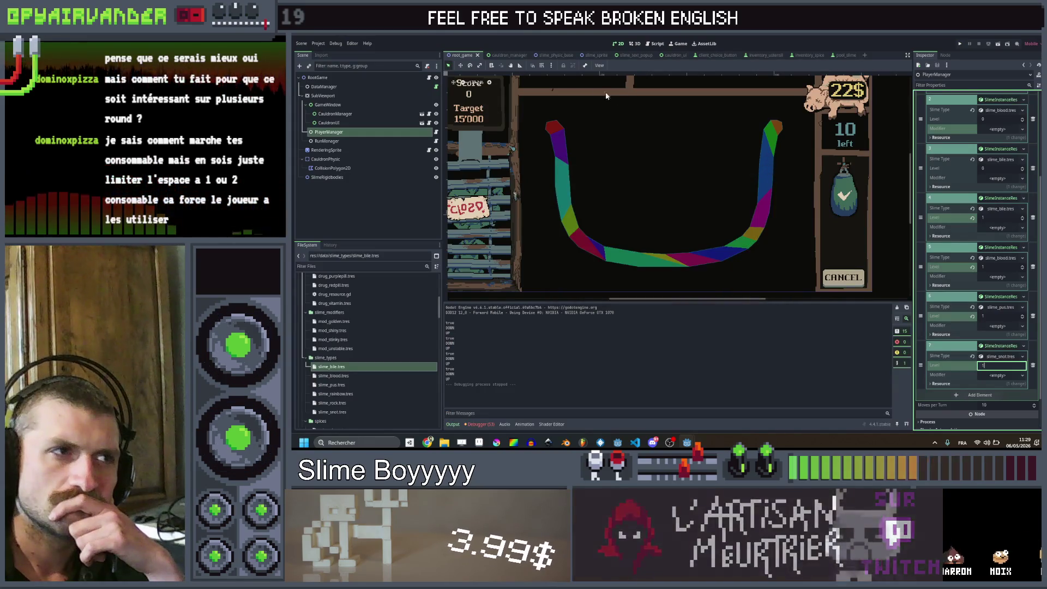
Step: Change slime_amount_in_cauldron from 20 to 30 in cauldron_manager.gd, save, and run the project
left_click(507, 55)
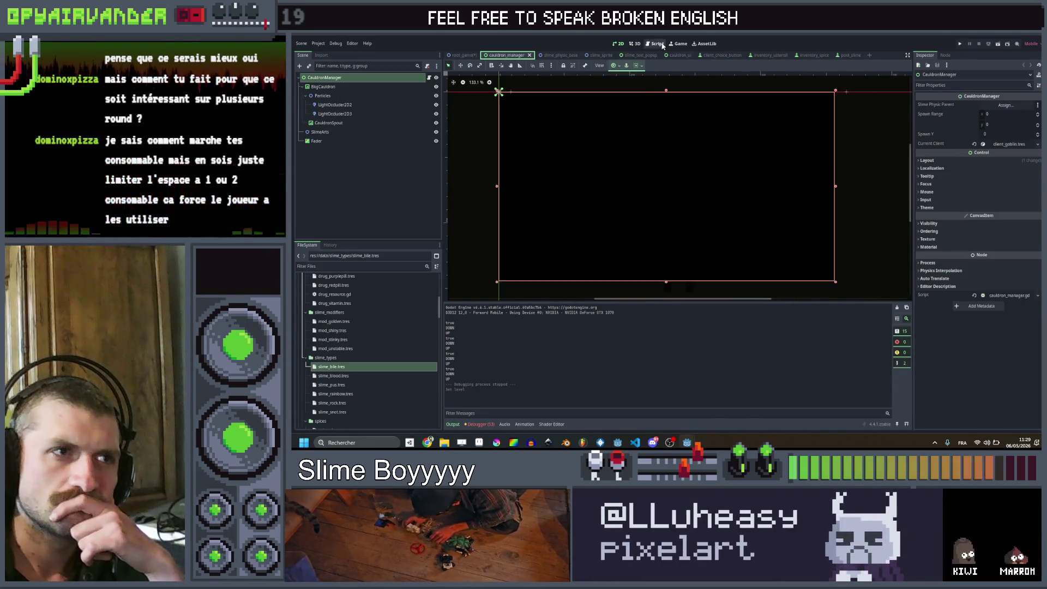
left_click(657, 43)
scroll(680, 162, "up", 10)
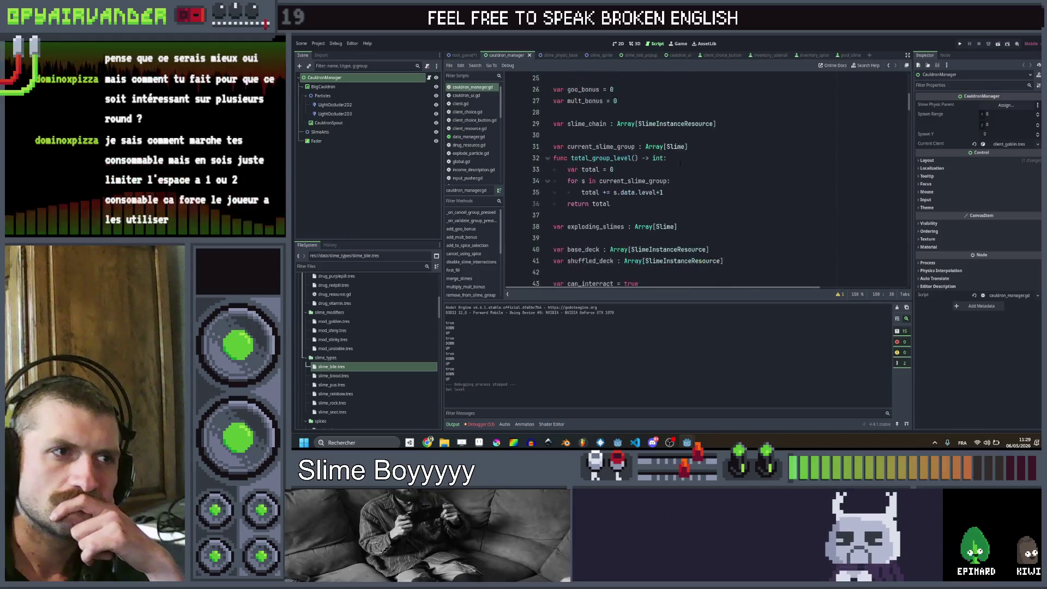
scroll(680, 162, "up", 8)
scroll(686, 196, "down", 3)
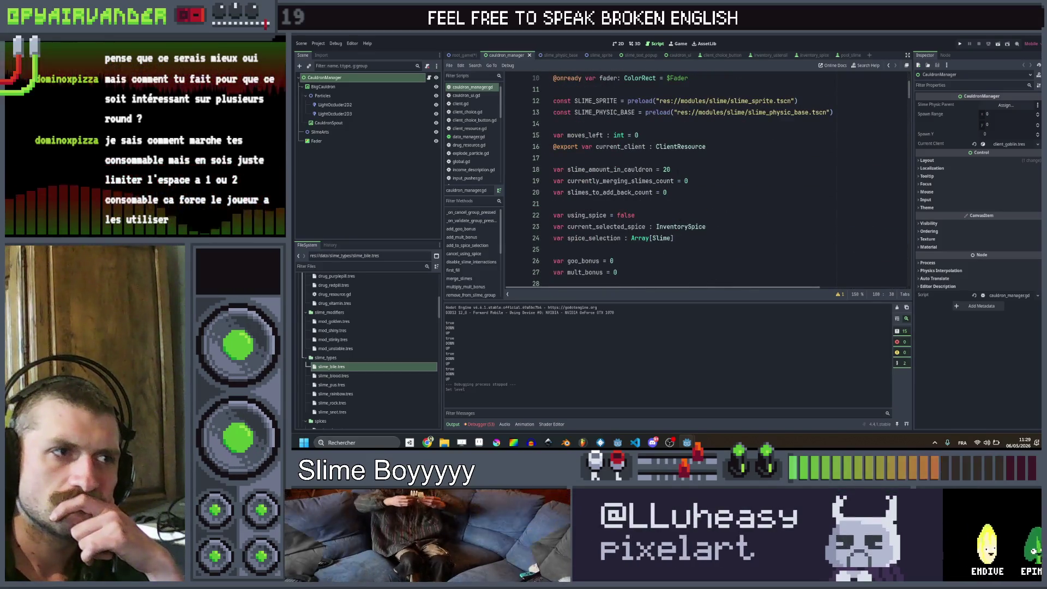
left_click(671, 169)
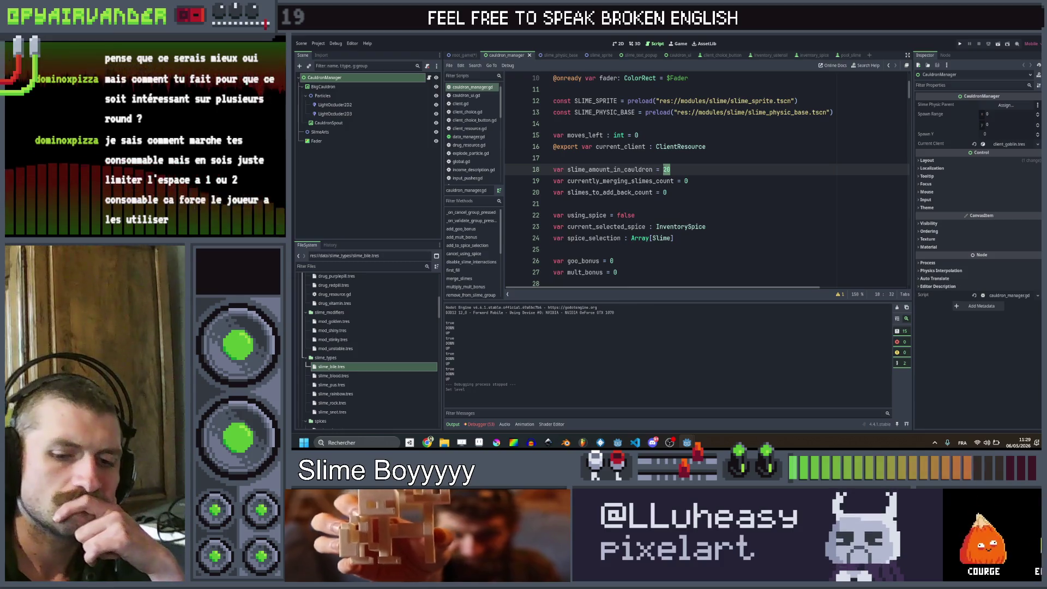
type("30")
key("Up")
key("ctrl+s")
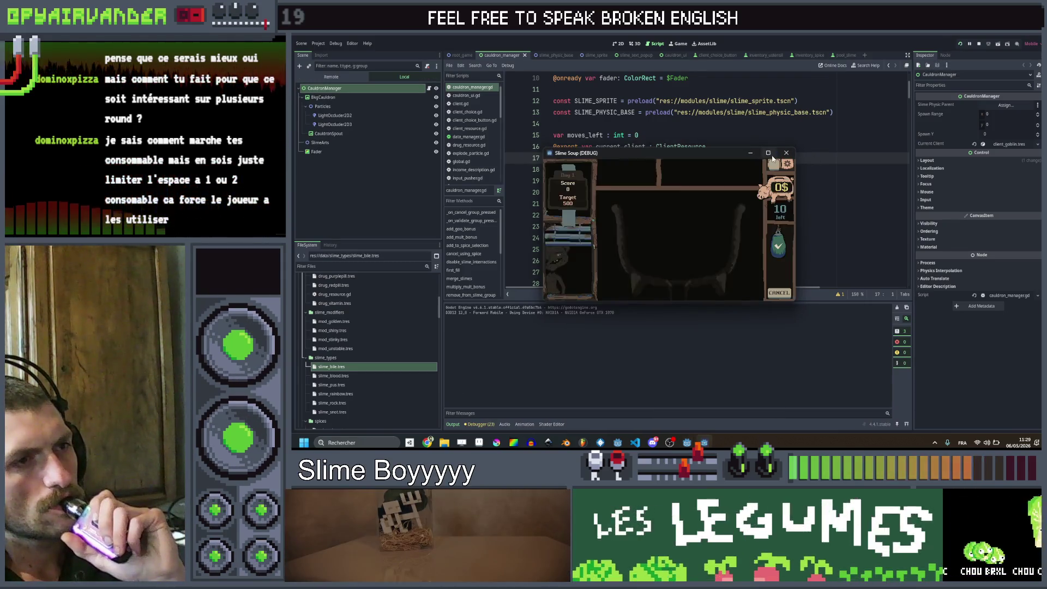
left_click(769, 153)
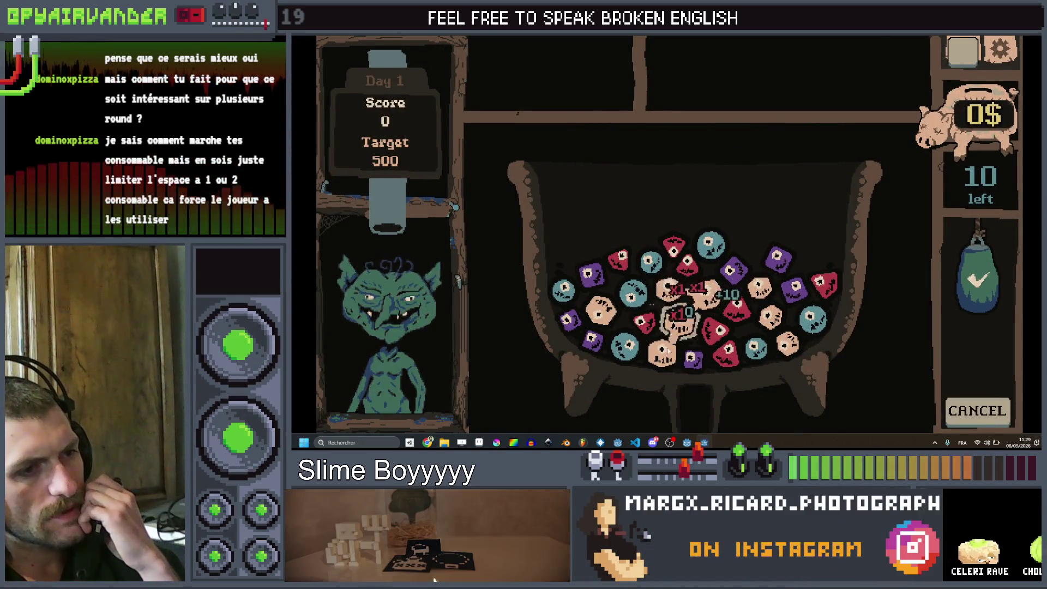
Step: Consume peach, red and beige slime chains to reach 350 points, then stop the game with F8
left_click(971, 372)
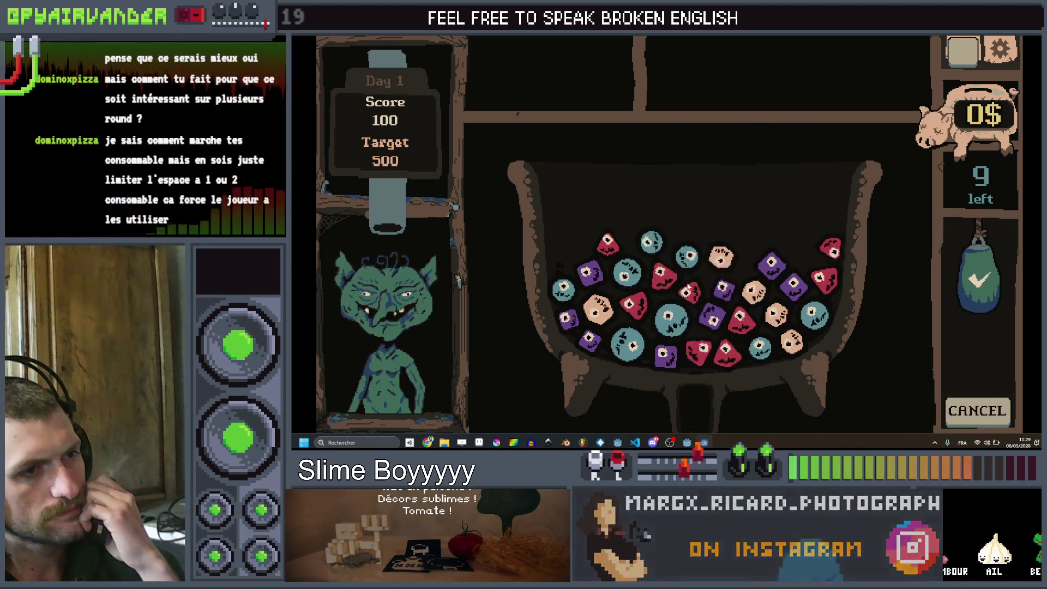
mouse_move(633, 306)
left_mouse_down()
mouse_move(654, 284)
mouse_move(708, 294)
left_mouse_up()
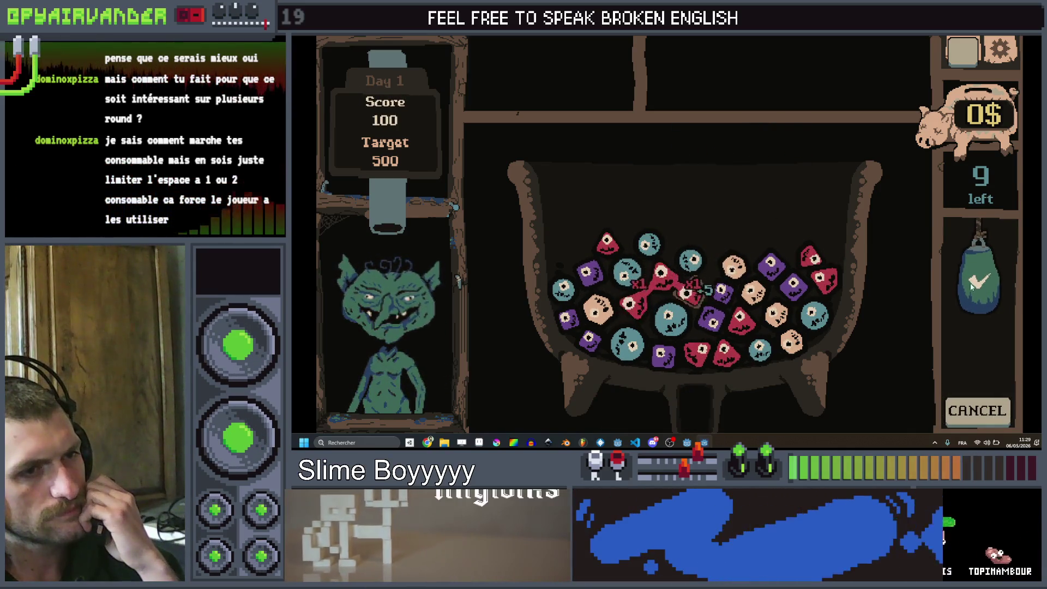
left_click(976, 316)
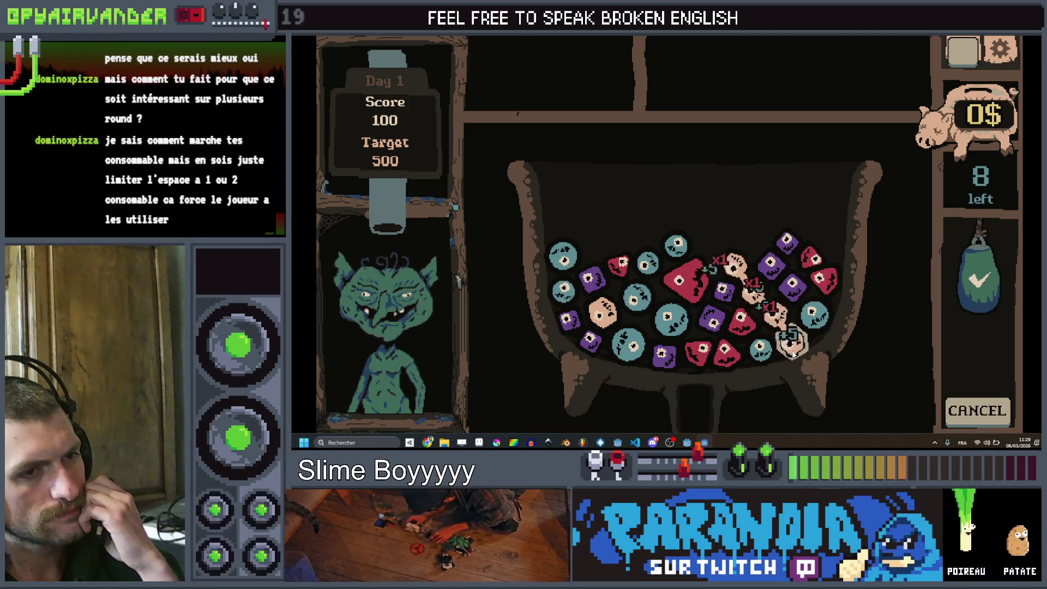
left_click(961, 277)
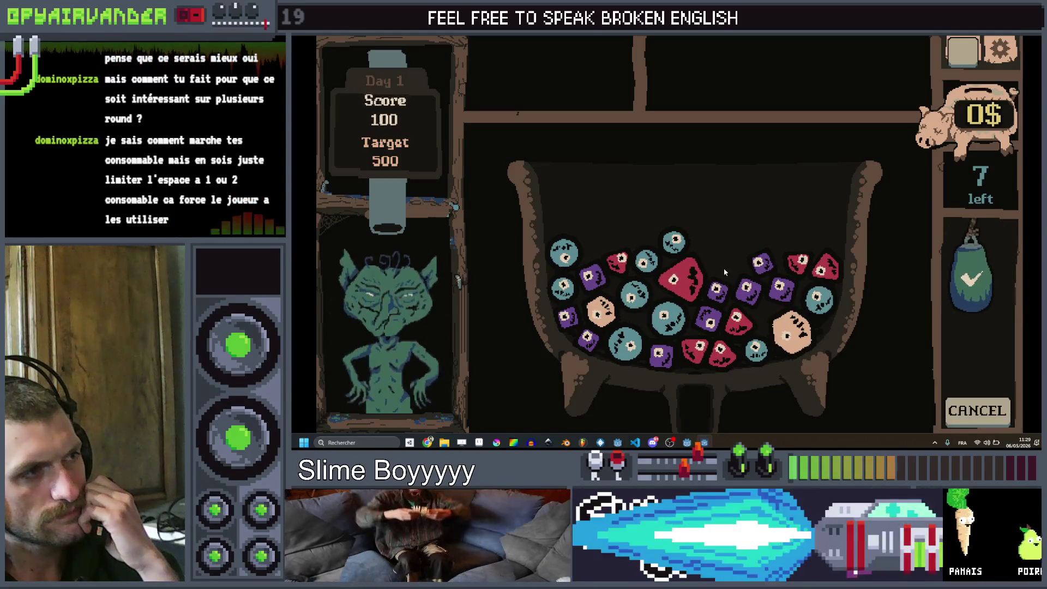
mouse_move(766, 263)
left_mouse_down()
mouse_move(782, 286)
mouse_move(709, 322)
left_mouse_up()
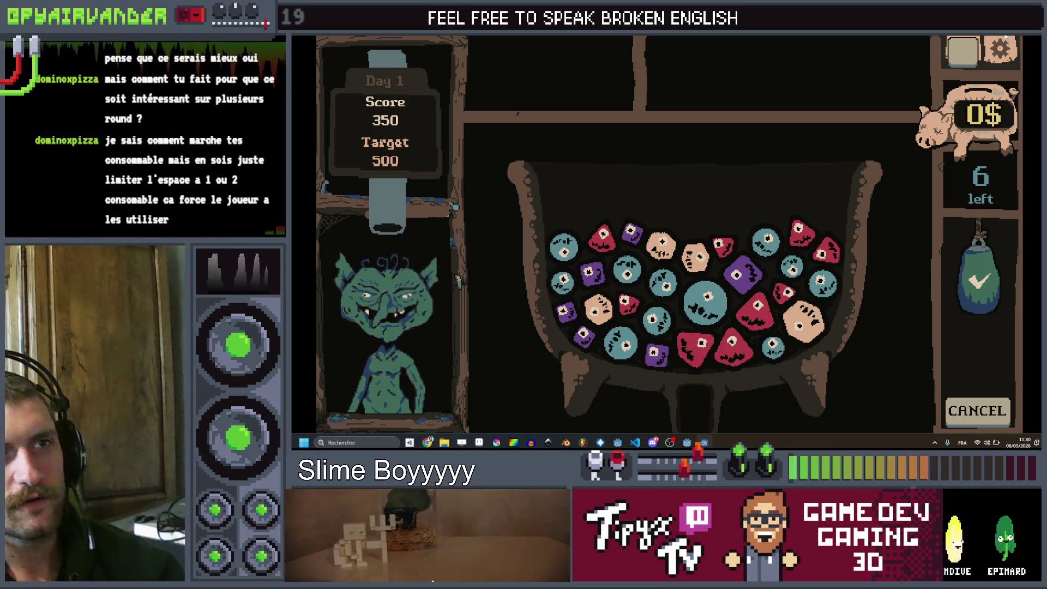
key("F8")
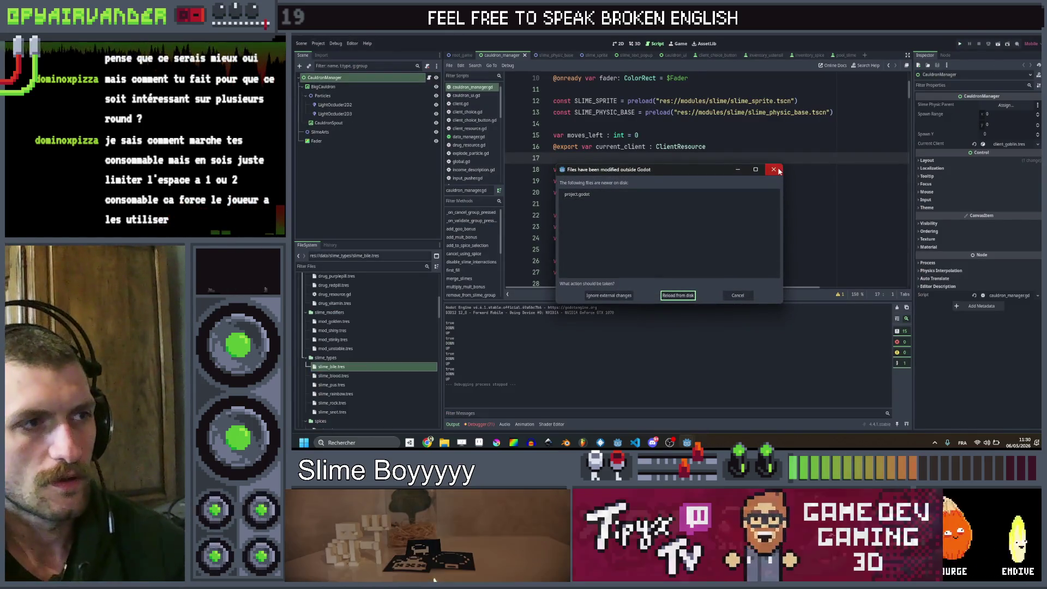
Step: Dismiss the project.godot modified-on-disk warning and return to cauldron_manager.gd
left_click(778, 169)
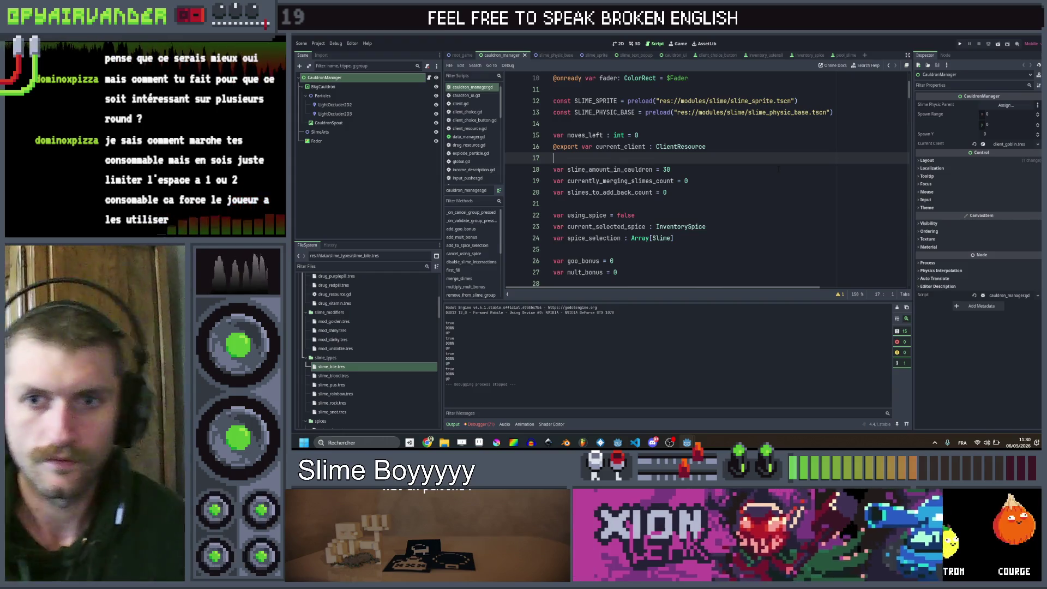
left_click(789, 176)
scroll(789, 176, "down", 10)
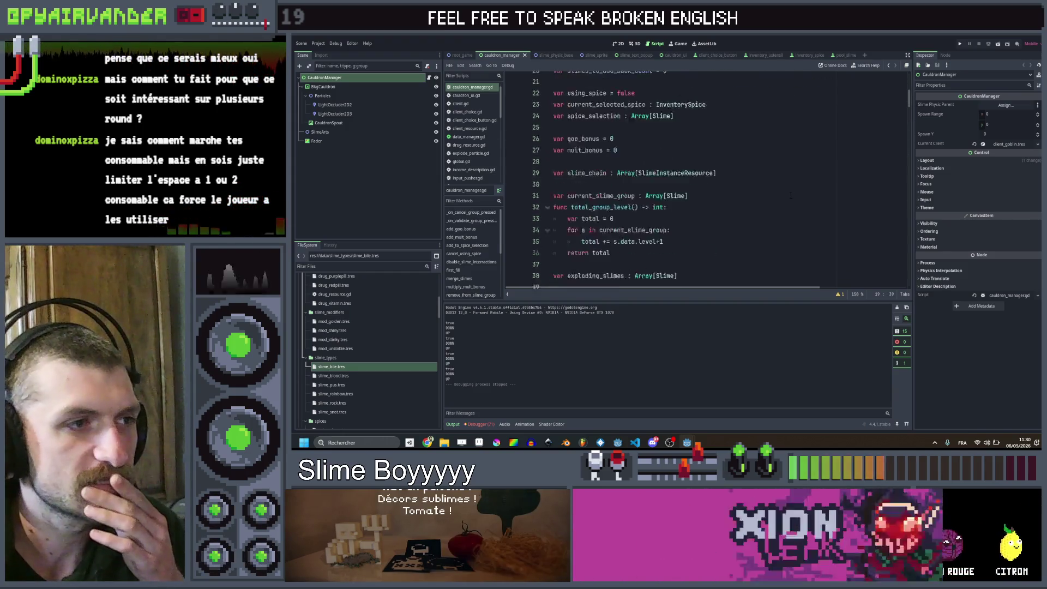
scroll(706, 127, "up", 2)
left_click(706, 123)
scroll(706, 123, "up", 5)
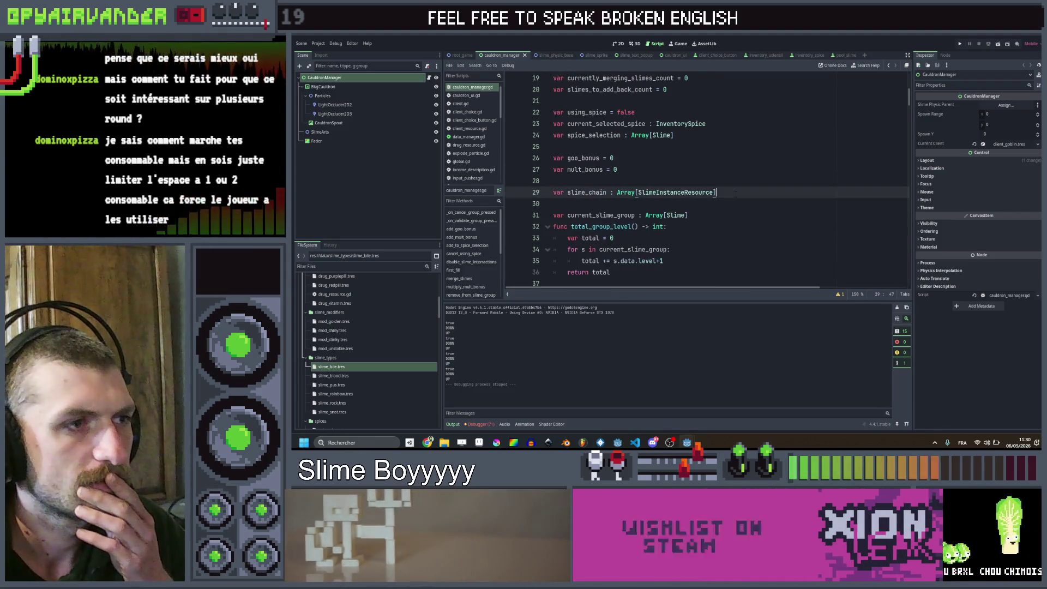
Step: Look through the script's declarations, from spice_selection to slime_chain and further down
scroll(731, 186, "up", 1)
left_click(734, 171)
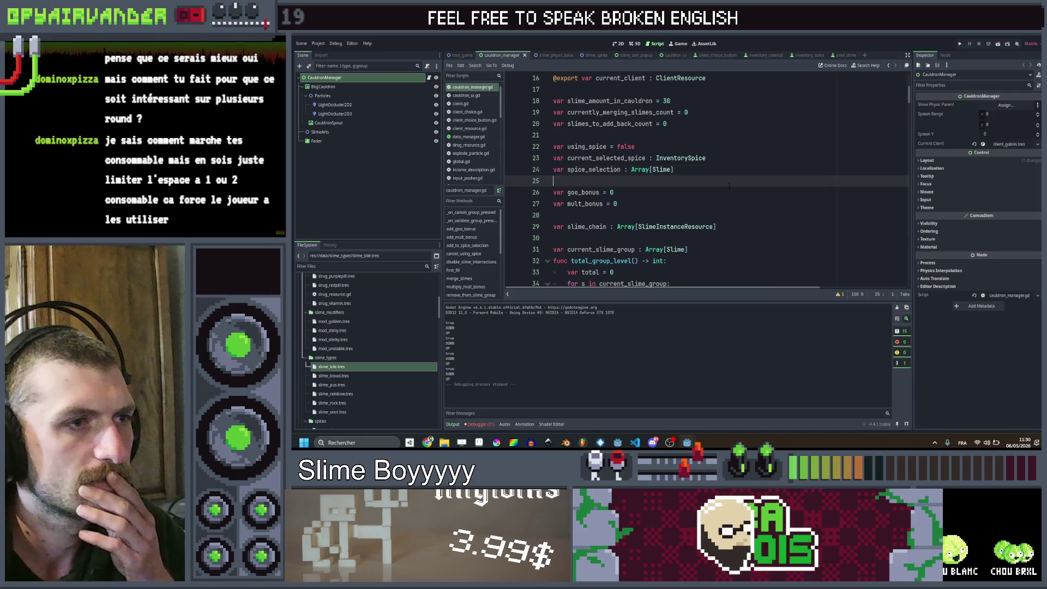
scroll(735, 182, "down", 1)
left_click(736, 195)
scroll(750, 168, "up", 1)
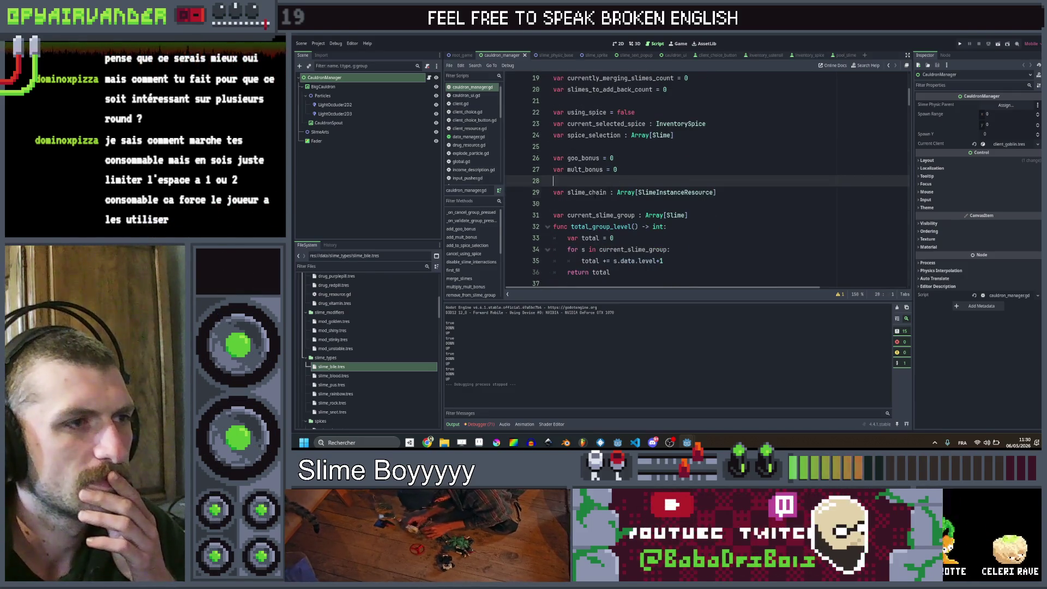
scroll(733, 214, "down", 10)
scroll(697, 188, "down", 6)
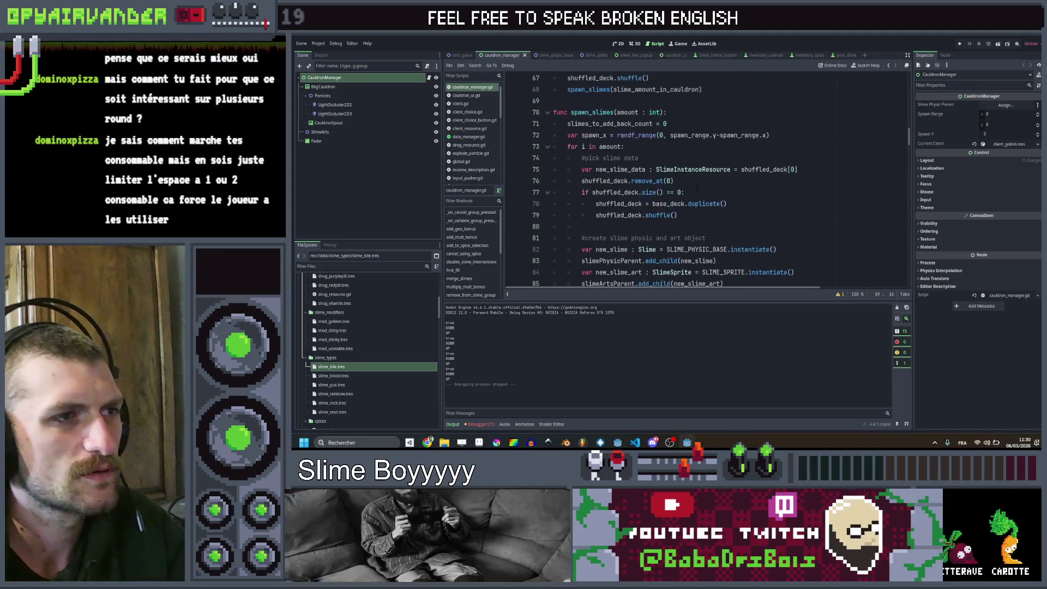
scroll(696, 187, "down", 20)
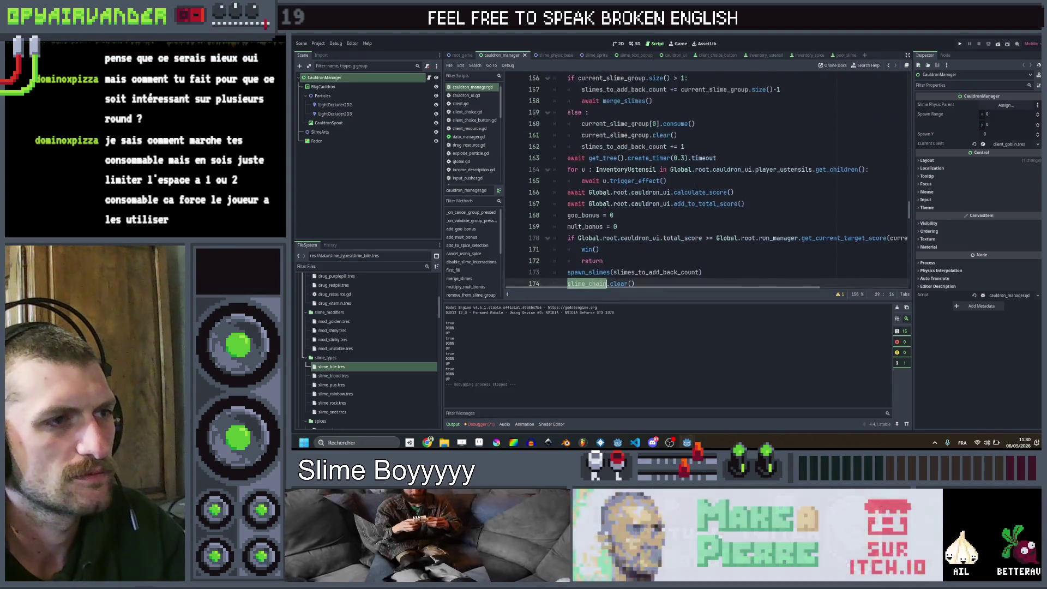
scroll(697, 187, "down", 4)
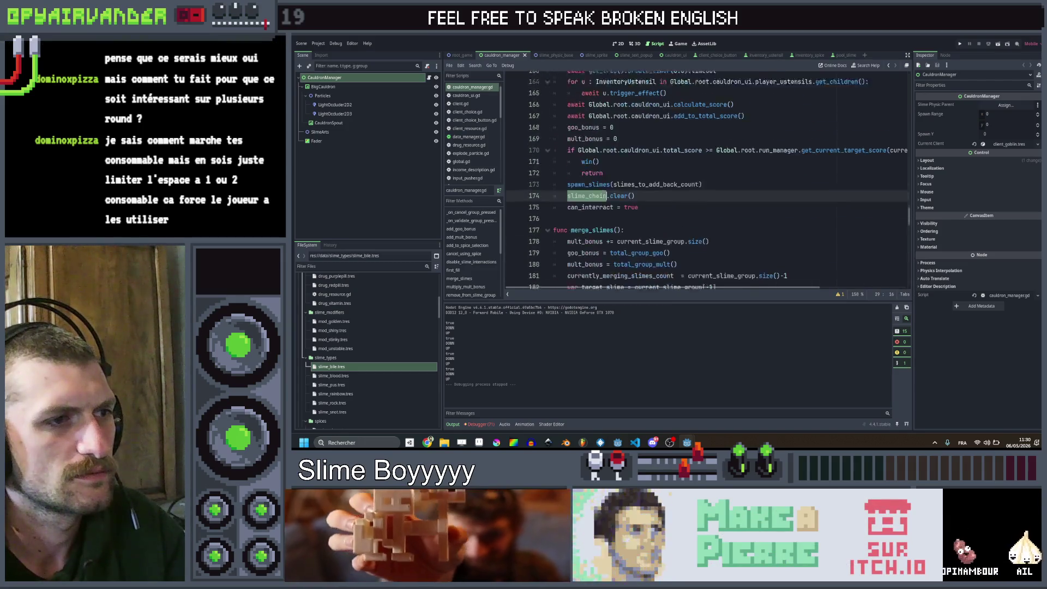
scroll(667, 195, "up", 2)
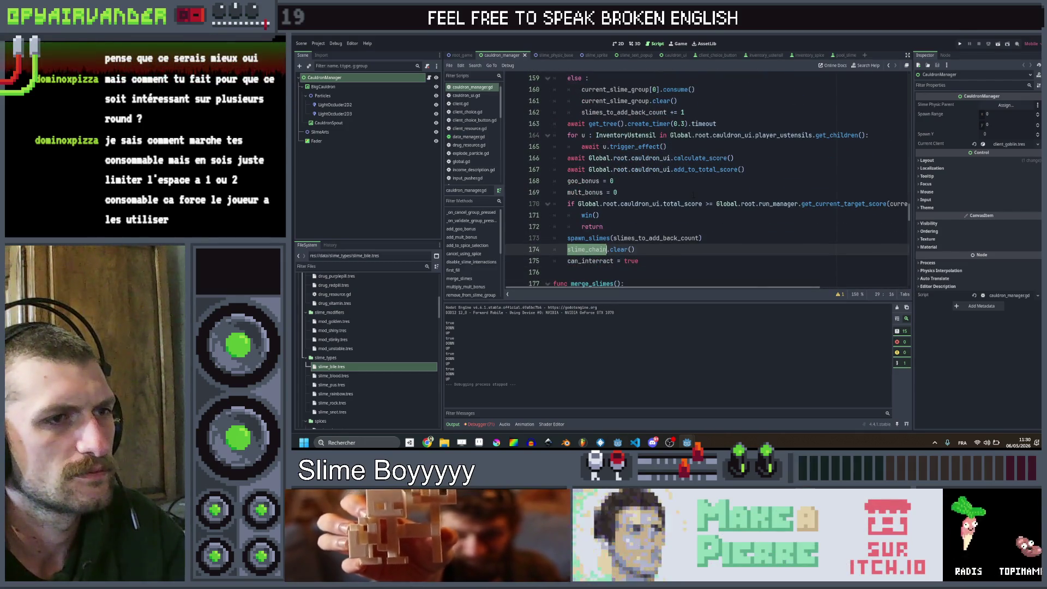
scroll(694, 195, "down", 3)
scroll(693, 196, "up", 3)
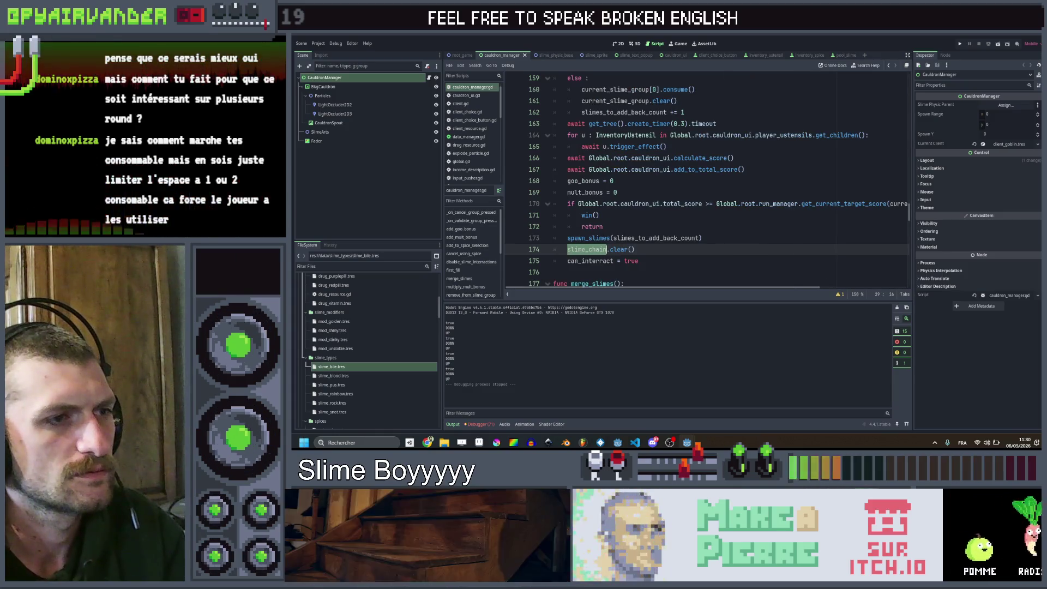
Step: Select the '_count' suffix of the slimes_to_add_back_count declaration to remove it
left_click(639, 238)
scroll(781, 187, "up", 5)
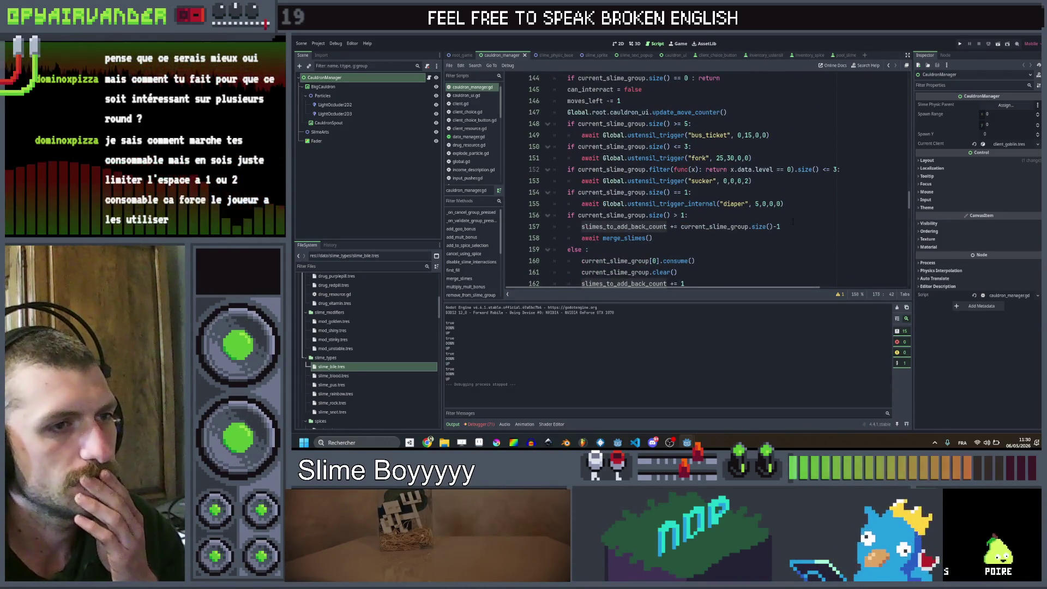
scroll(792, 218, "down", 2)
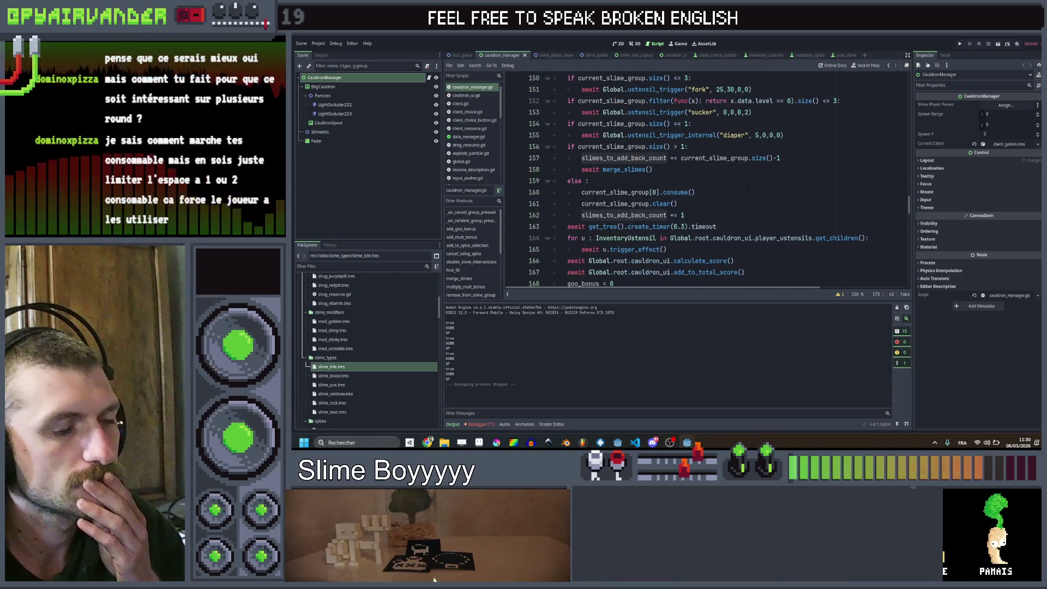
scroll(751, 198, "up", 20)
scroll(703, 180, "up", 20)
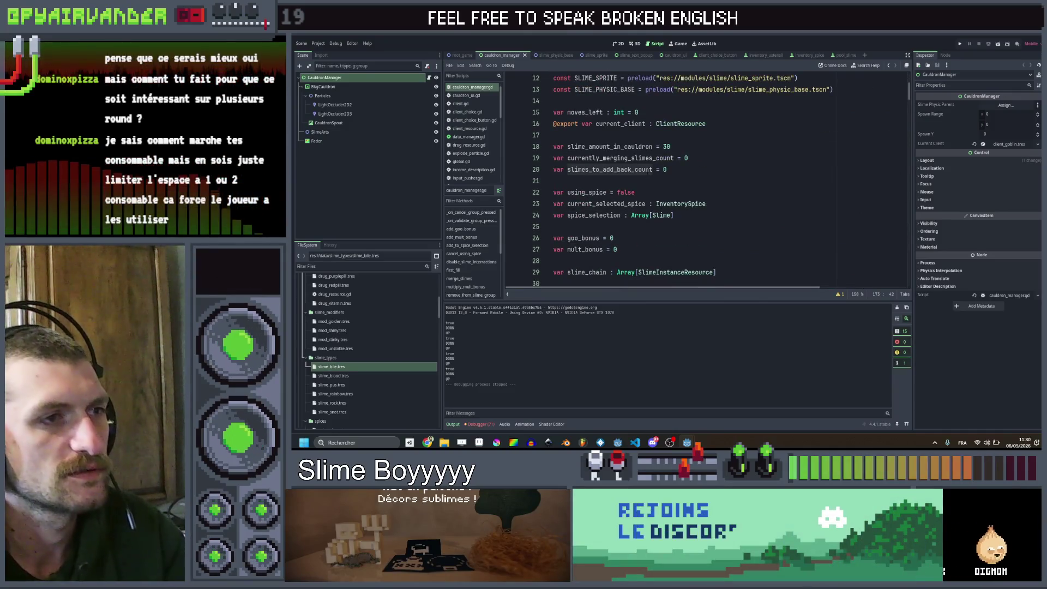
left_click_drag(652, 170, 632, 170)
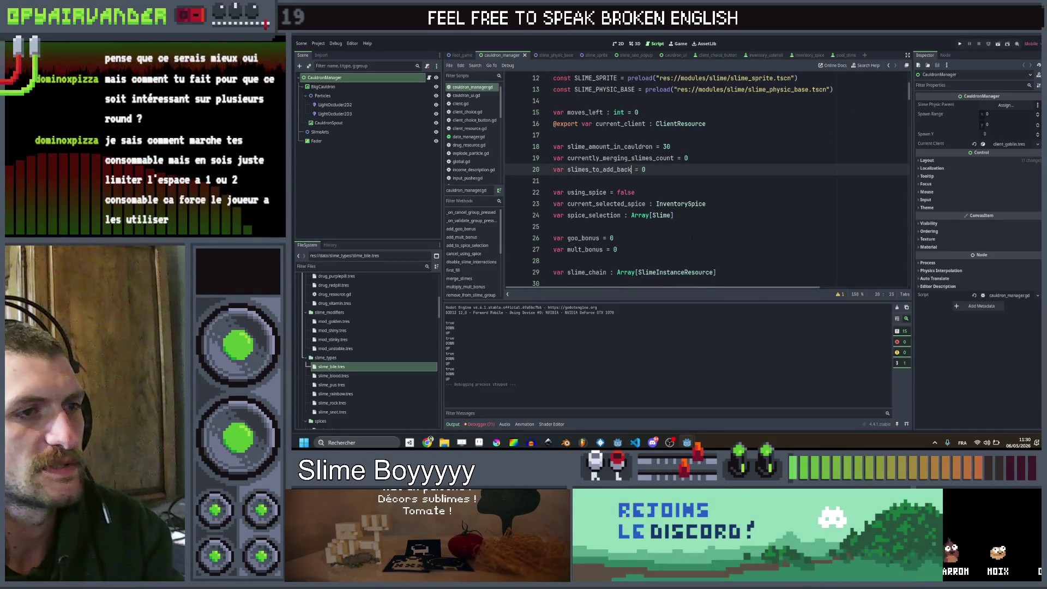
scroll(703, 180, "down", 2)
left_click_drag(716, 203, 617, 204)
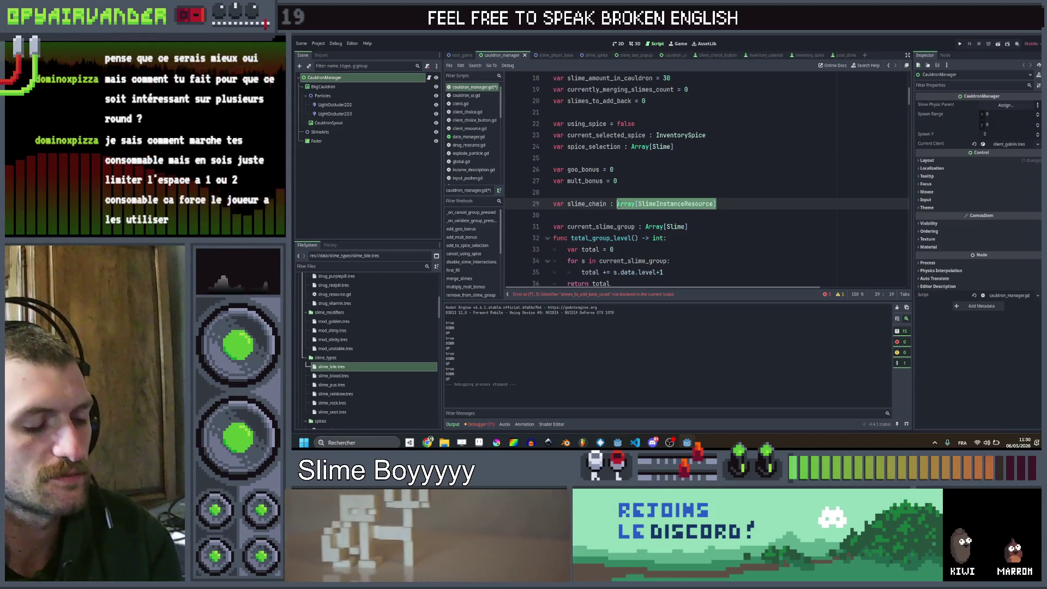
scroll(625, 159, "up", 3)
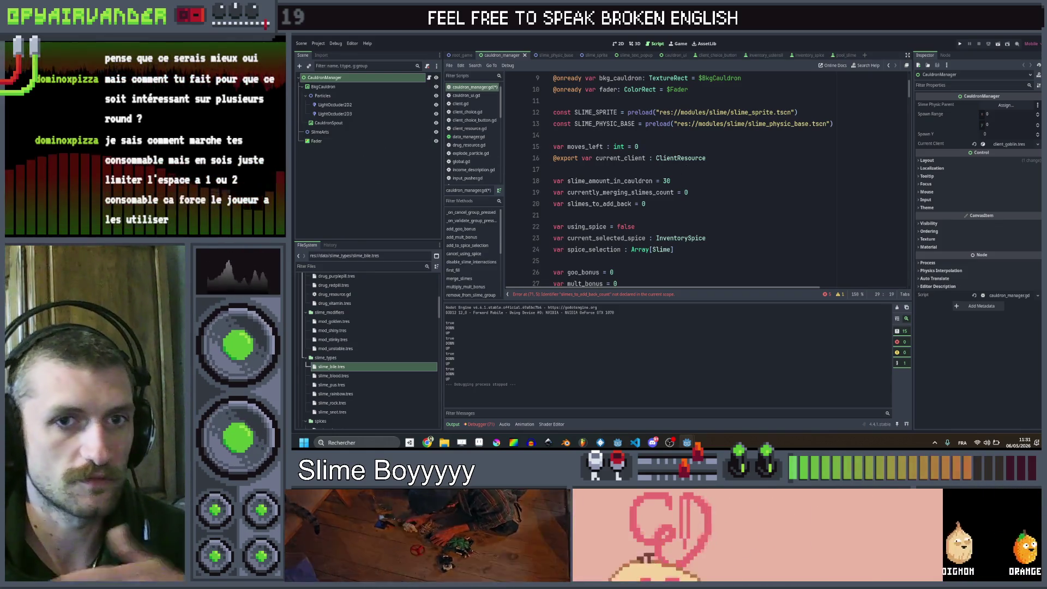
Step: Replace spawn_slimes' 'amount : int' parameter with 'slime_instances : Array[SlimeInstanceResource]' and save
scroll(703, 180, "down", 6)
scroll(713, 150, "down", 6)
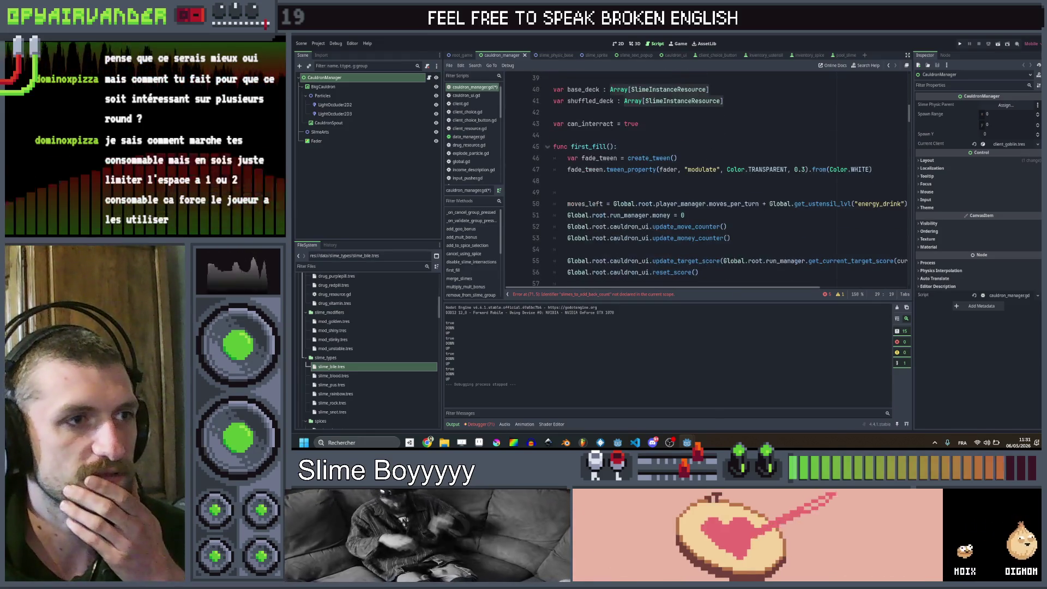
scroll(713, 150, "down", 5)
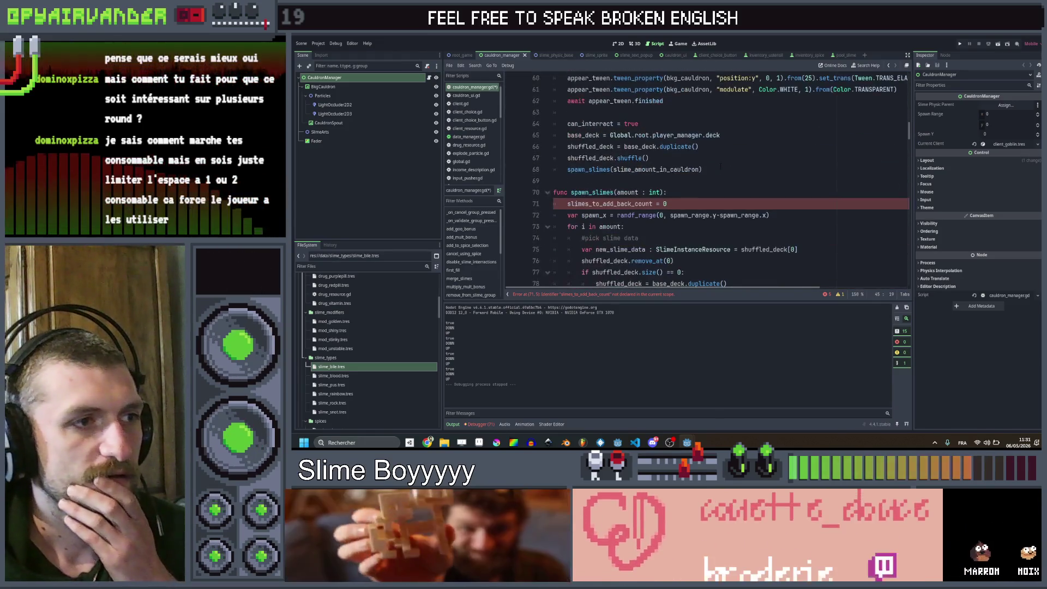
left_click(719, 190)
scroll(709, 180, "down", 1)
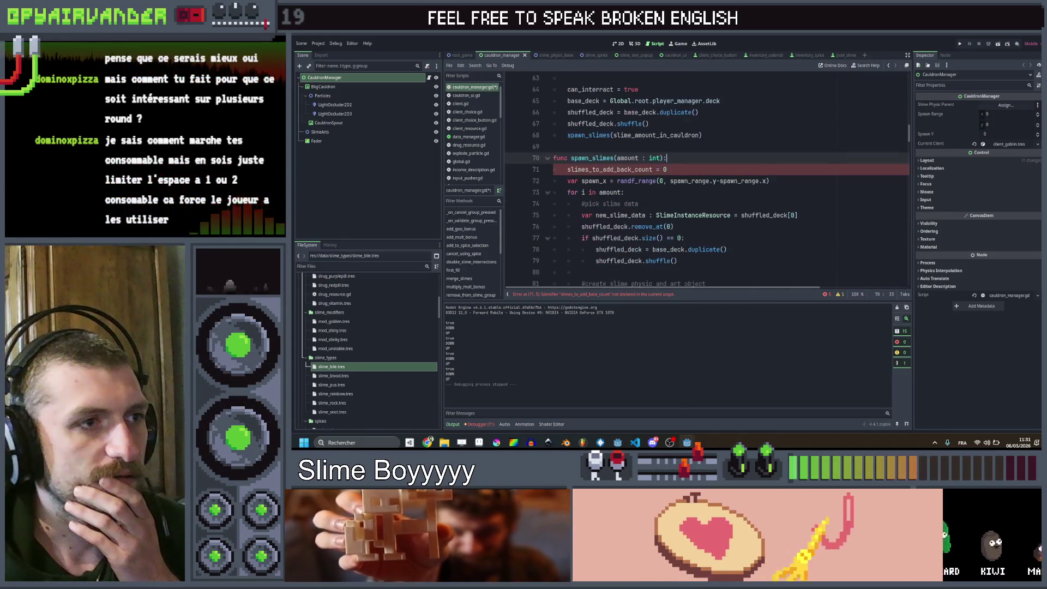
scroll(703, 169, "up", 1)
double_click(654, 169)
scroll(730, 188, "up", 1)
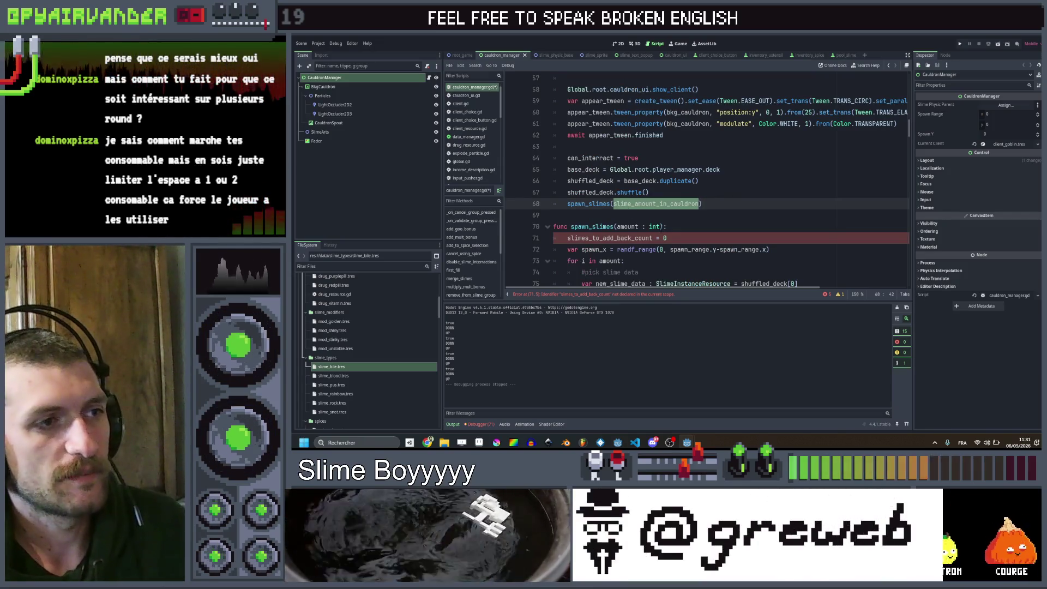
left_click_drag(660, 227, 617, 227)
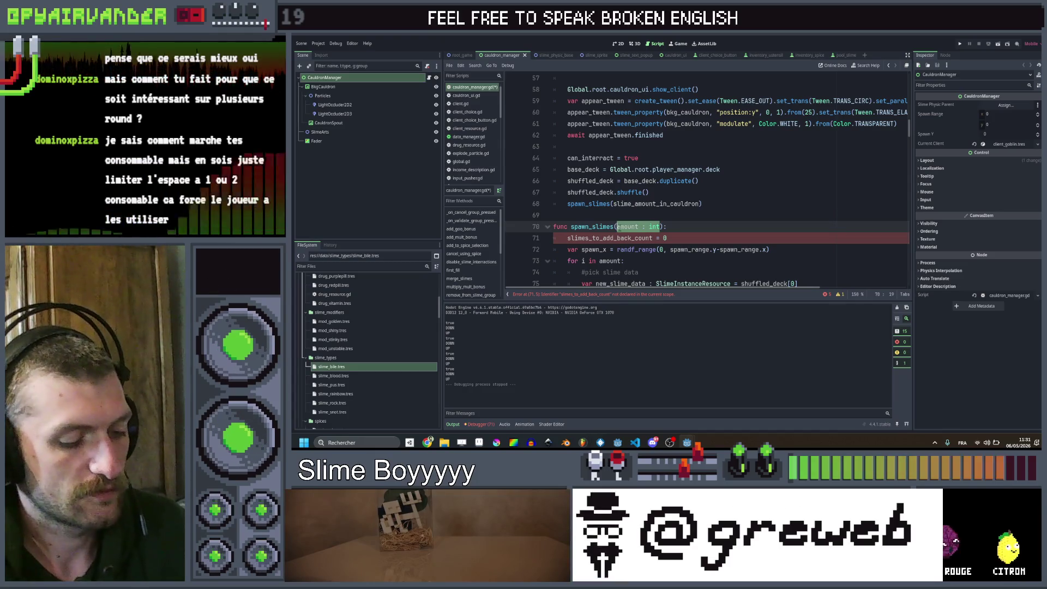
type("slime_")
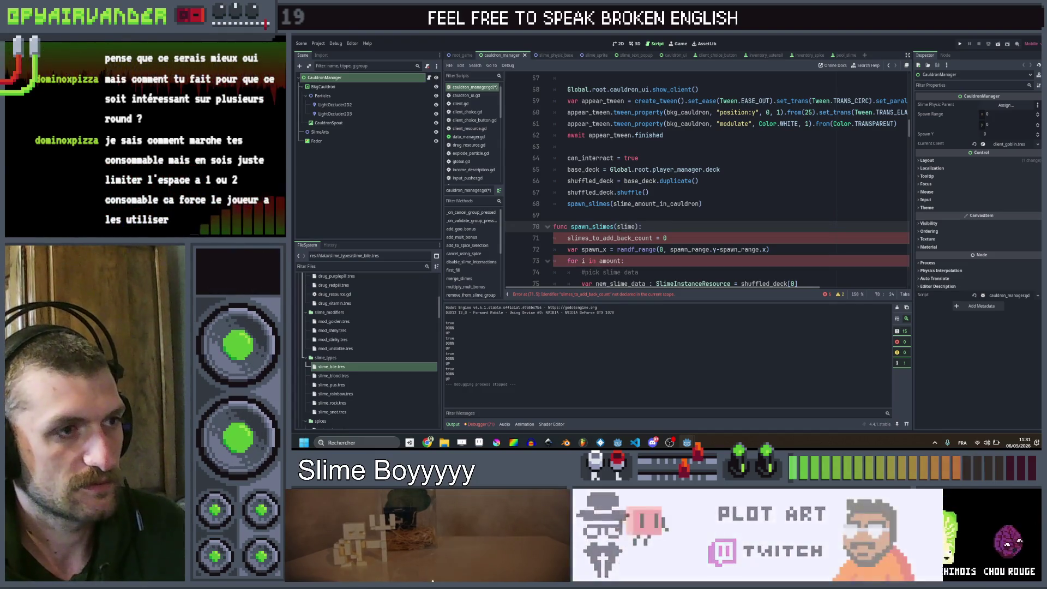
type("instances")
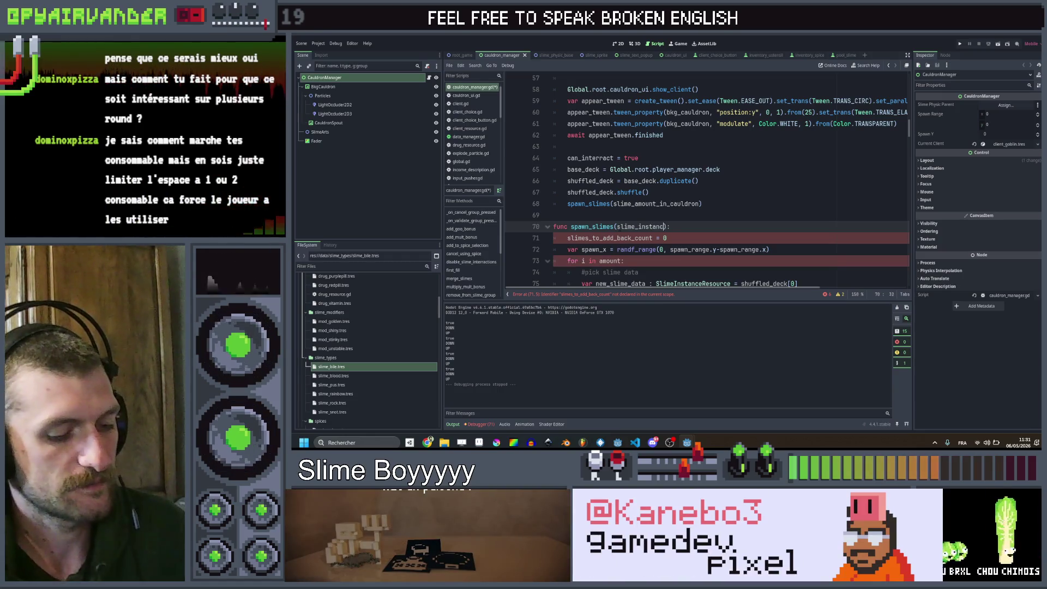
type(" :")
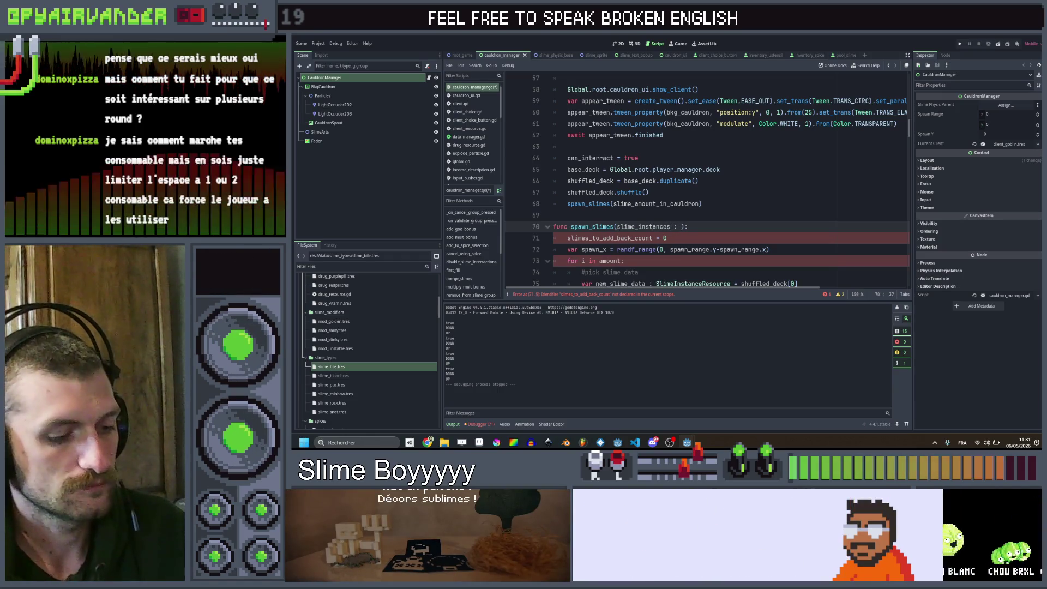
type(" Array[Slim")
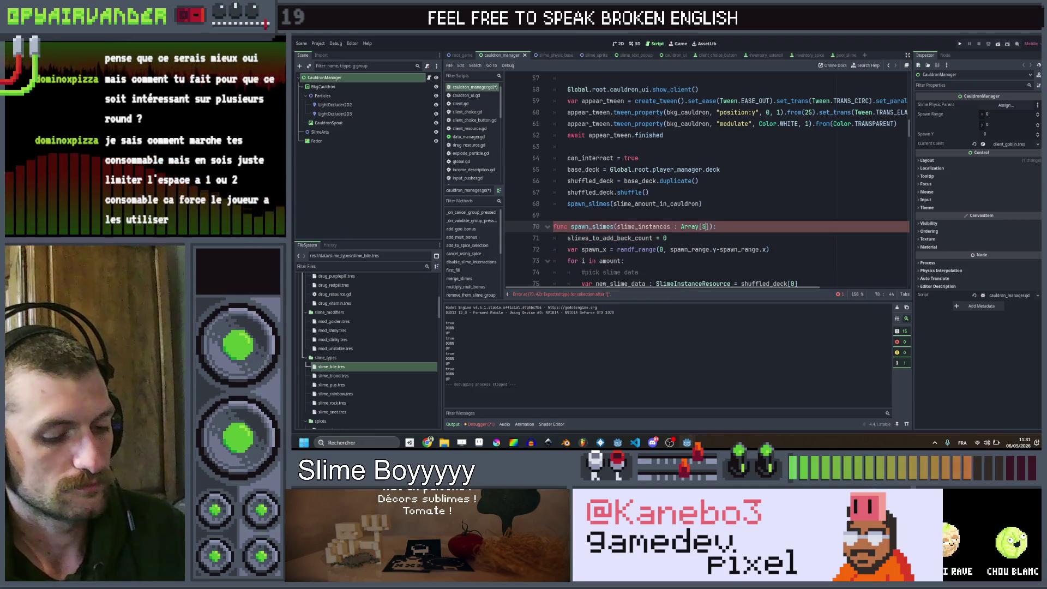
type("eInstanceResource")
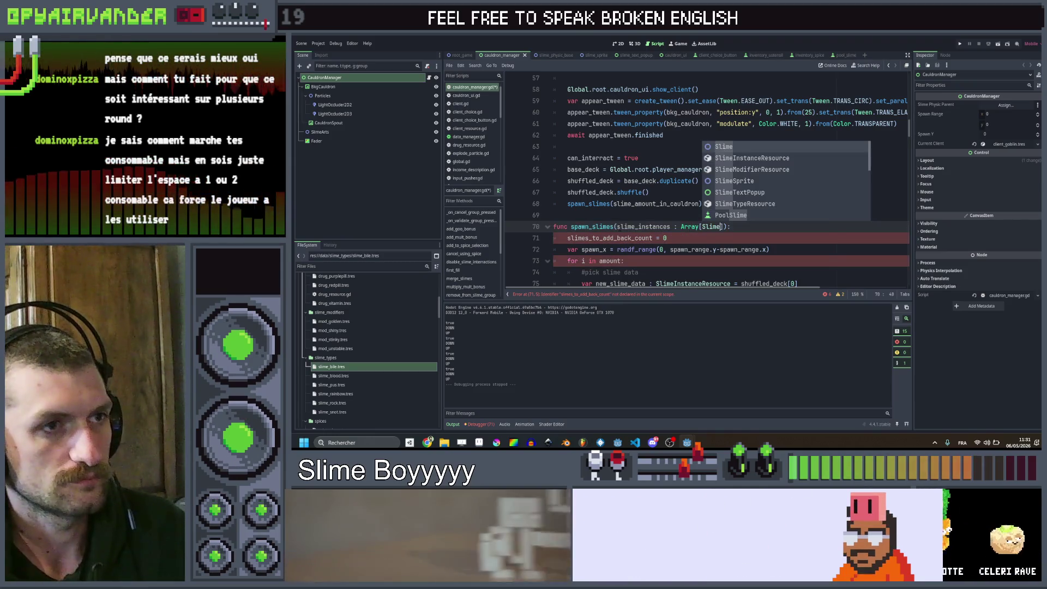
key("ctrl+s")
key("Up")
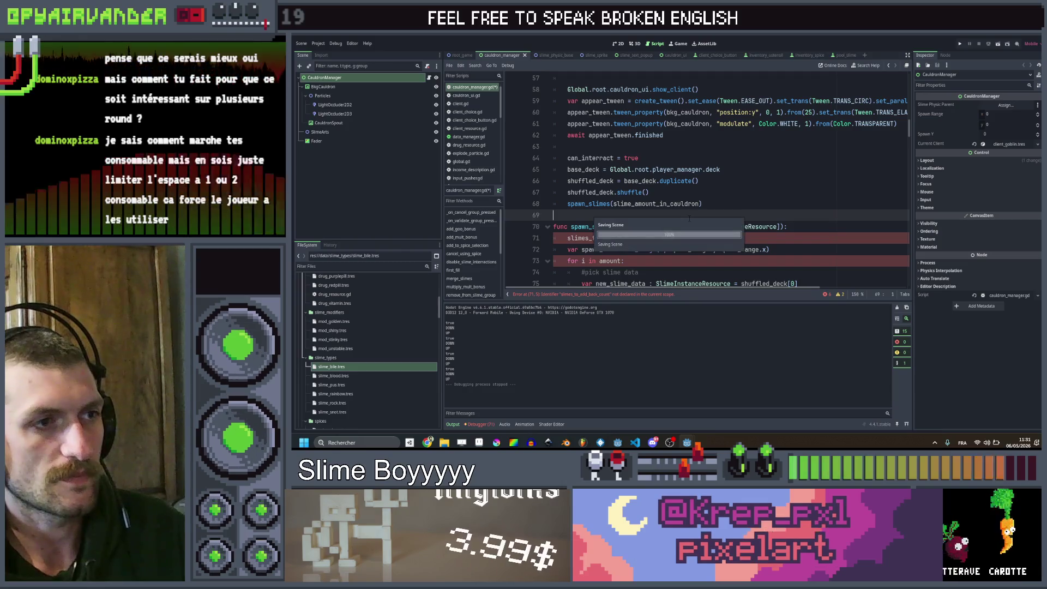
Step: Pass shuffled_deck instead of slime_amount_in_cauldron in the line 68 spawn_slimes call and save
left_click(720, 200)
scroll(719, 200, "down", 2)
scroll(719, 200, "up", 2)
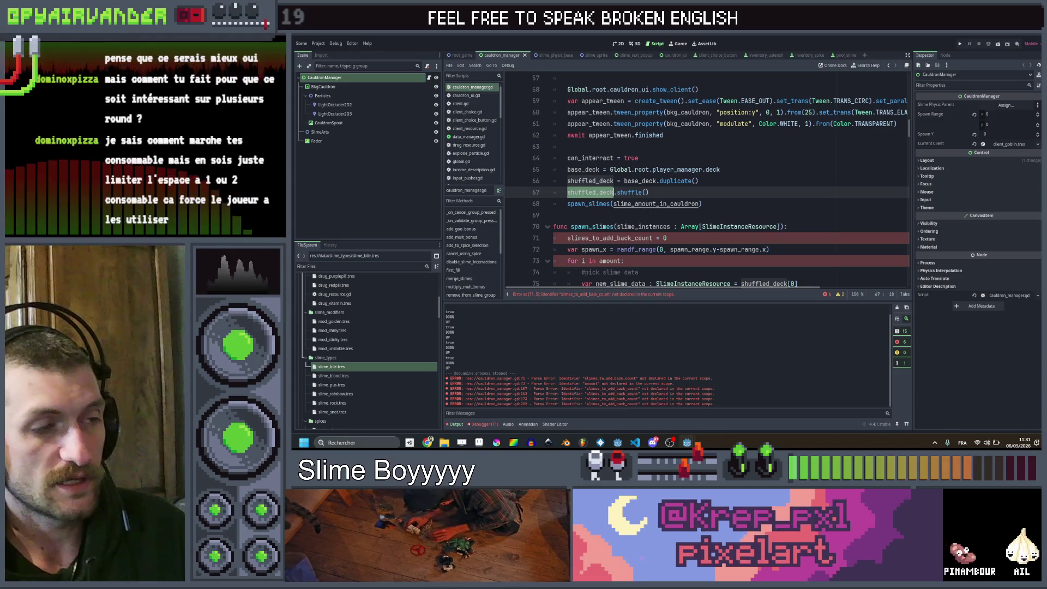
left_click(659, 203)
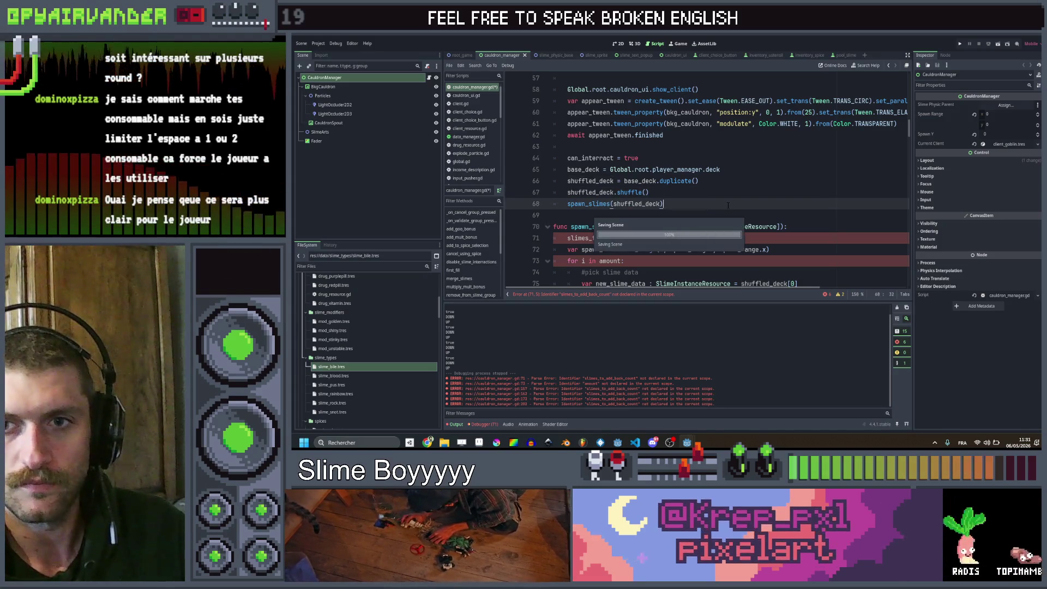
key("ctrl+s")
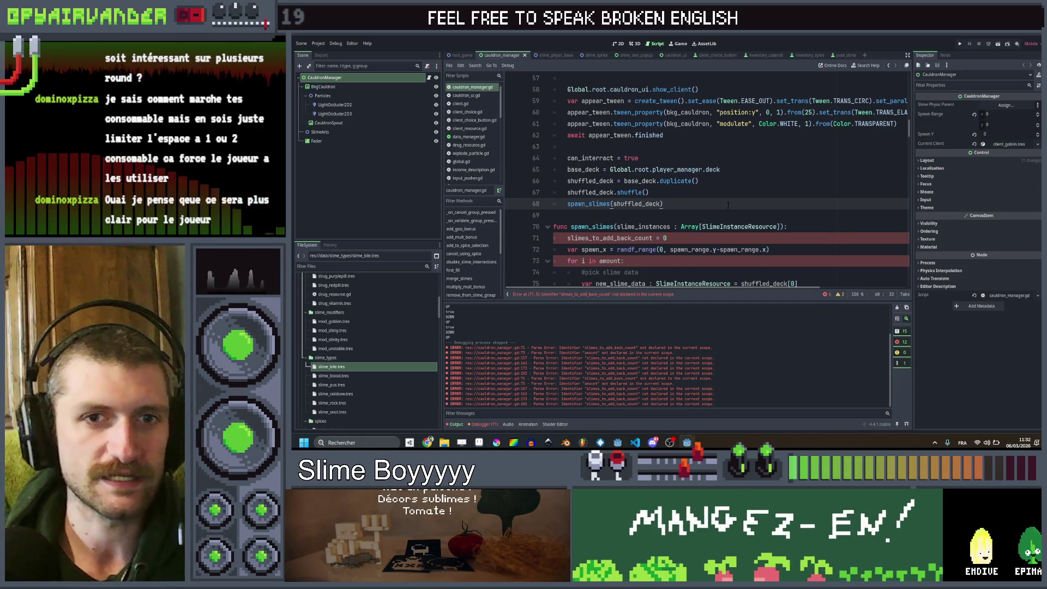
scroll(727, 205, "down", 2)
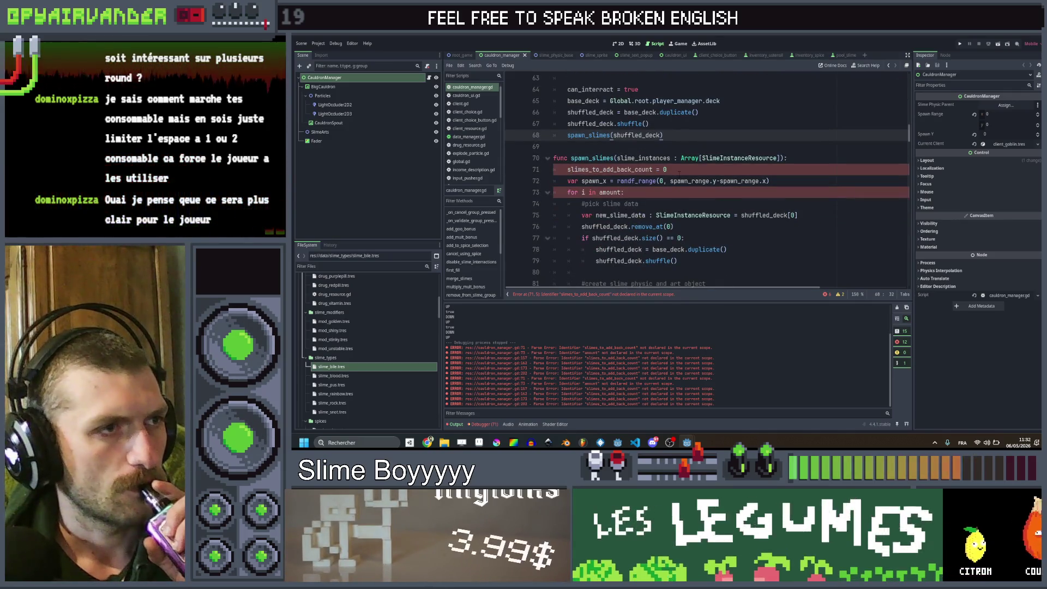
scroll(694, 158, "up", 1)
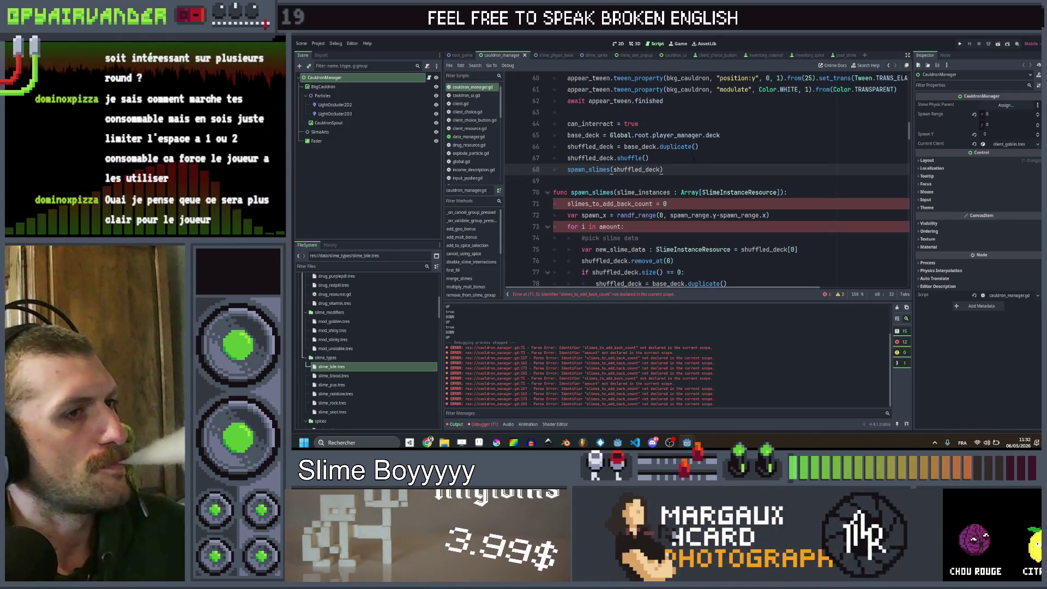
Step: Delete the slimes_to_add_back_count reset line and make the loop iterate over slime_instances
left_click_drag(695, 205, 553, 204)
key("BackSpace")
key("BackSpace")
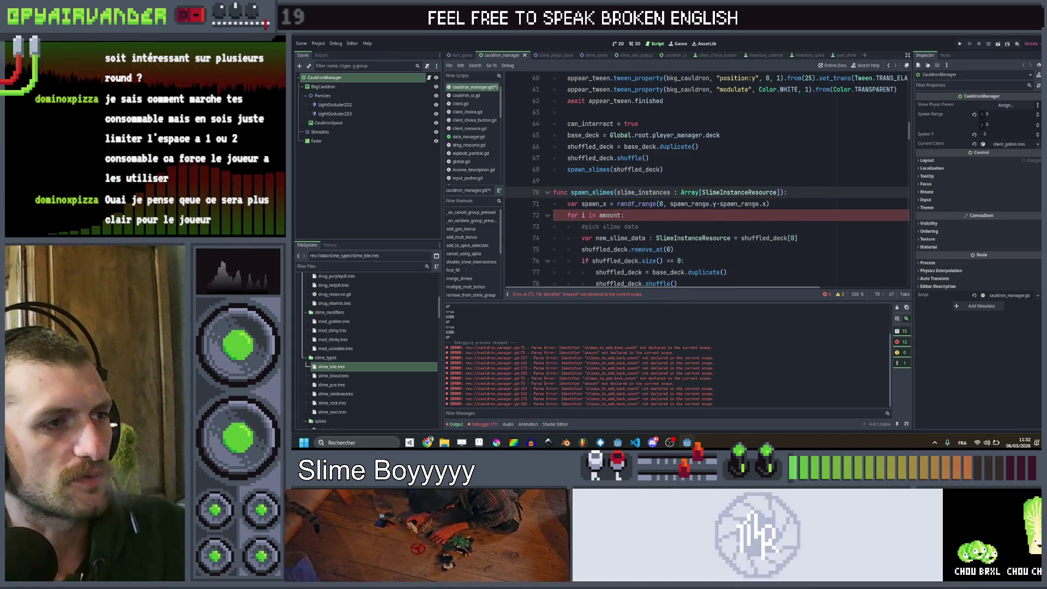
double_click(639, 192)
key("ctrl+c")
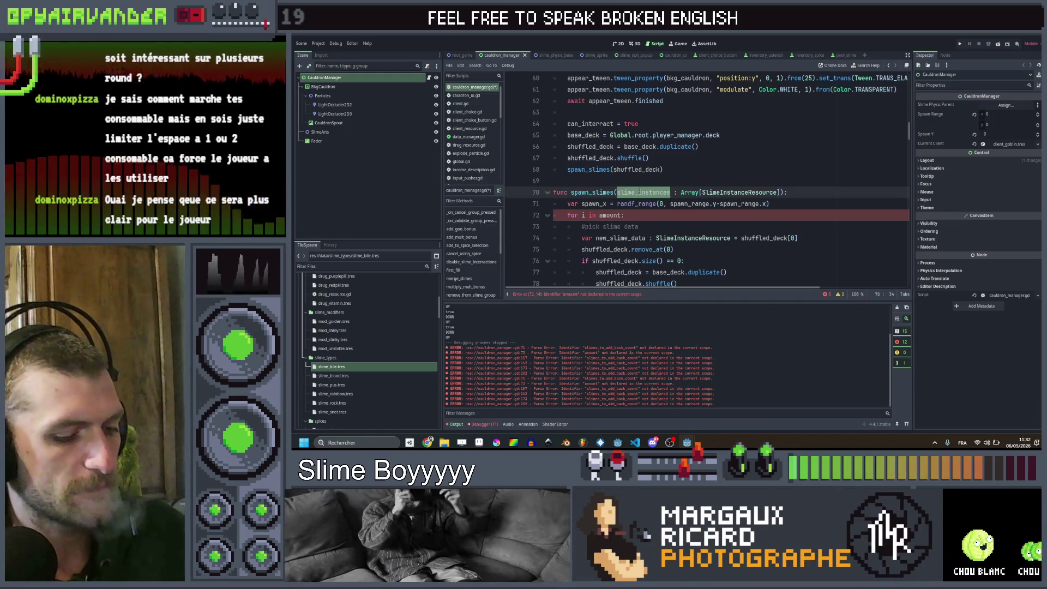
double_click(611, 215)
key("ctrl+v")
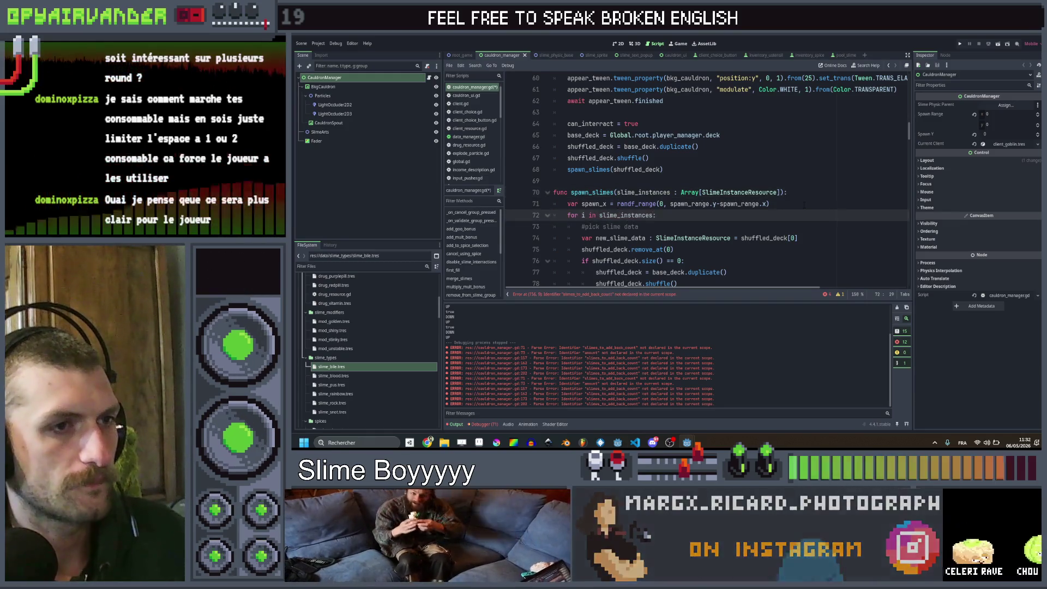
left_click(769, 204)
Step: Set new_slime_data = i instead of the shuffled_deck[0] duplicate, and save
double_click(787, 238)
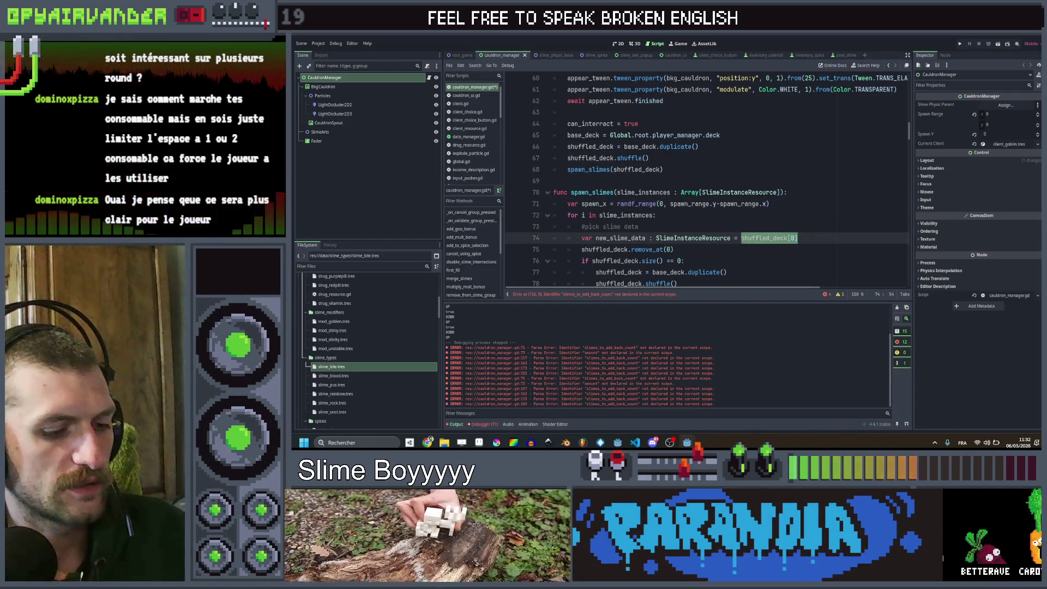
type("i.")
key("BackSpace")
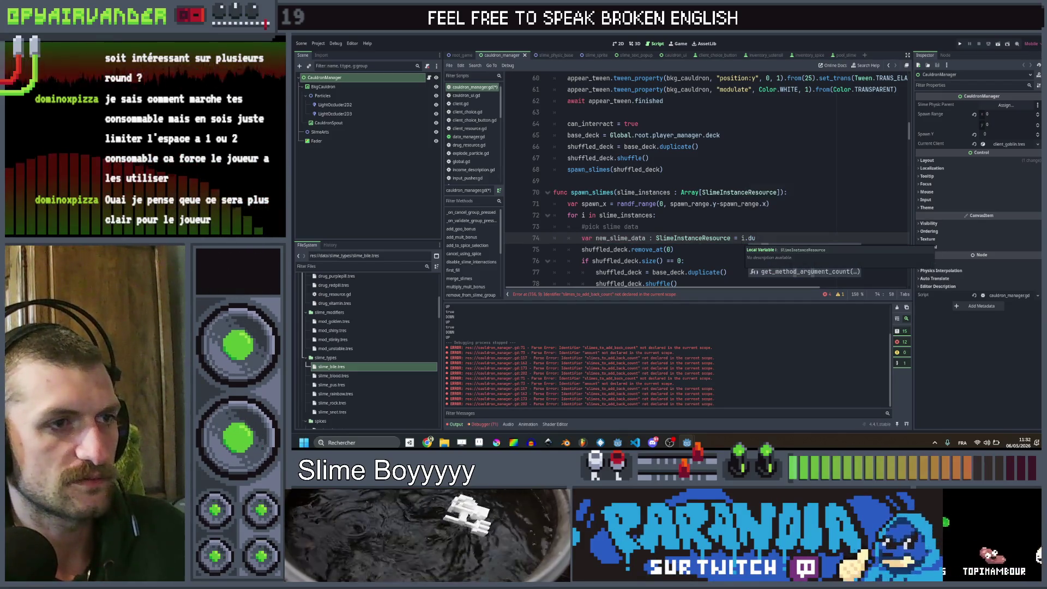
key("Return")
key("Up")
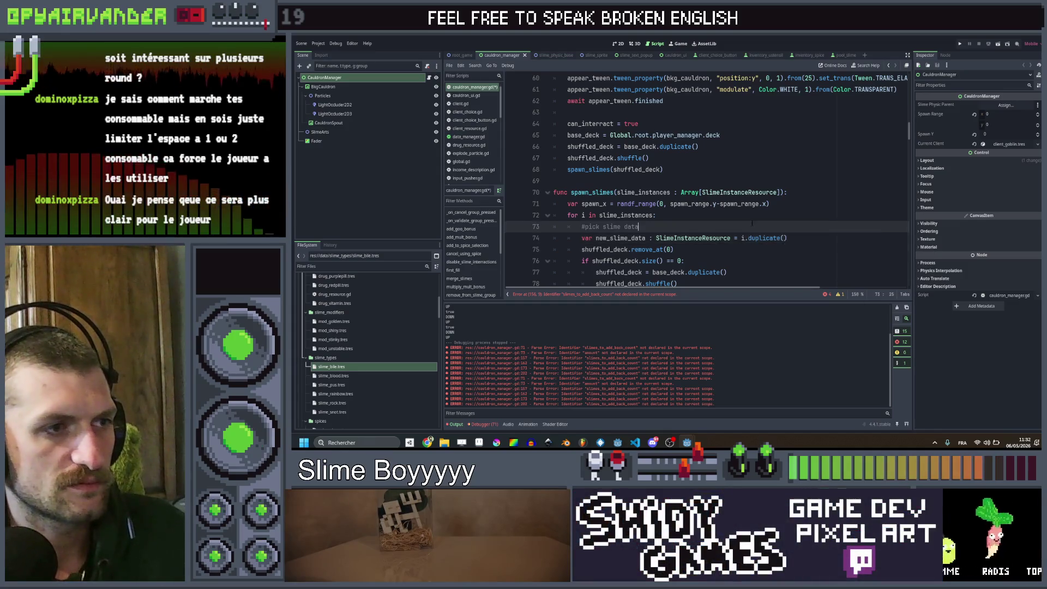
scroll(782, 191, "down", 2)
left_click_drag(739, 169, 786, 170)
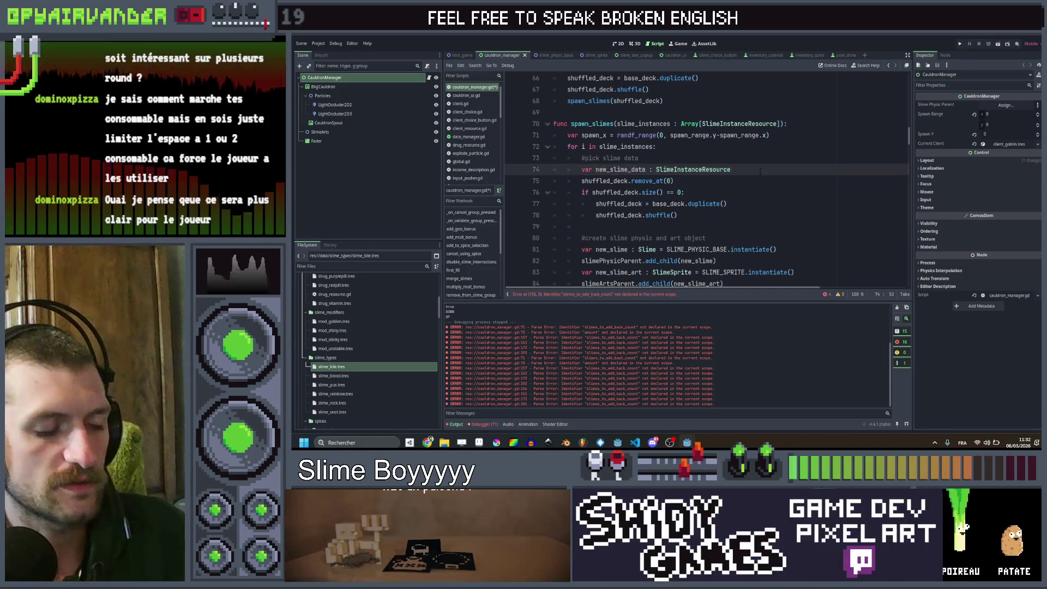
type("=")
key("ctrl+space")
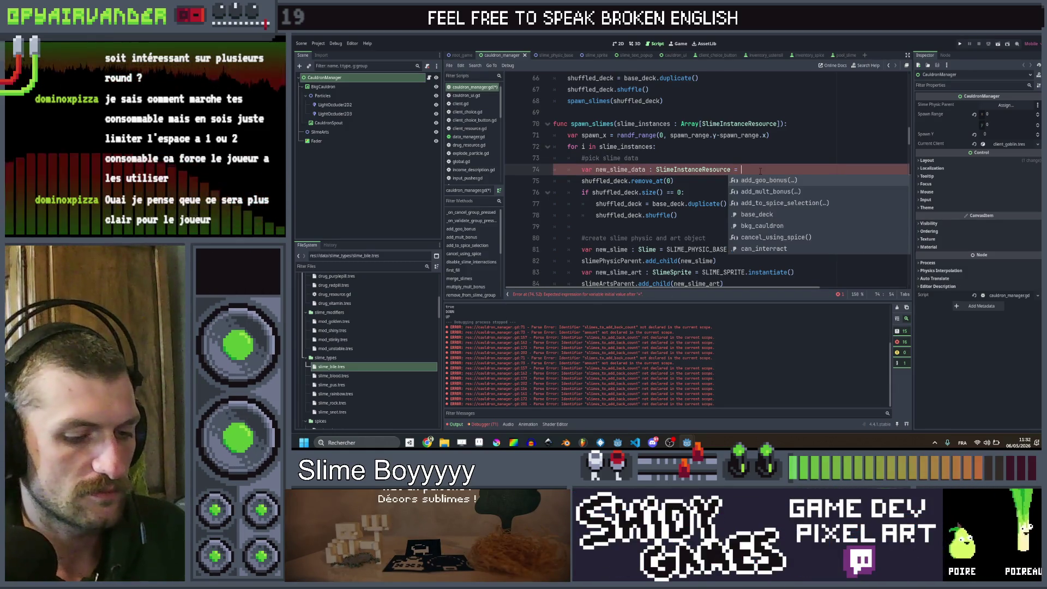
type("i")
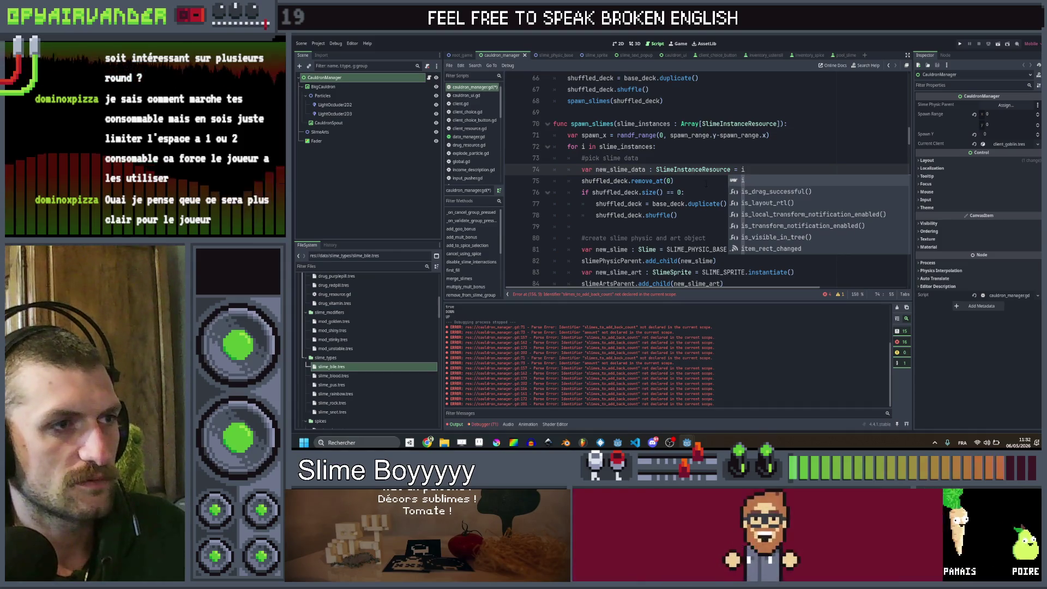
key("ctrl+s")
Step: Delete the shuffled_deck removal and reshuffle lines along with the leftover empty line
scroll(708, 180, "down", 2)
left_click(729, 169)
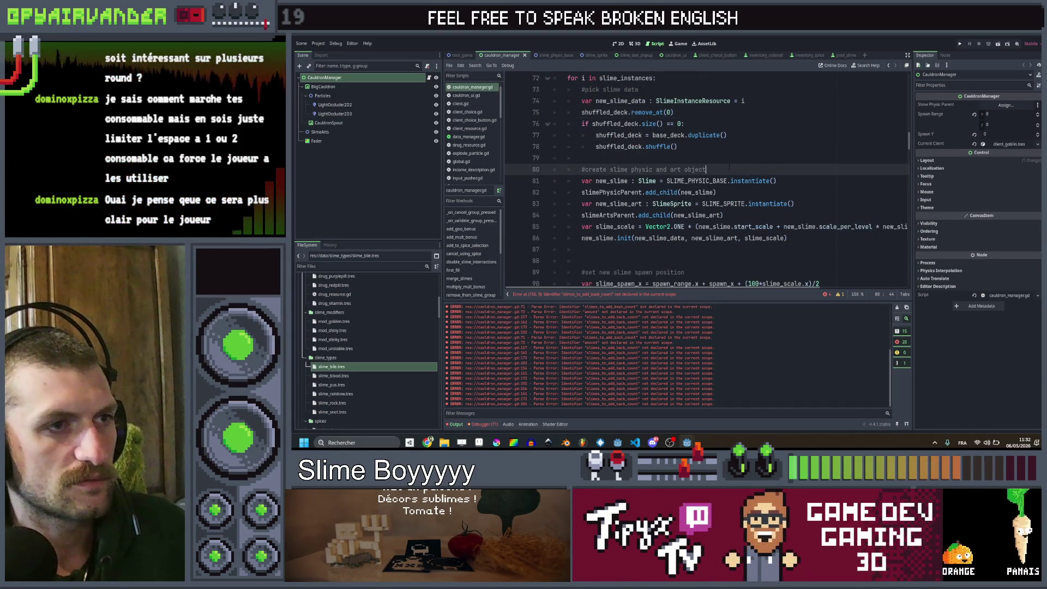
scroll(729, 167, "up", 2)
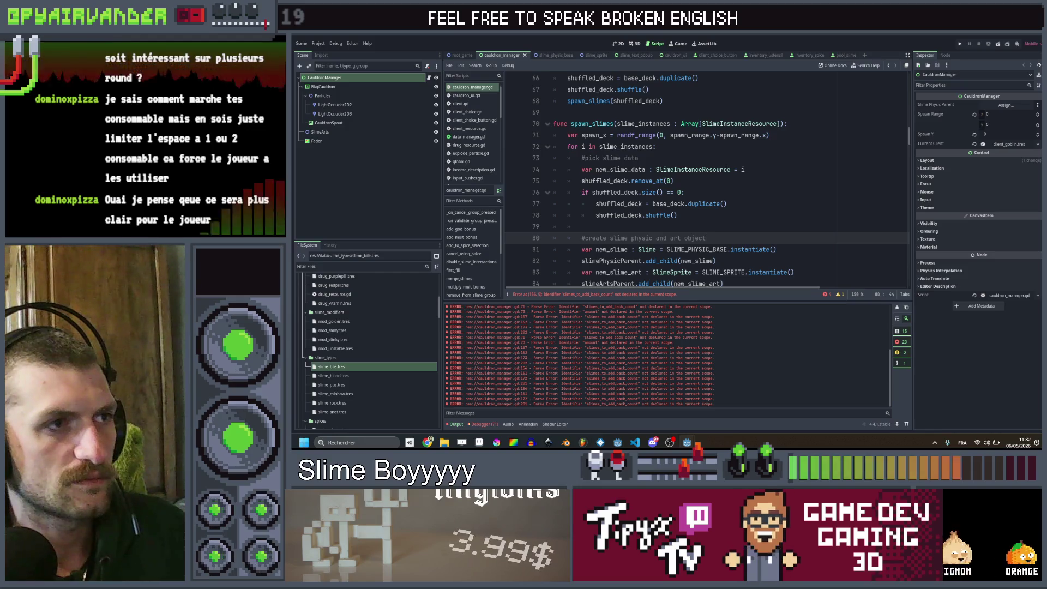
double_click(633, 124)
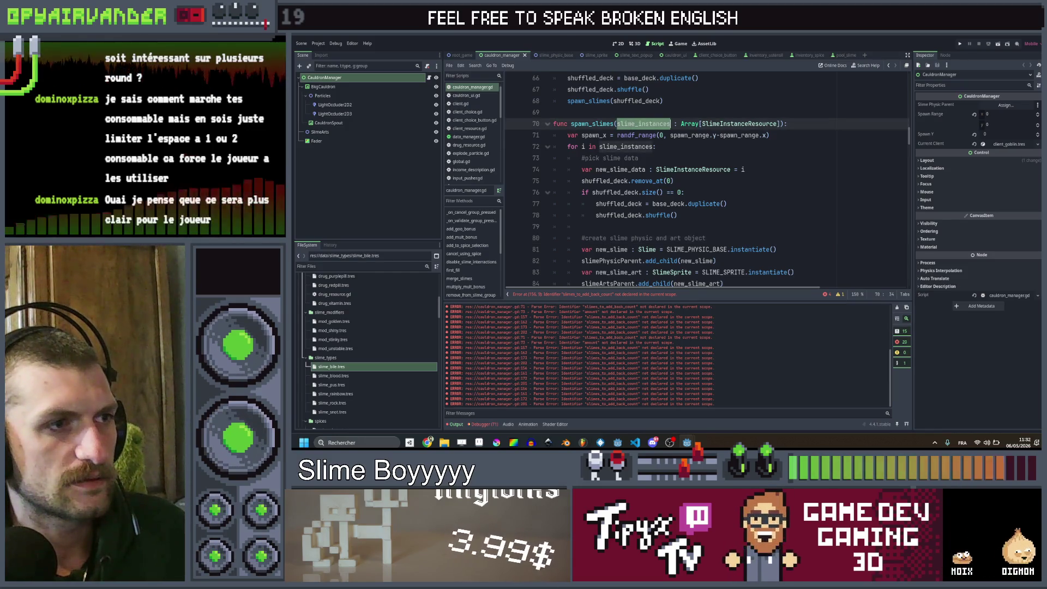
left_click_drag(676, 215, 519, 189)
key("Delete")
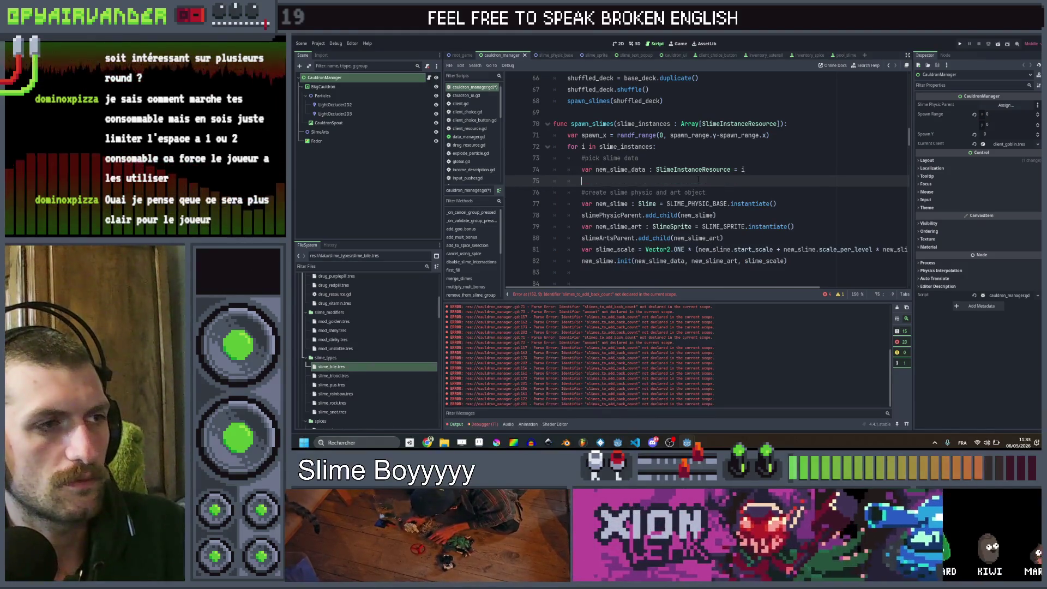
key("BackSpace")
scroll(747, 177, "down", 3)
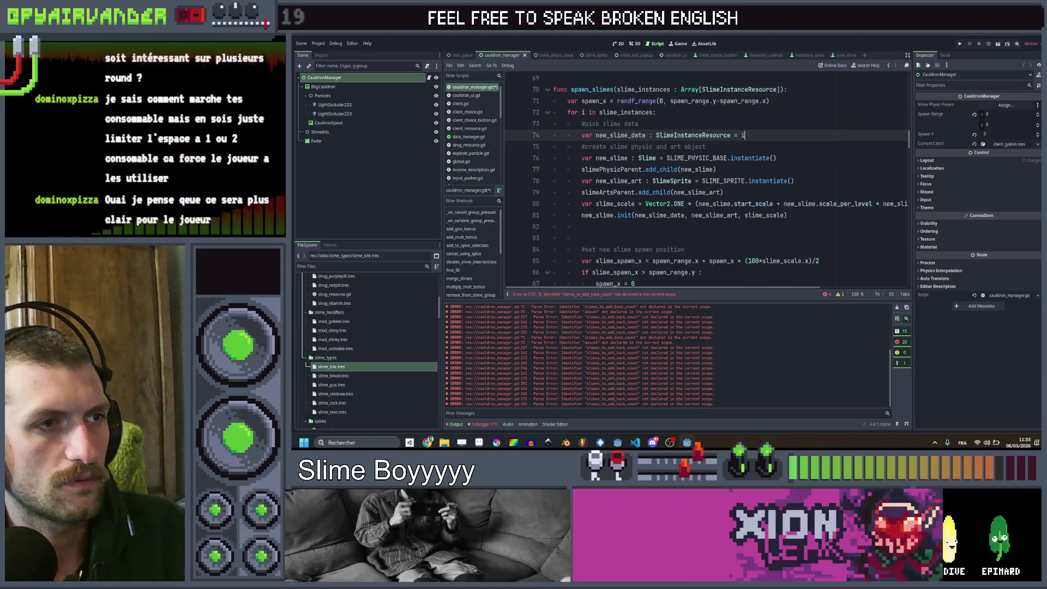
scroll(748, 177, "down", 3)
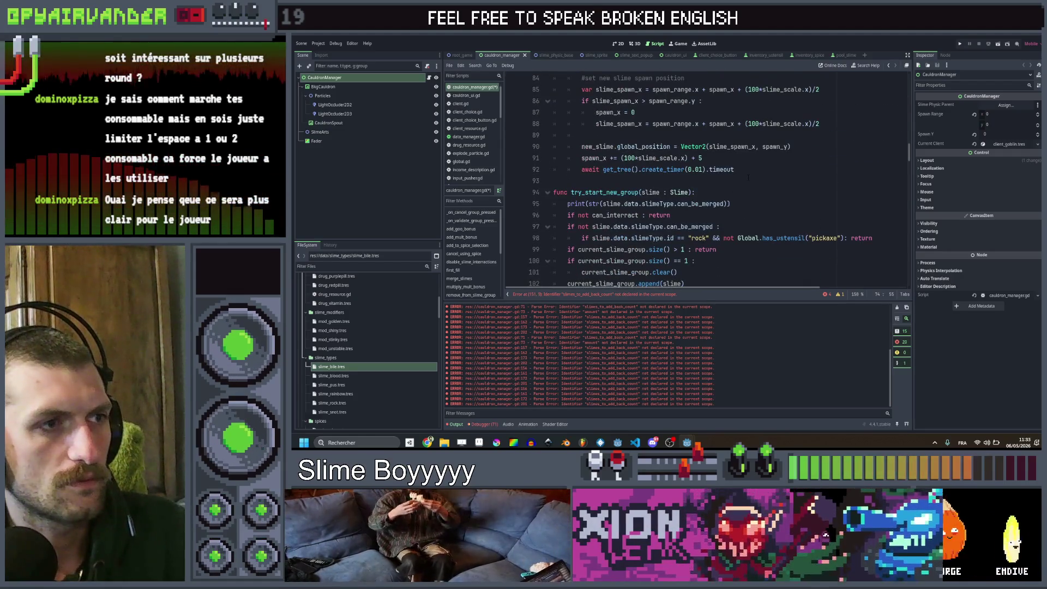
scroll(747, 177, "down", 1)
scroll(740, 195, "down", 15)
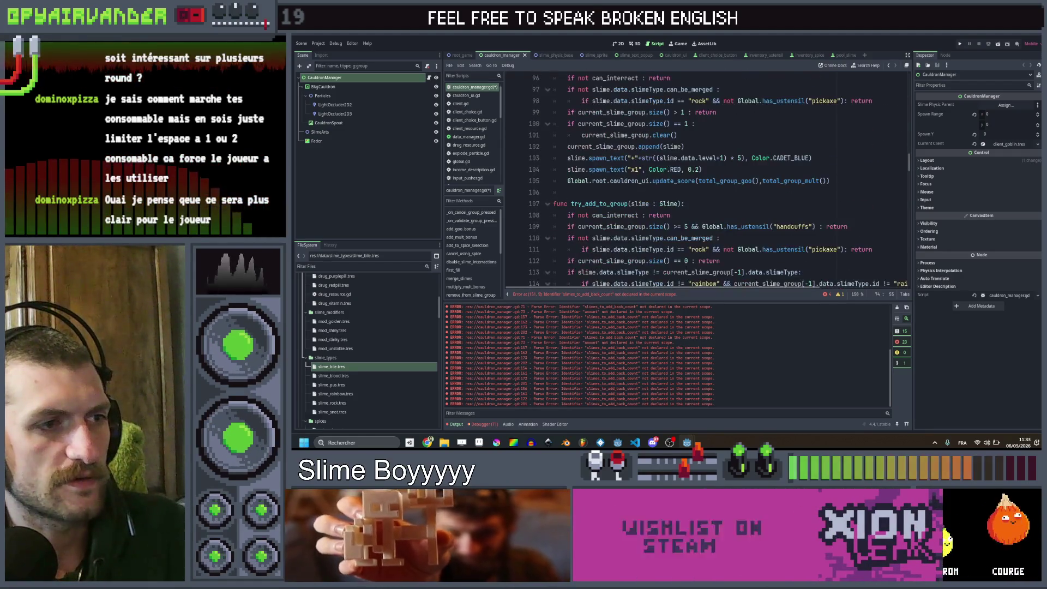
left_click(740, 194)
scroll(740, 196, "up", 1)
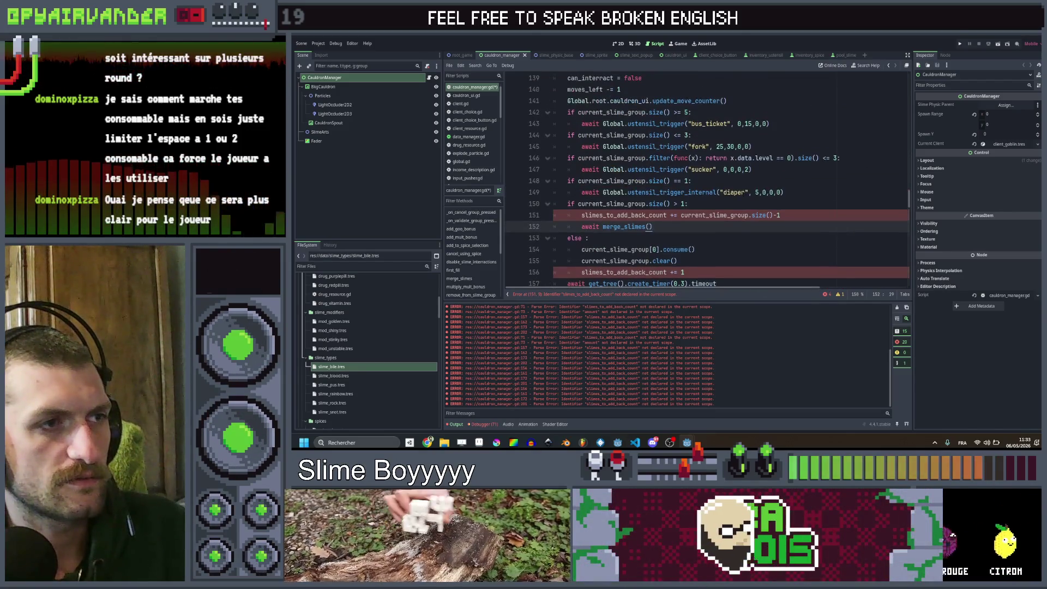
scroll(873, 200, "down", 1)
mouse_move(779, 181)
left_mouse_down()
mouse_move(614, 181)
mouse_move(717, 181)
left_mouse_up()
left_click(709, 192)
scroll(703, 198, "up", 1)
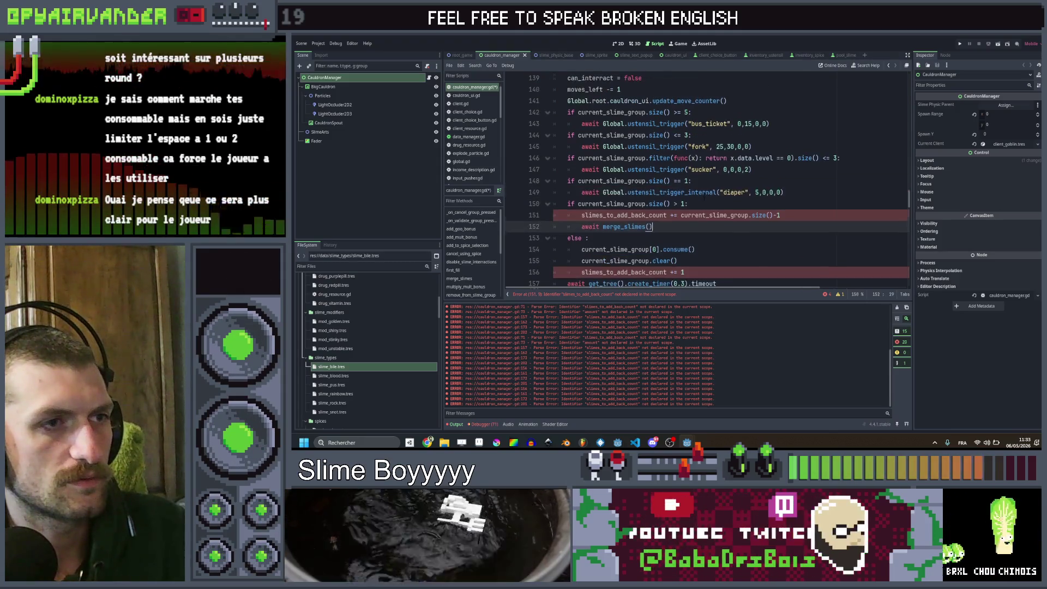
left_click(755, 215)
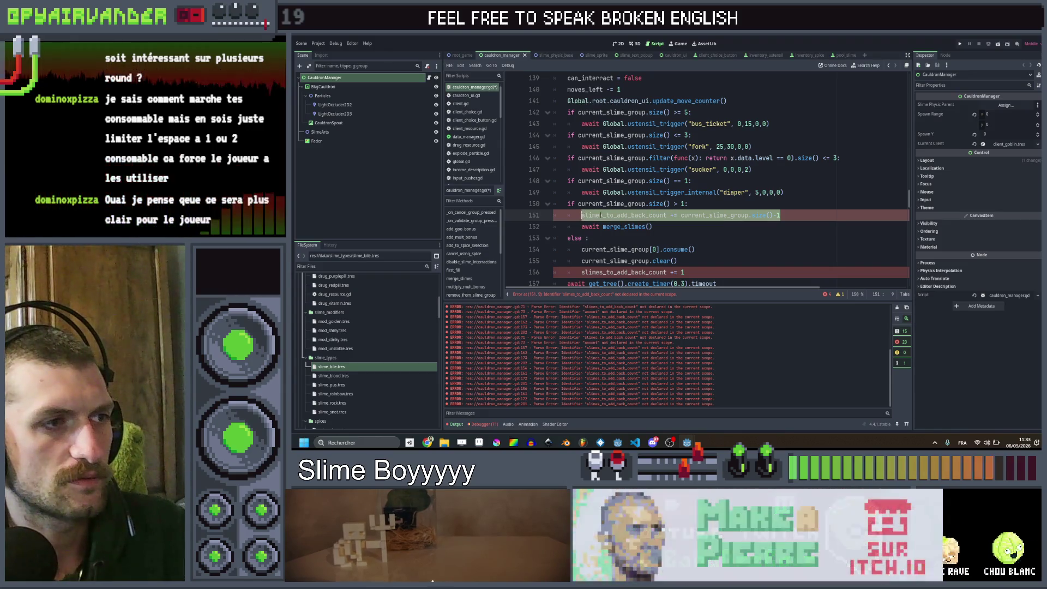
left_click(644, 203)
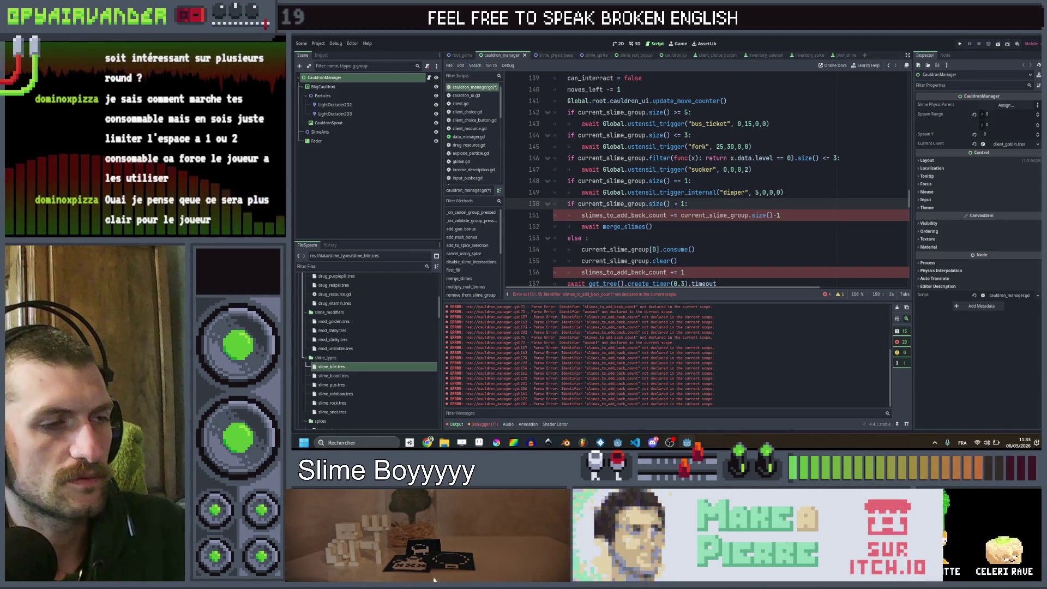
left_click(675, 203)
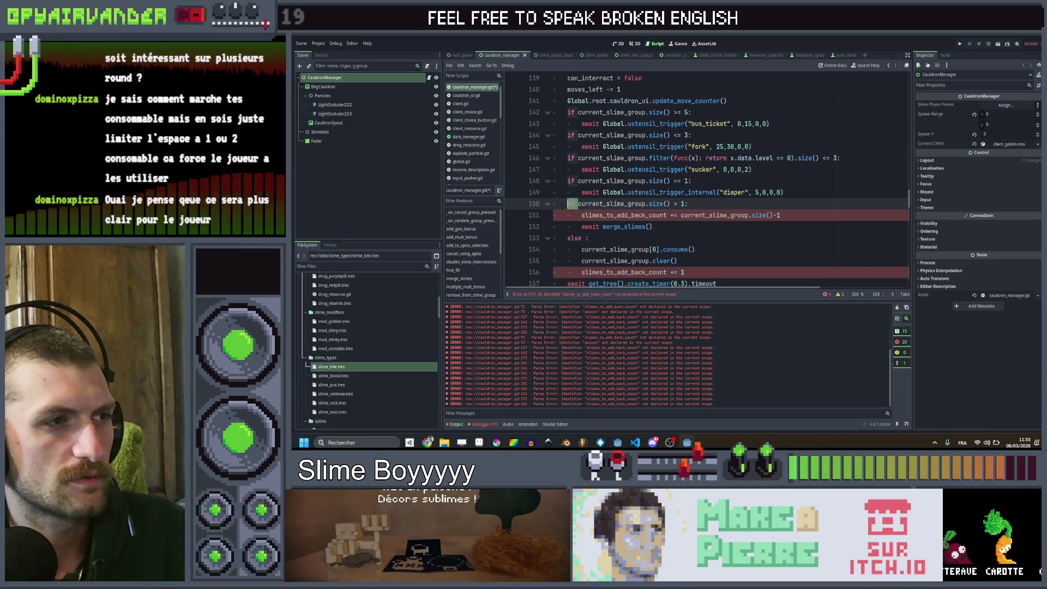
scroll(566, 203, "up", 1)
key("shift+Home")
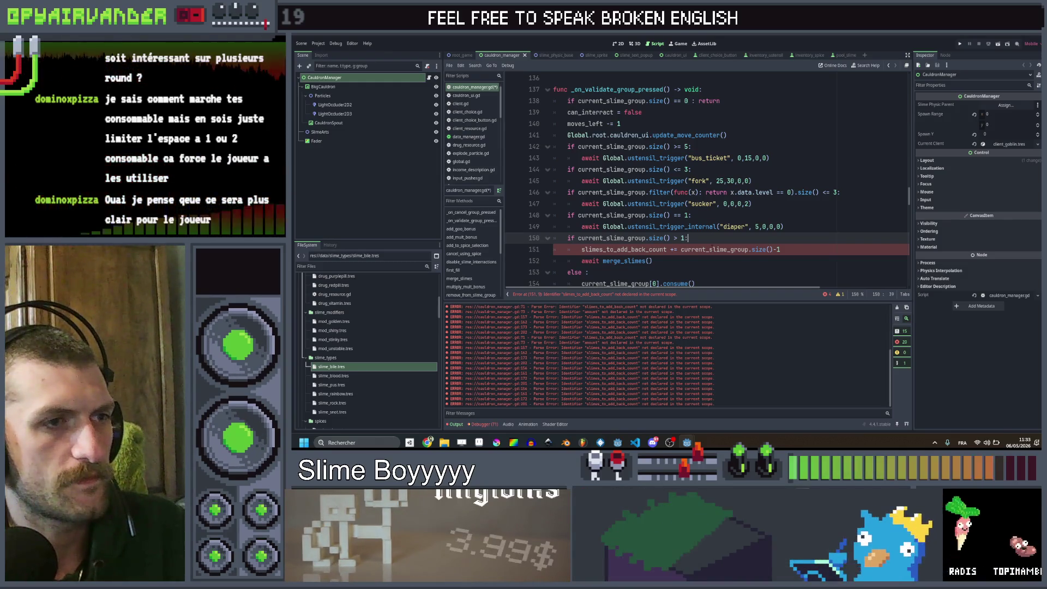
left_click(696, 262)
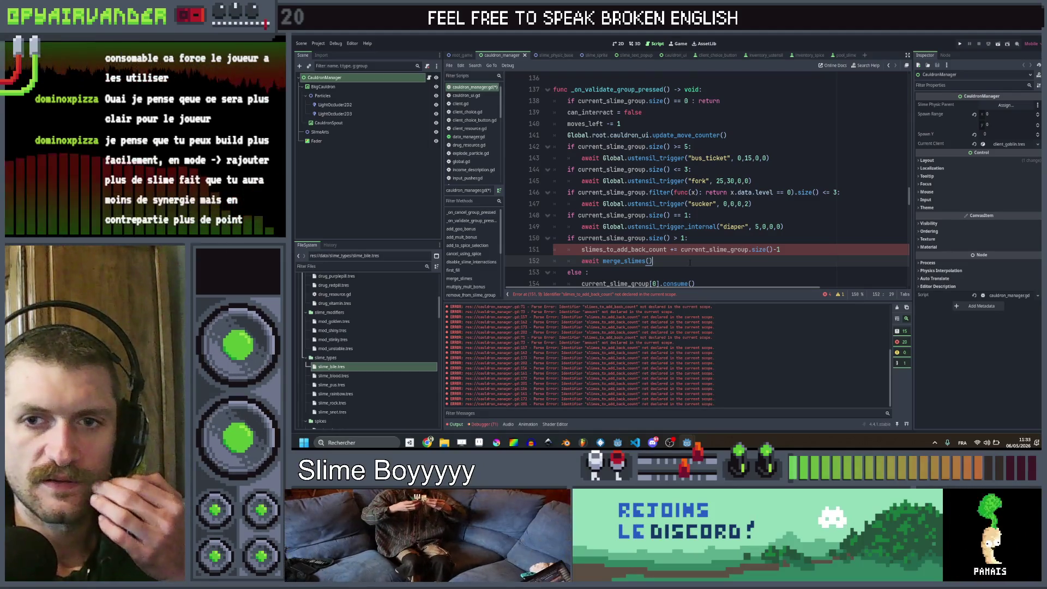
left_click(727, 249)
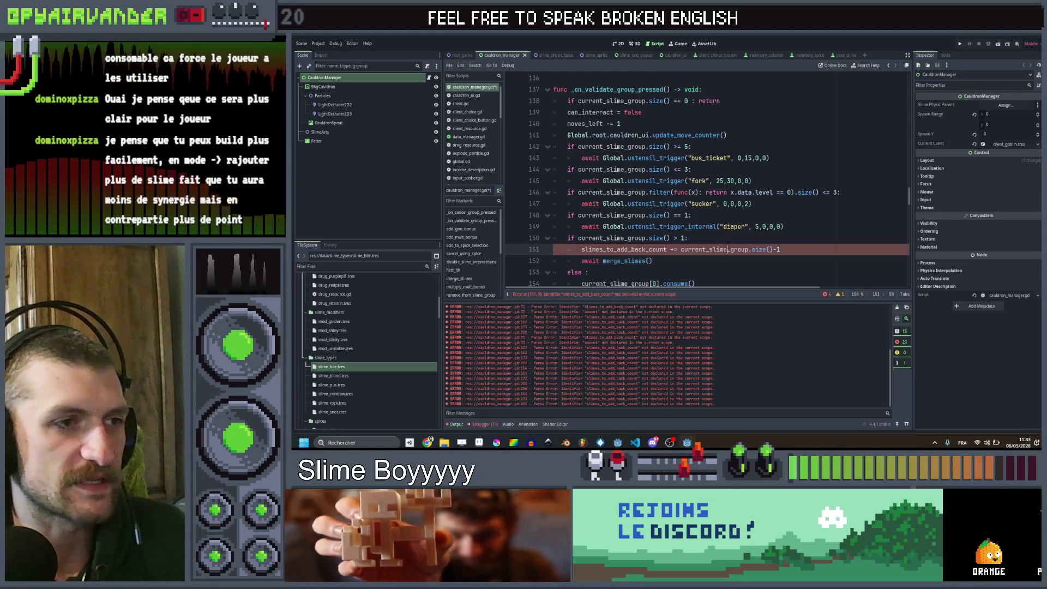
left_click(729, 238)
left_click(718, 271)
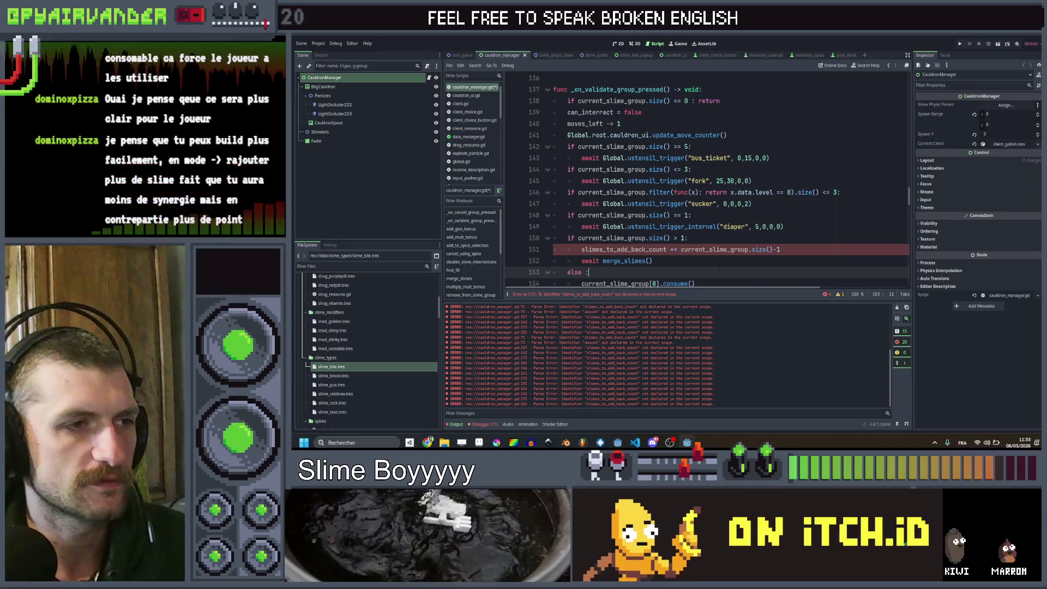
left_click(719, 260)
left_click(689, 238)
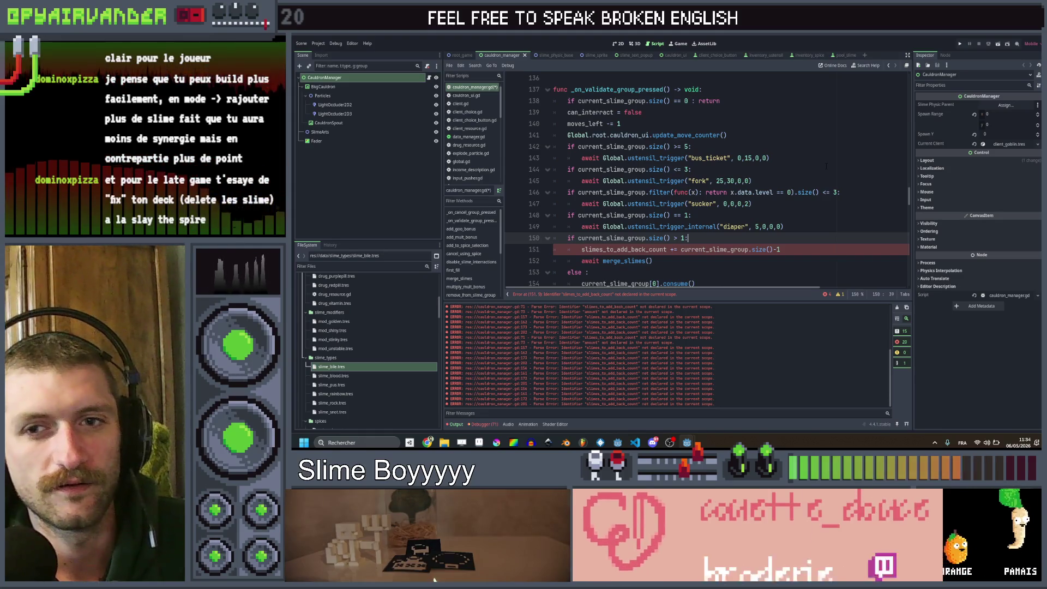
scroll(826, 165, "down", 1)
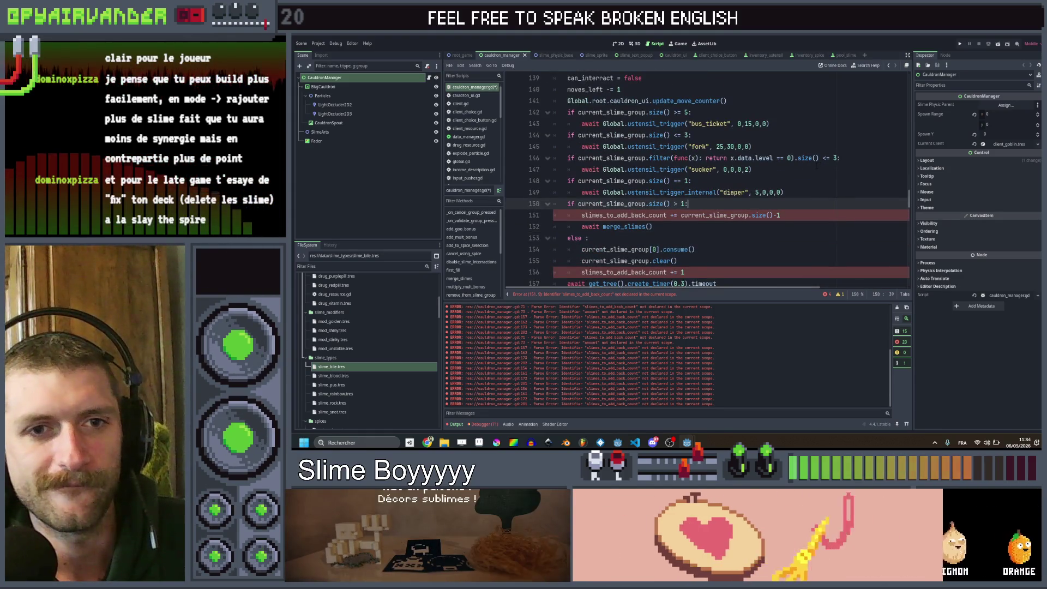
scroll(811, 167, "up", 2)
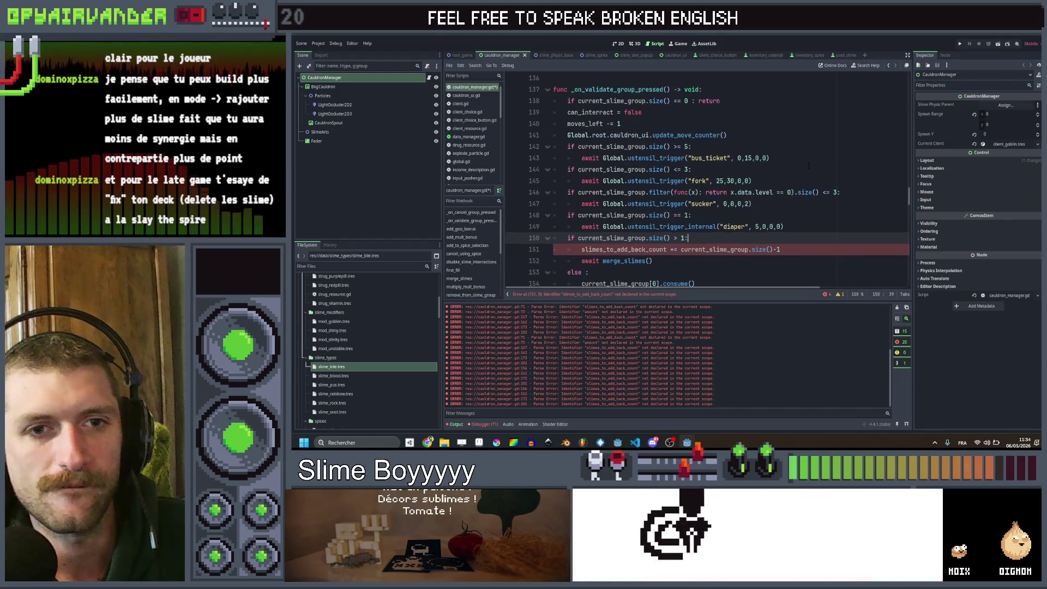
scroll(808, 165, "down", 1)
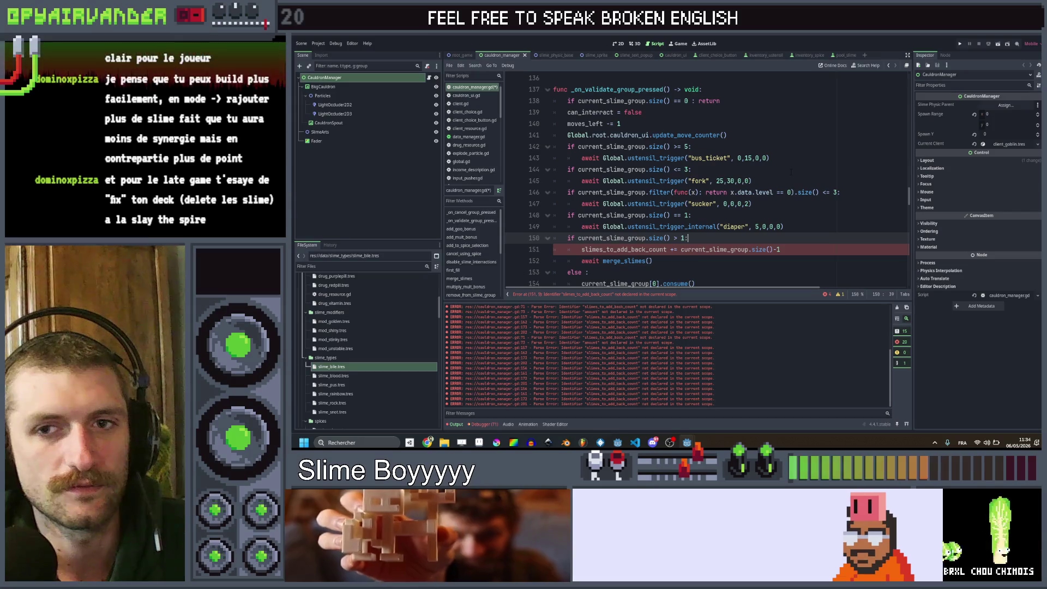
scroll(802, 168, "up", 2)
scroll(793, 170, "down", 2)
scroll(793, 171, "down", 1)
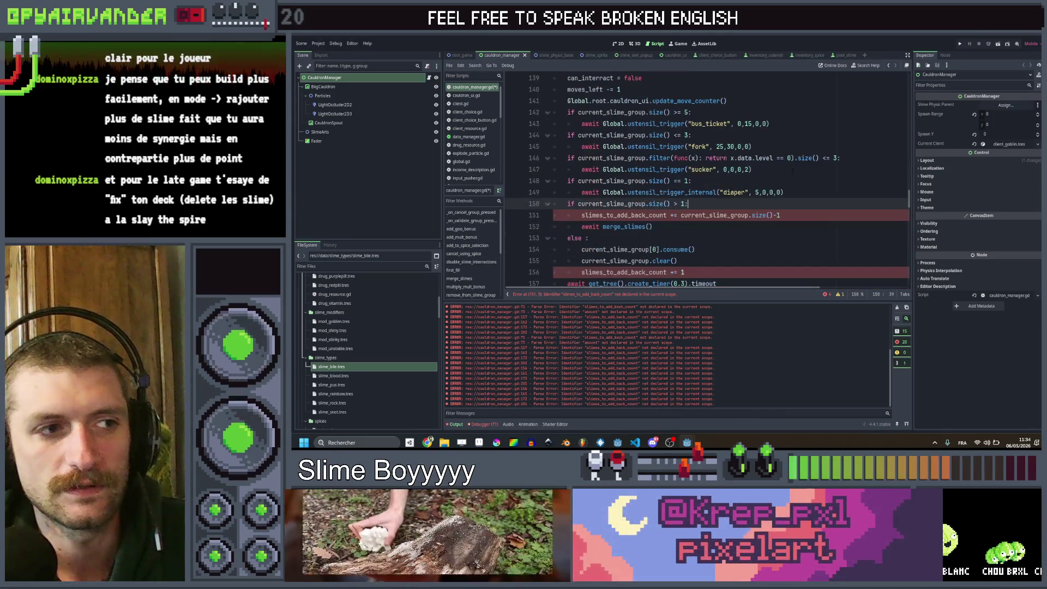
scroll(793, 171, "up", 1)
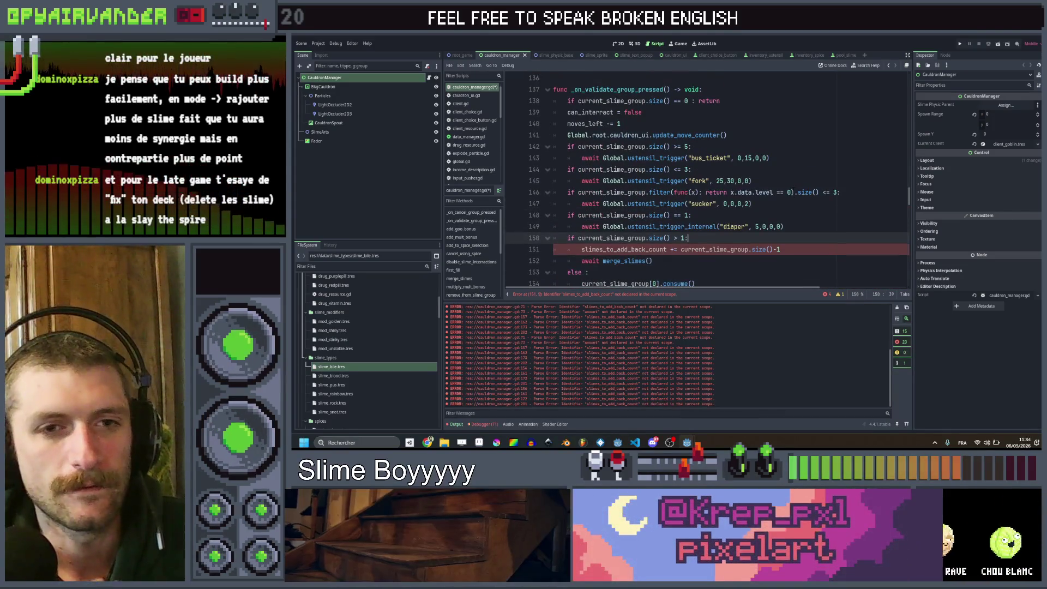
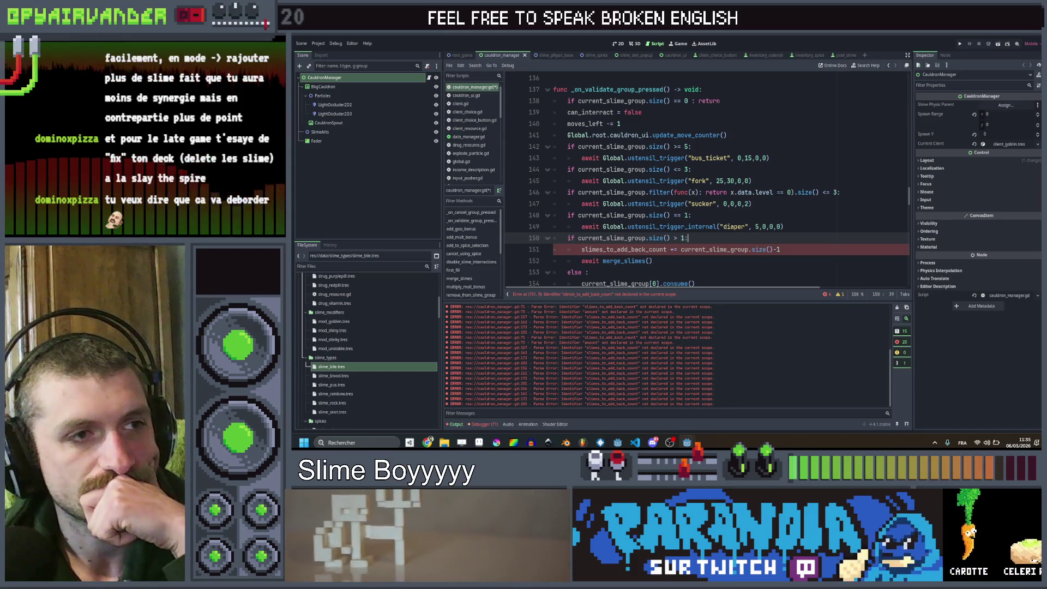
Step: Undo the unfinished spawn_slimes edits in cauldron_manager.gd and save the script
left_click(777, 203)
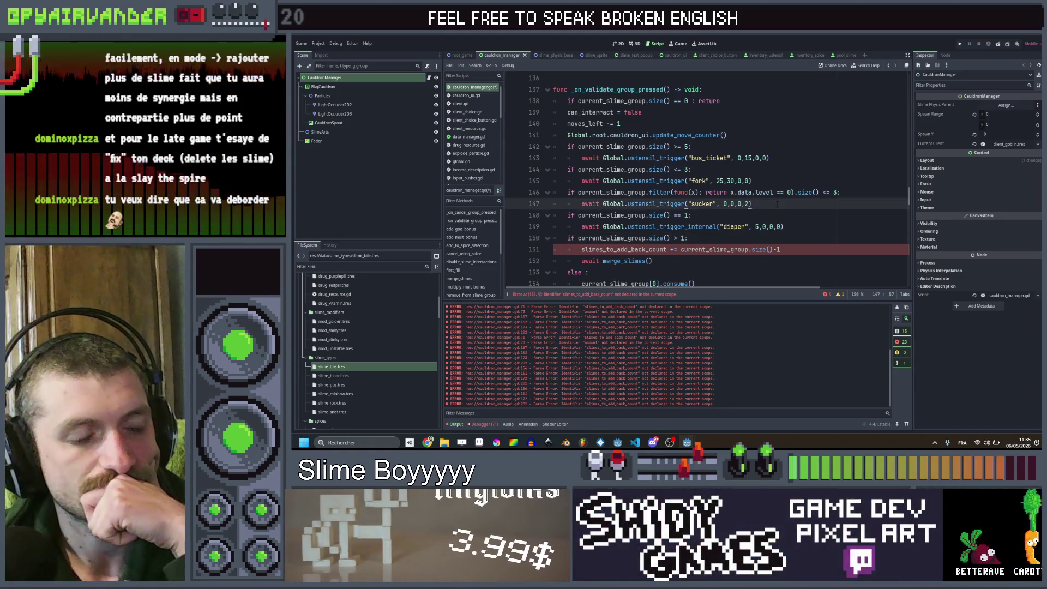
key("ctrl+z")
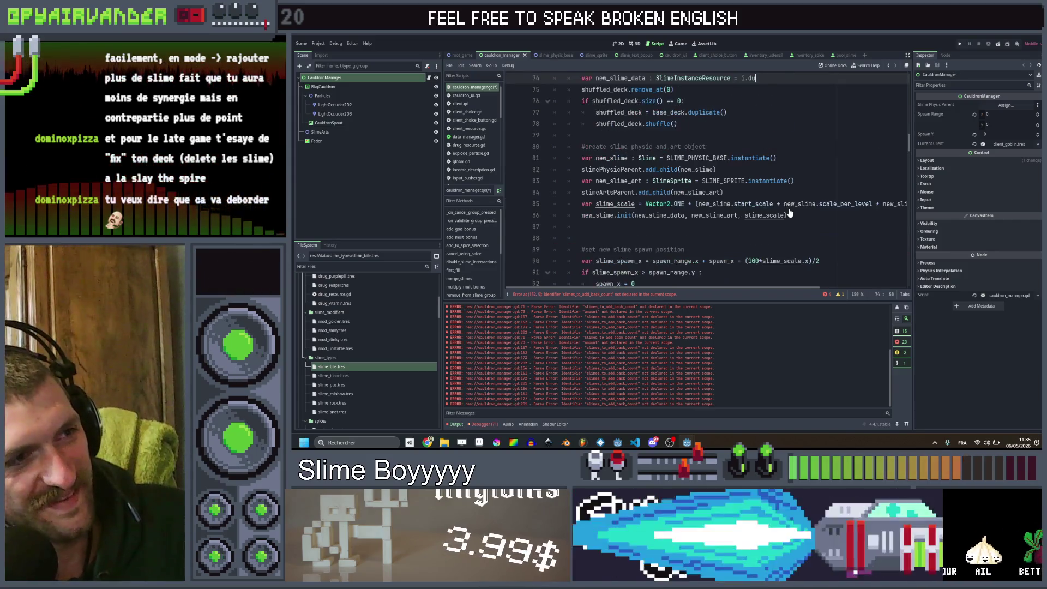
key("ctrl+z")
key("ctrl+z")
key("ctrl+z")
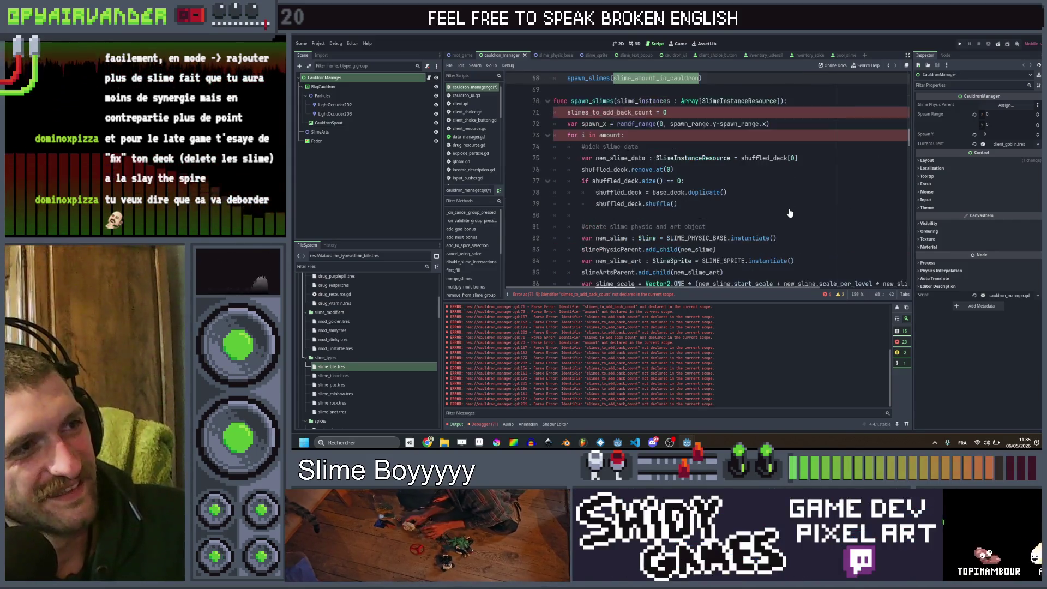
key("ctrl+z")
key("ctrl+z")
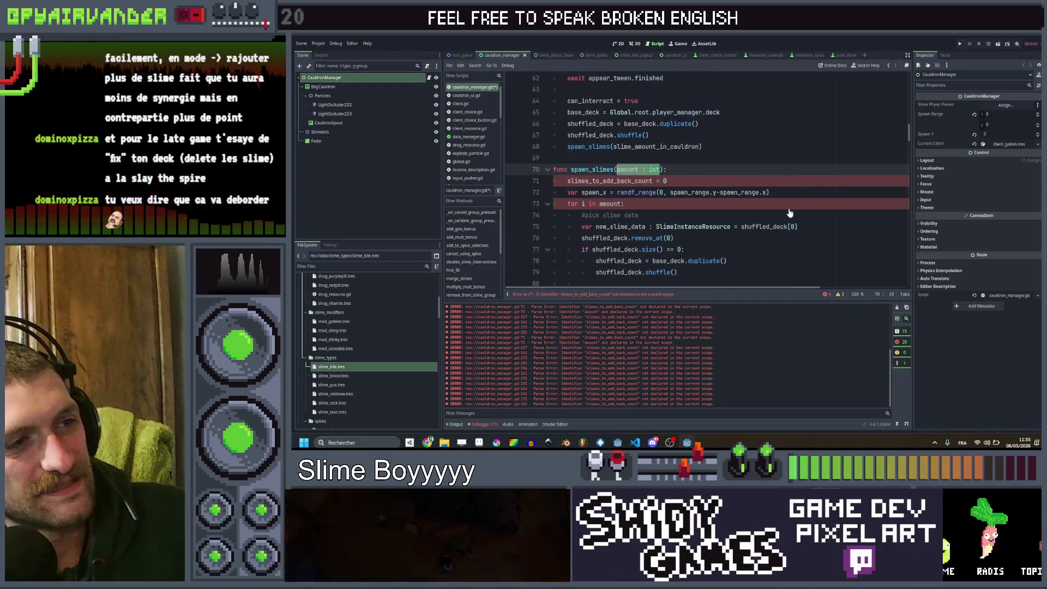
key("ctrl+z")
key("ctrl+z")
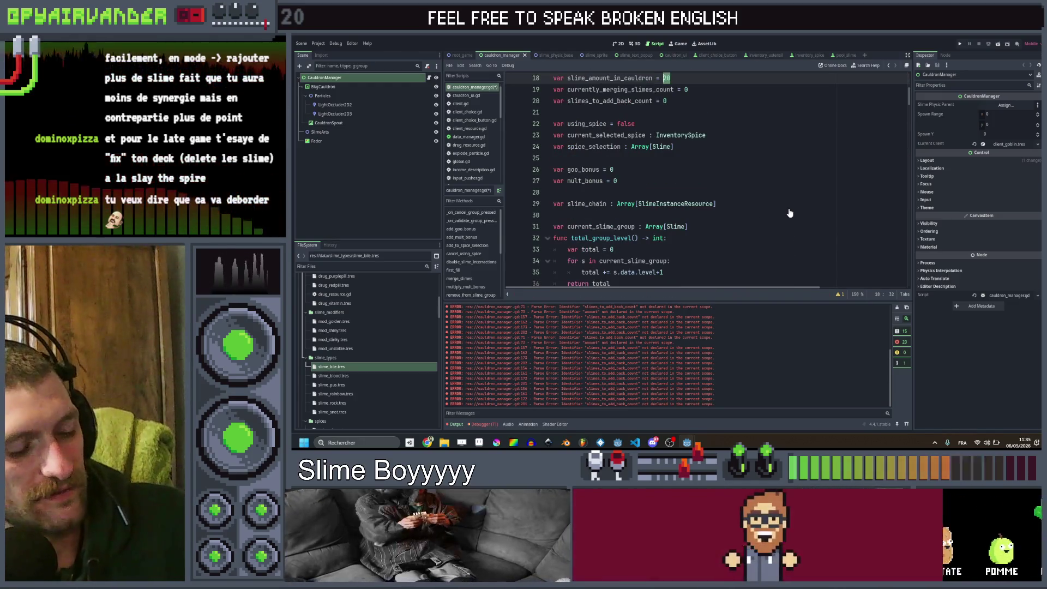
left_click(789, 210)
key("ctrl+s")
Step: Review the restored cauldron manager code and open slime_physic_base's script at merge_with_slime
left_click(792, 174)
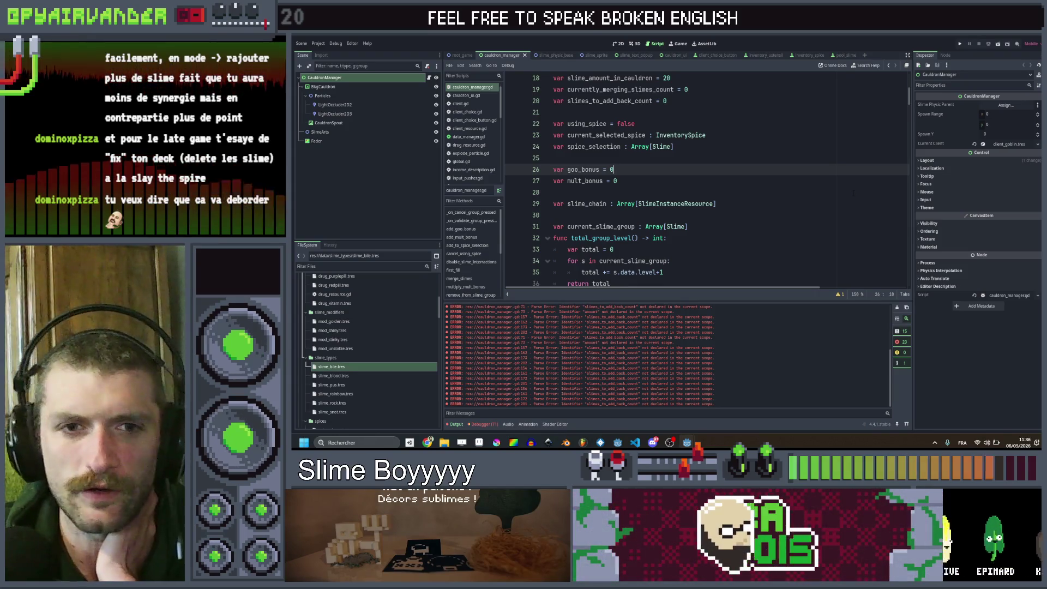
left_click(741, 195)
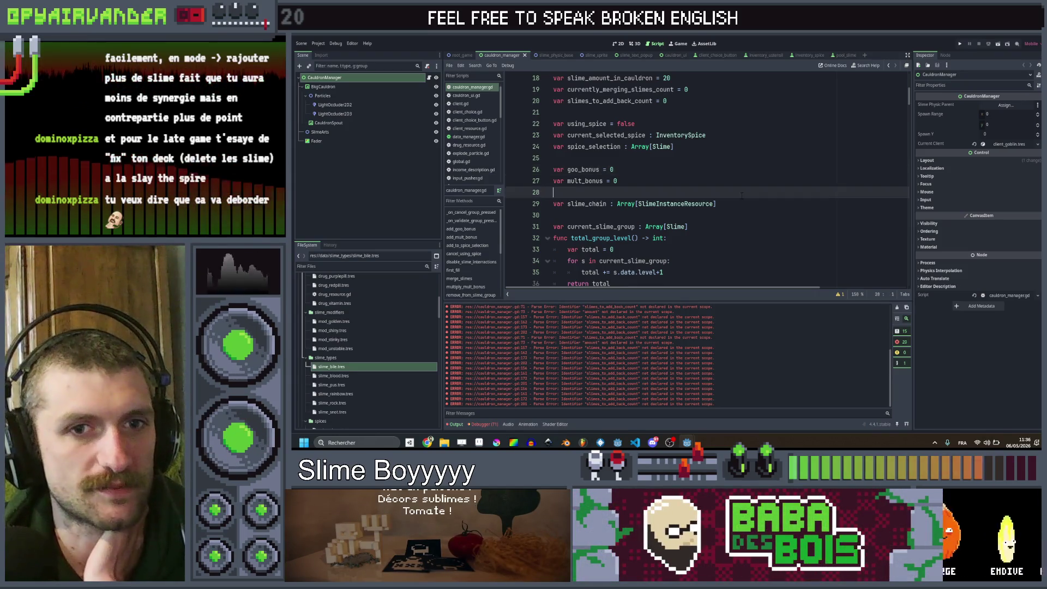
scroll(739, 197, "down", 5)
scroll(738, 198, "down", 6)
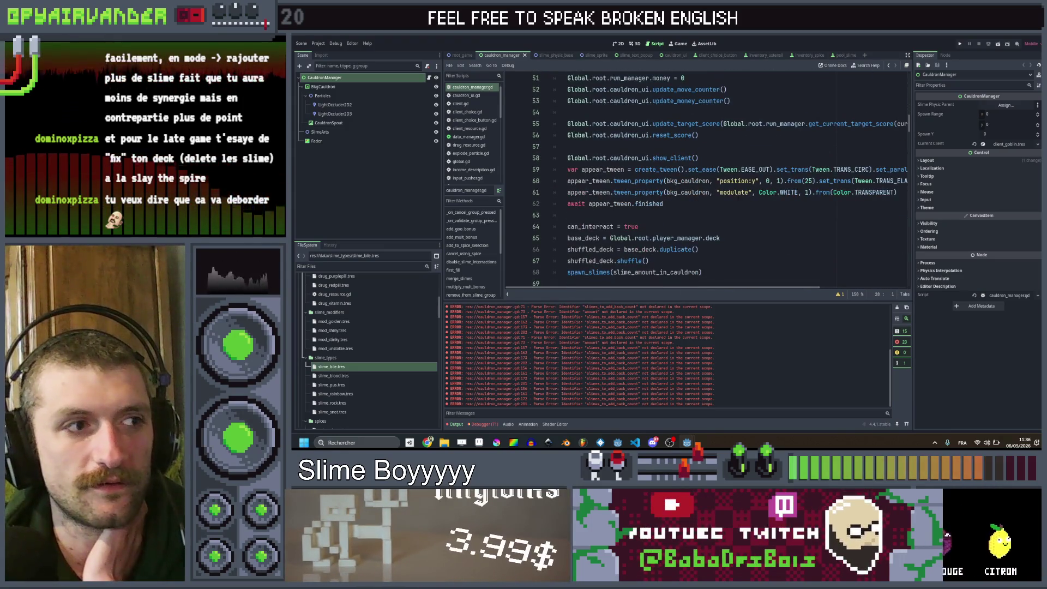
scroll(738, 199, "down", 20)
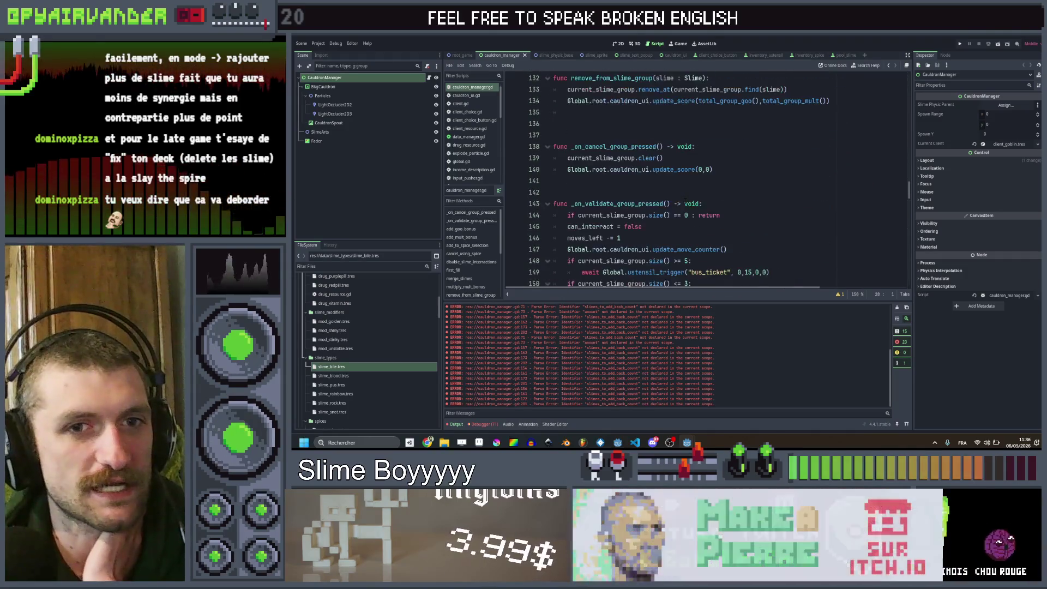
scroll(685, 200, "up", 10)
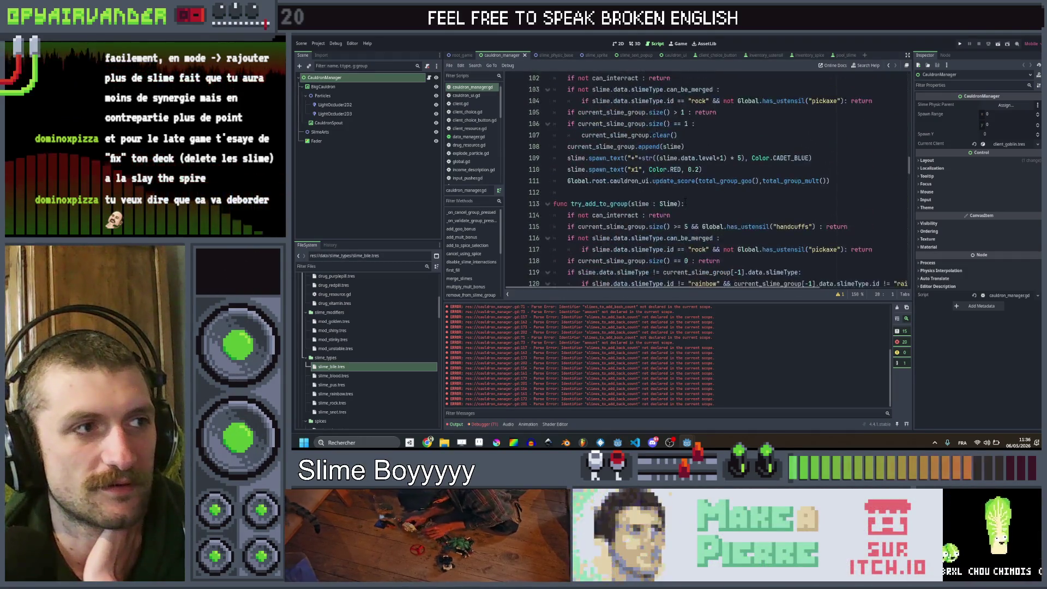
scroll(684, 201, "up", 17)
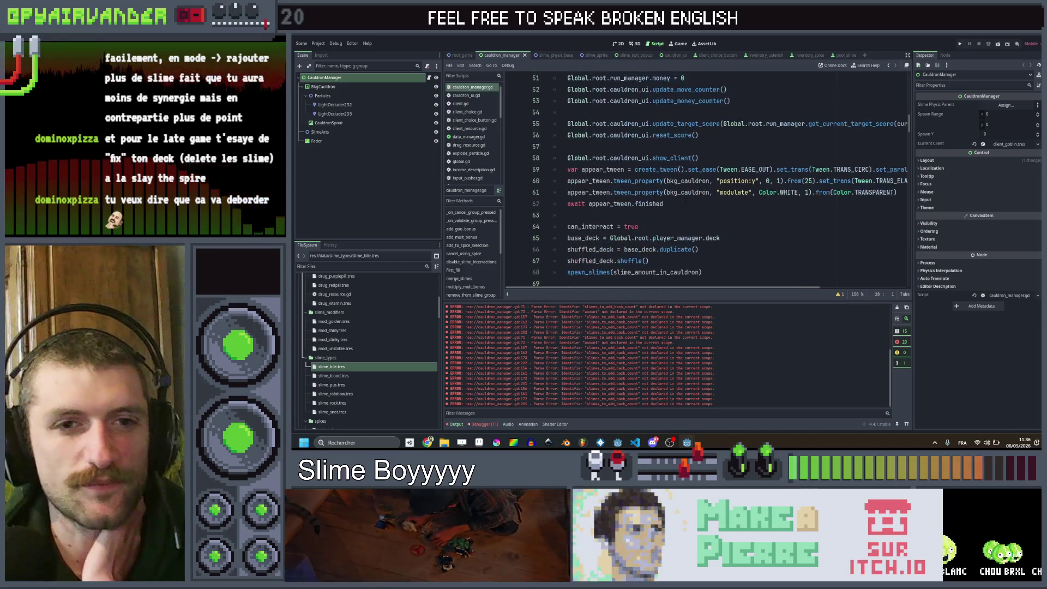
scroll(684, 201, "up", 5)
scroll(553, 101, "down", 13)
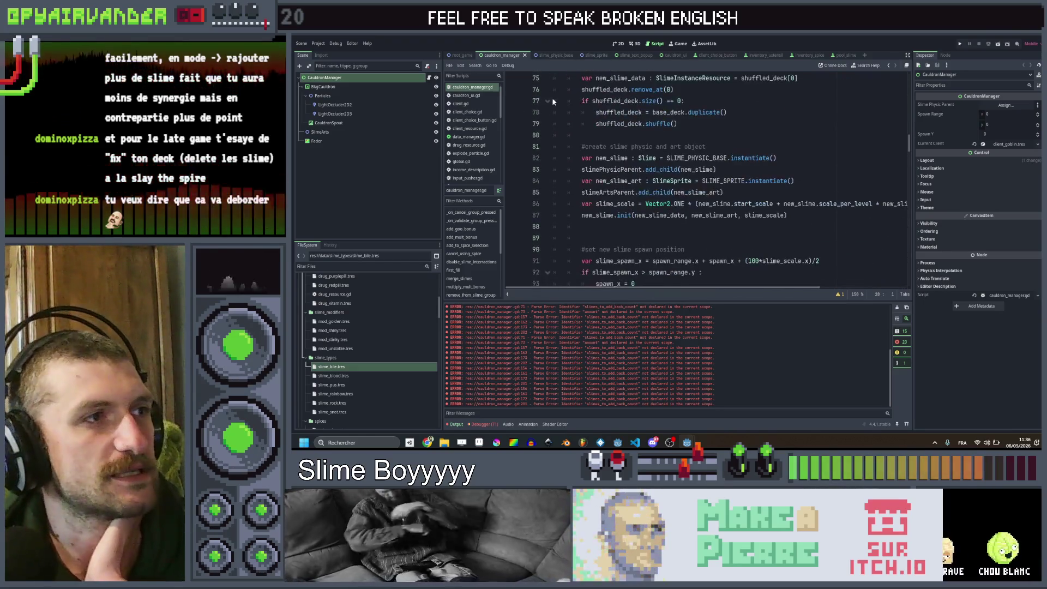
left_click(556, 55)
scroll(708, 157, "down", 5)
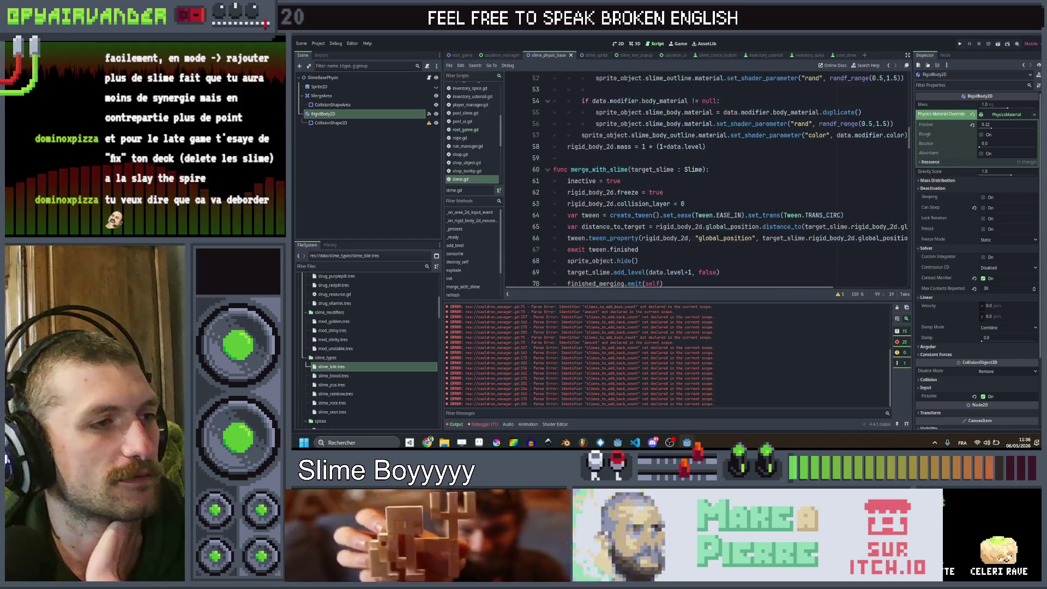
Step: Lower the should_explode level threshold on line 103 from 4 to 1 and save slime.gd
scroll(709, 157, "down", 7)
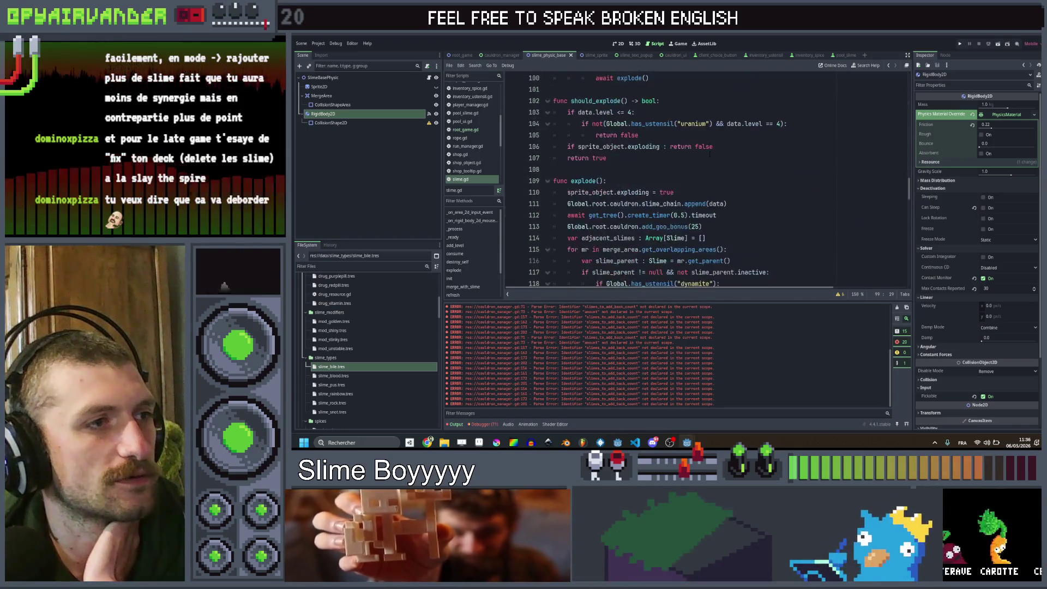
scroll(629, 180, "down", 1)
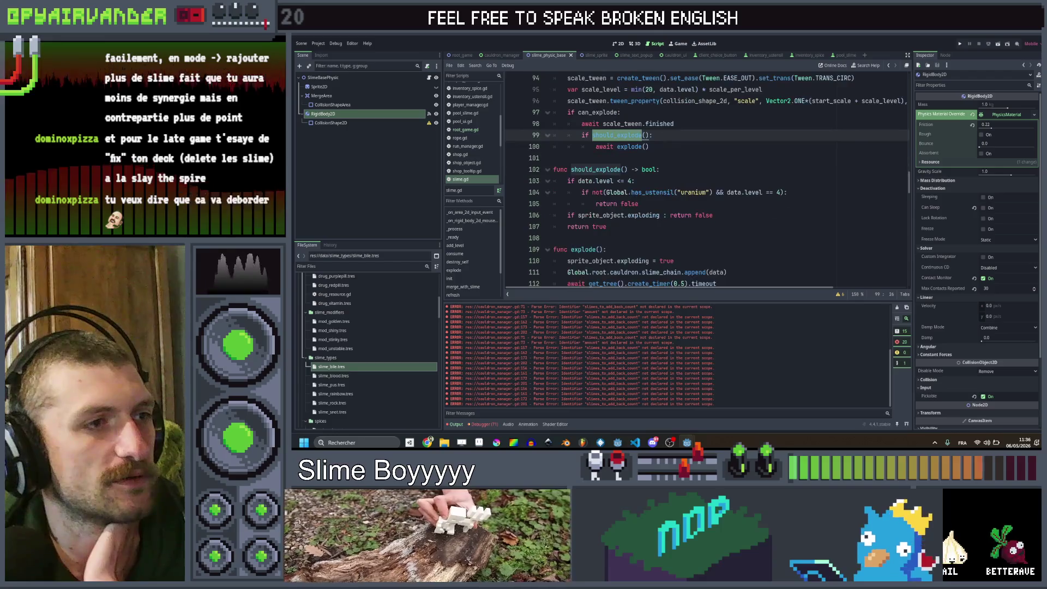
left_click(628, 180)
key("Delete")
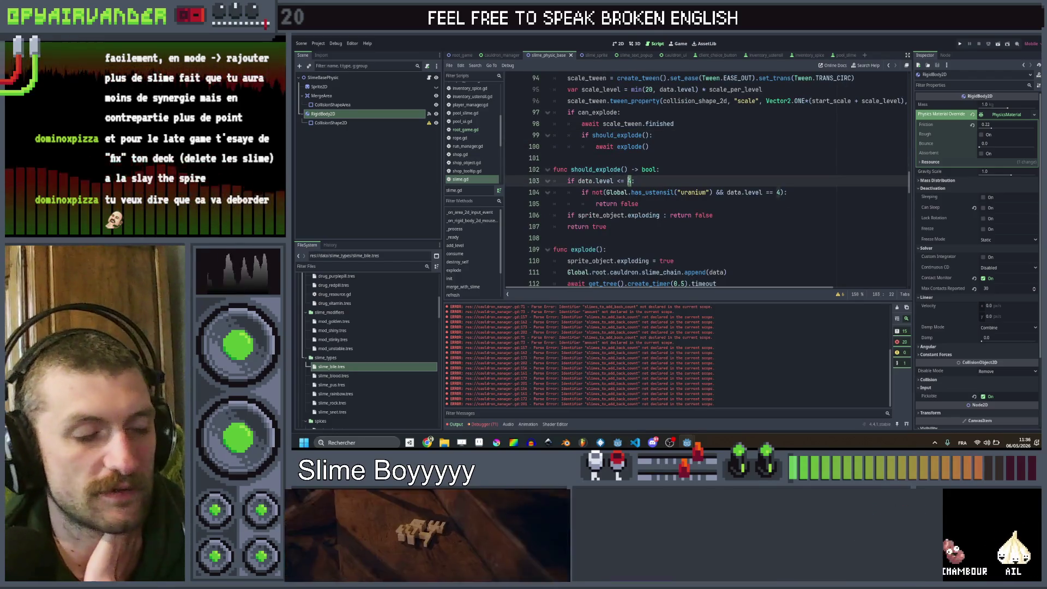
type("1")
left_click(708, 168)
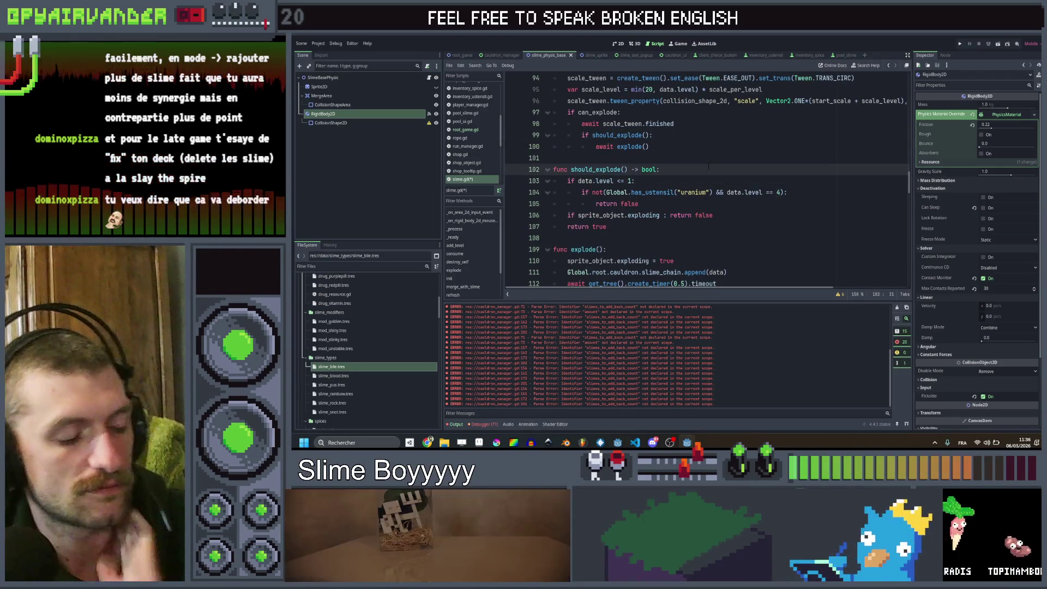
key("ctrl+s")
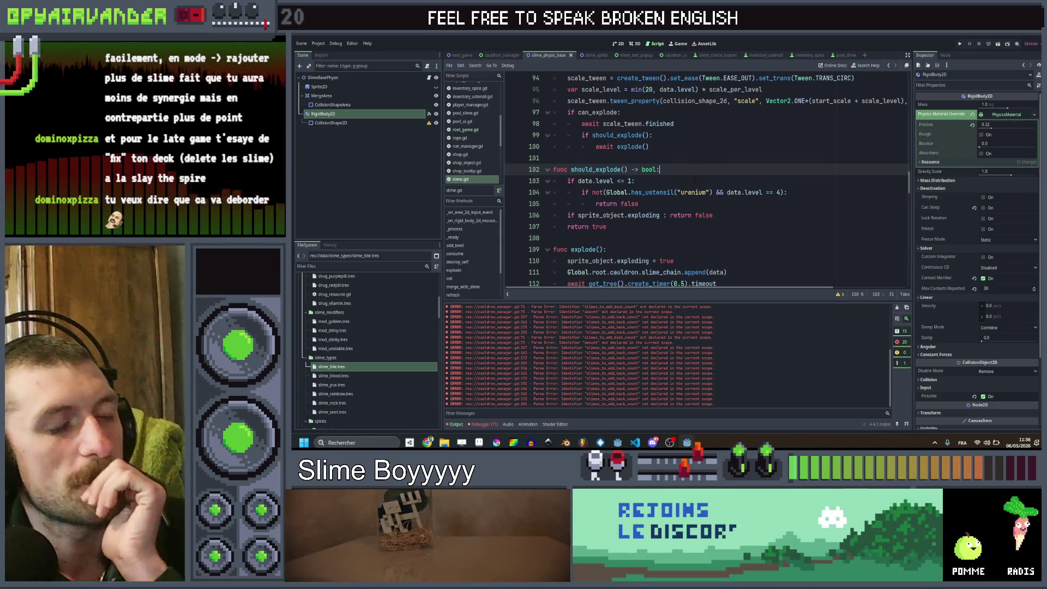
Step: Delete the level and uranium check on lines 103–105 and run the game
left_click(694, 180)
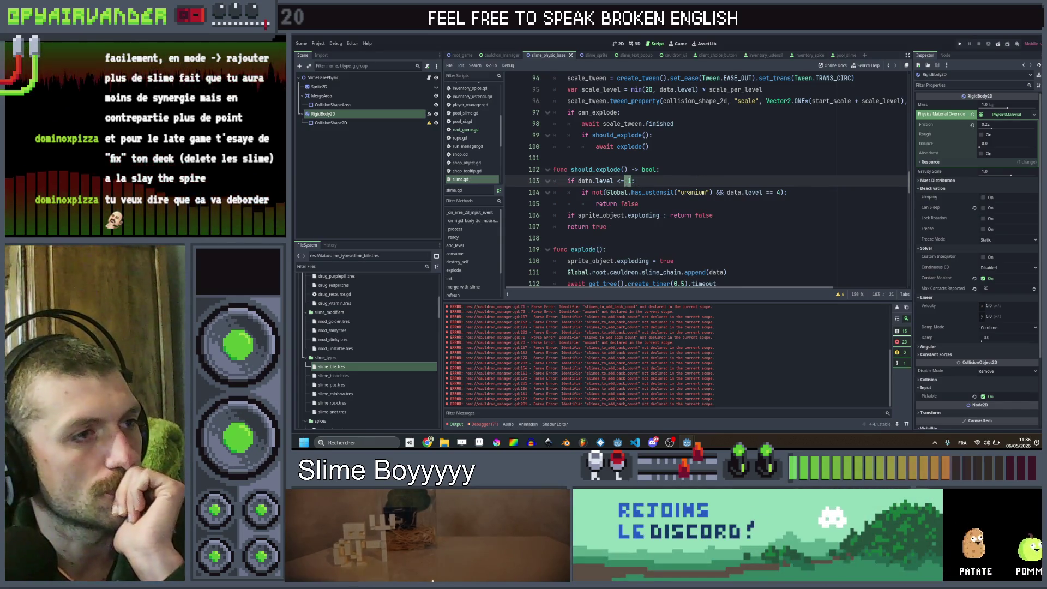
key("Right")
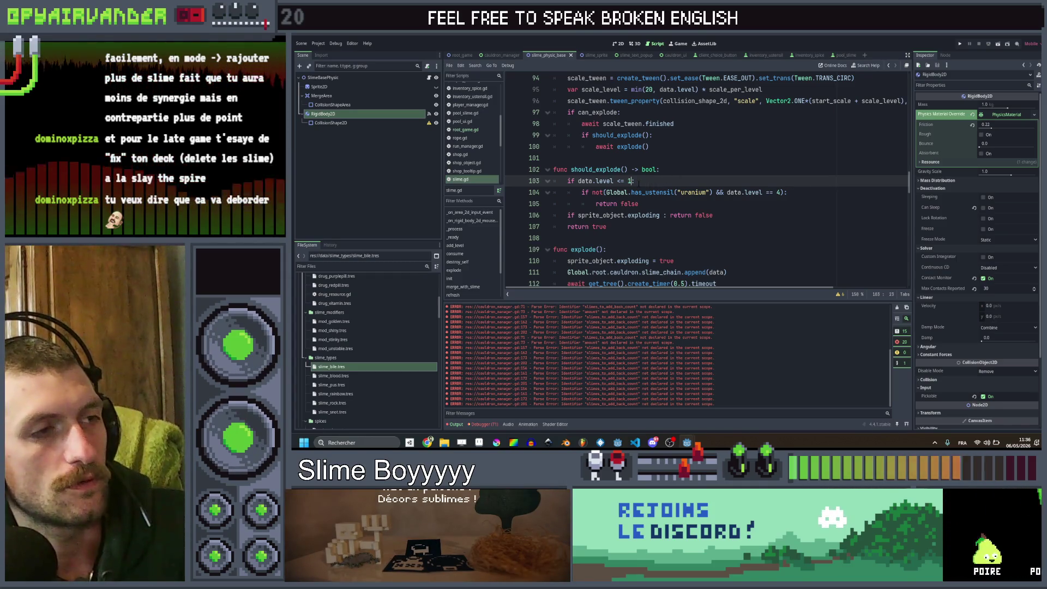
mouse_move(639, 204)
left_mouse_down()
mouse_move(545, 170)
mouse_move(497, 182)
left_mouse_up()
key("BackSpace")
key("BackSpace")
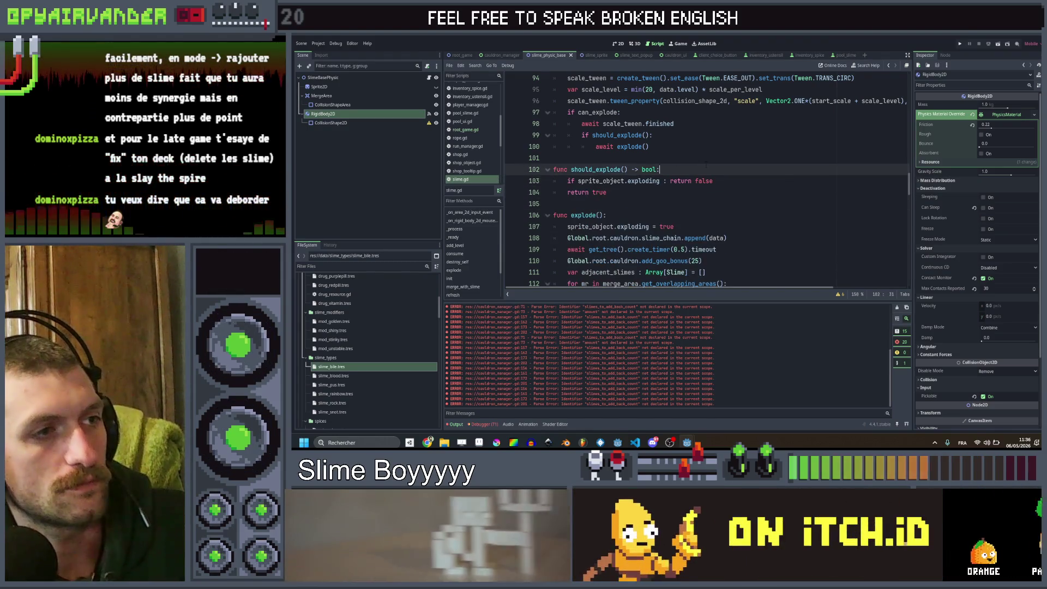
key("ctrl+s")
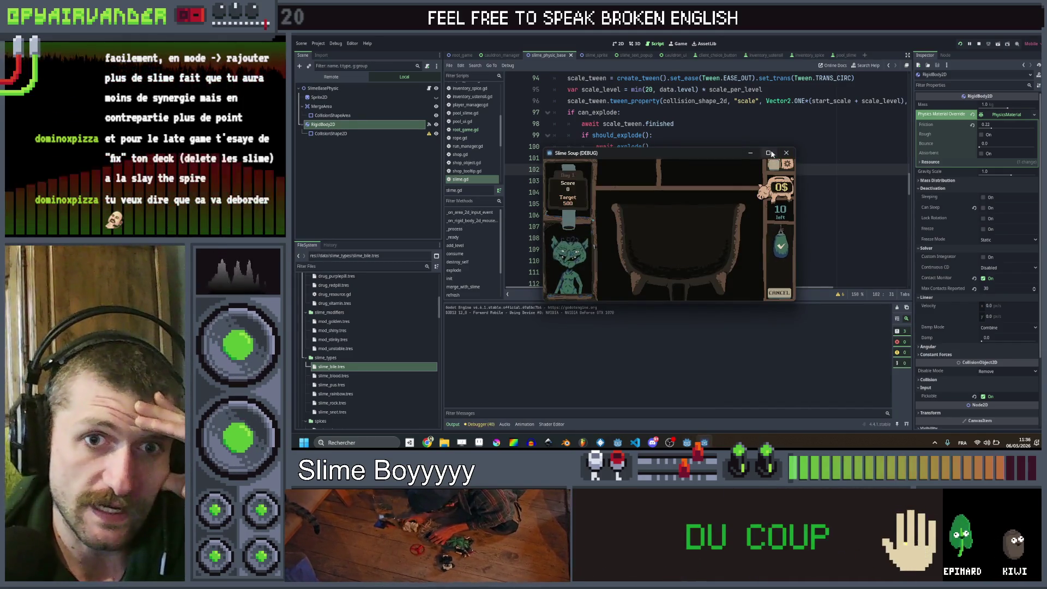
Step: Playtest a round scoring 475 x 2, then undo to restore the level and uranium check
left_click(768, 153)
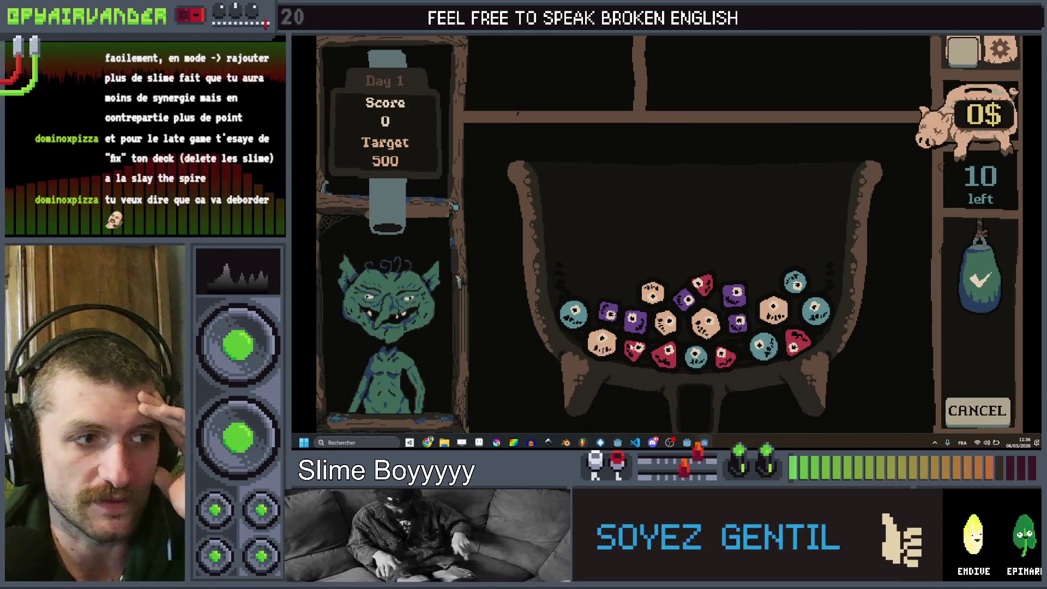
left_click(662, 364)
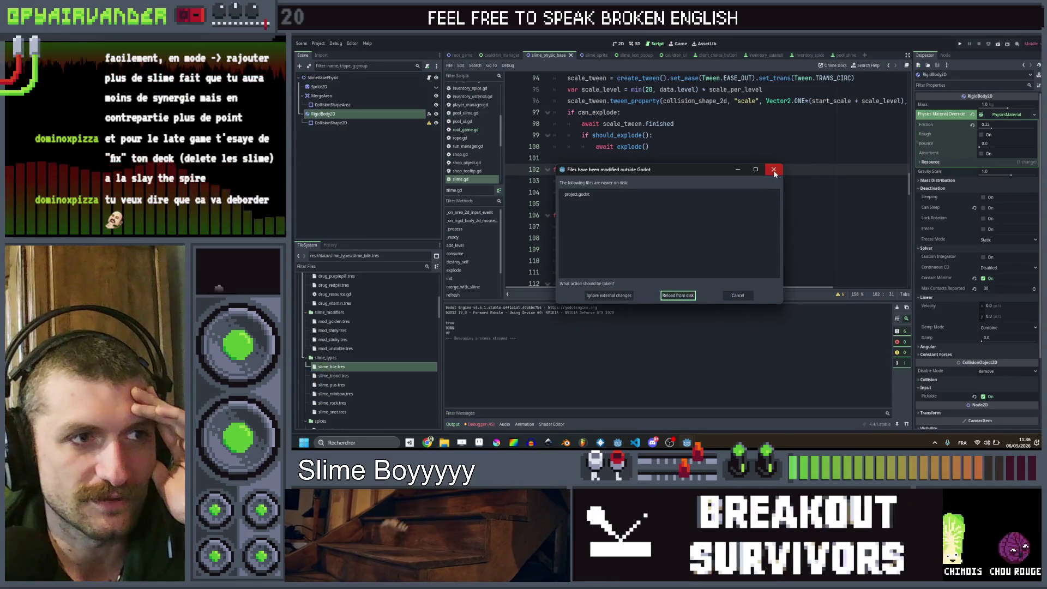
left_click(773, 169)
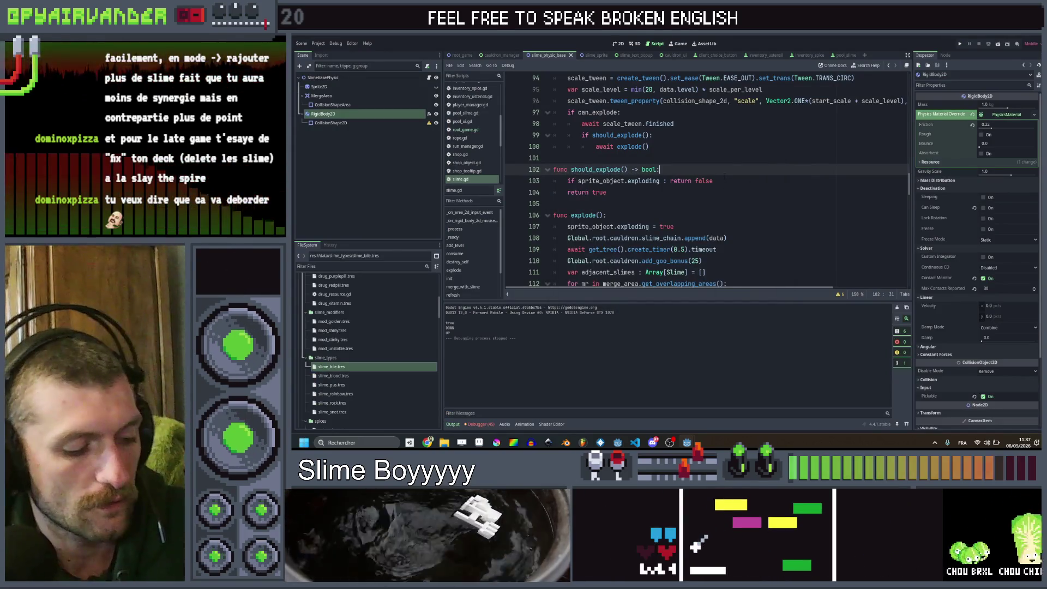
key("ctrl+z")
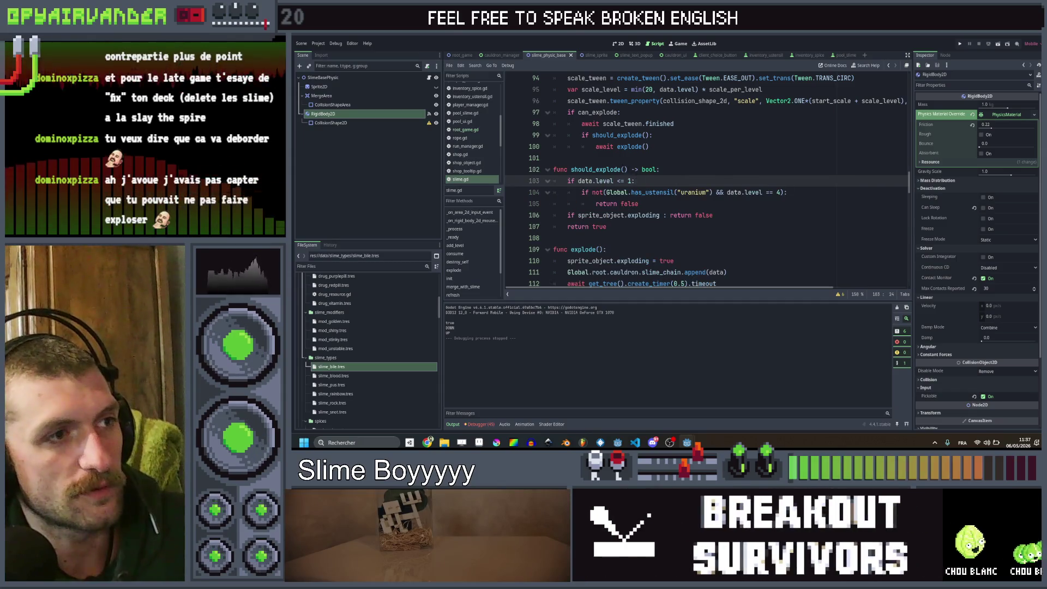
Step: Find all usages of merge_with_slime and jump to its call in cauldron_manager.gd
left_click(625, 169)
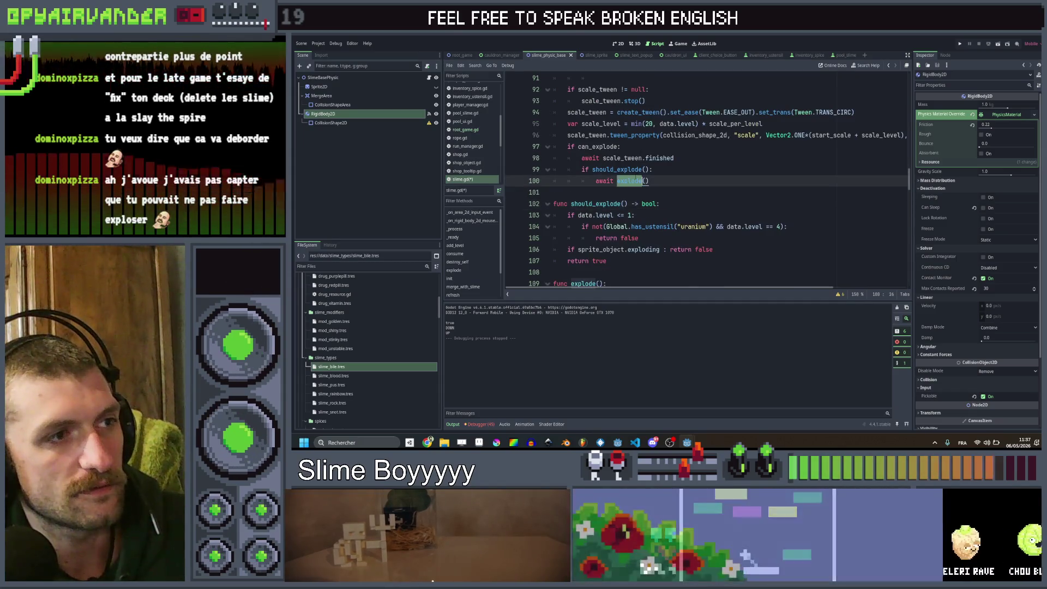
scroll(703, 180, "up", 8)
scroll(595, 170, "down", 2)
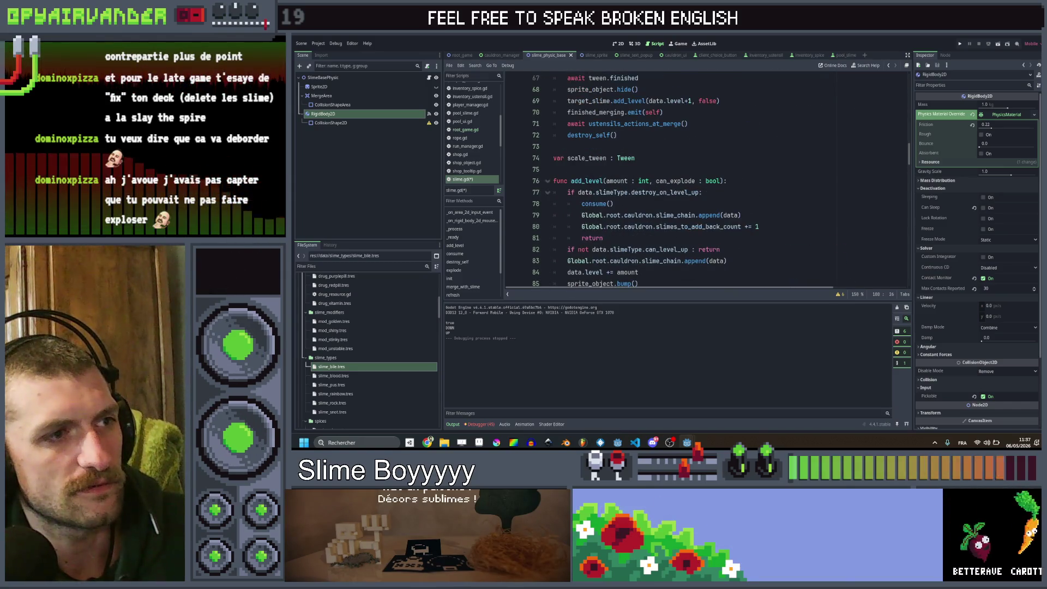
scroll(594, 171, "up", 4)
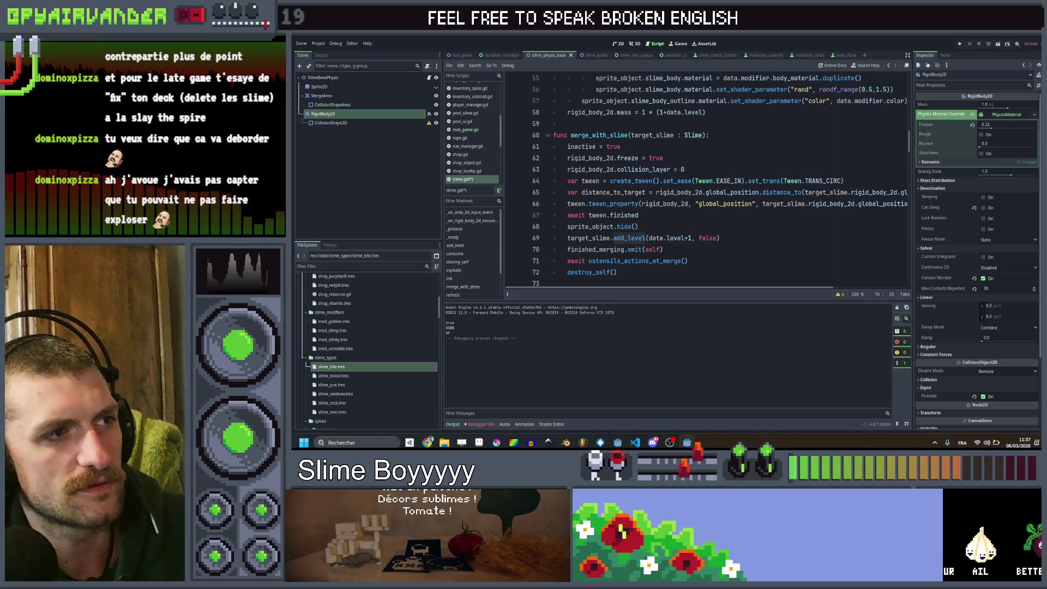
scroll(704, 180, "down", 1)
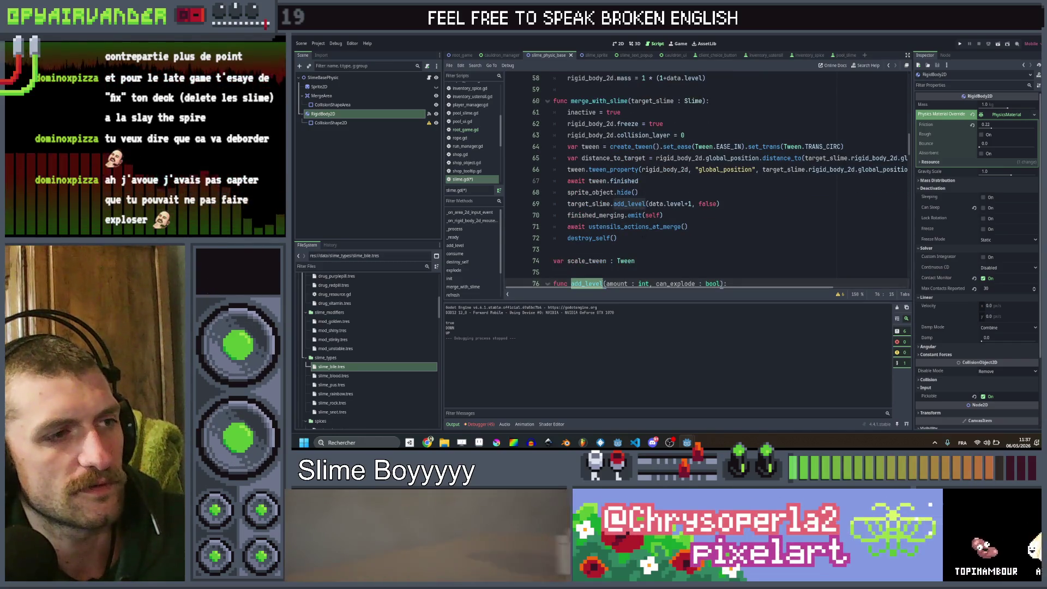
left_click(616, 238)
double_click(634, 215)
scroll(634, 215, "up", 2)
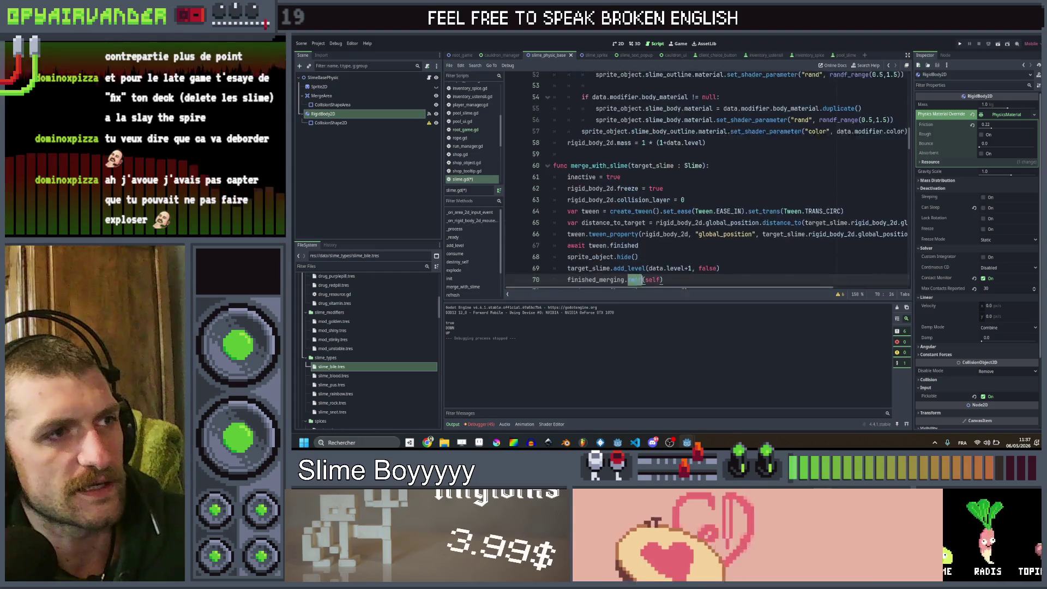
double_click(624, 169)
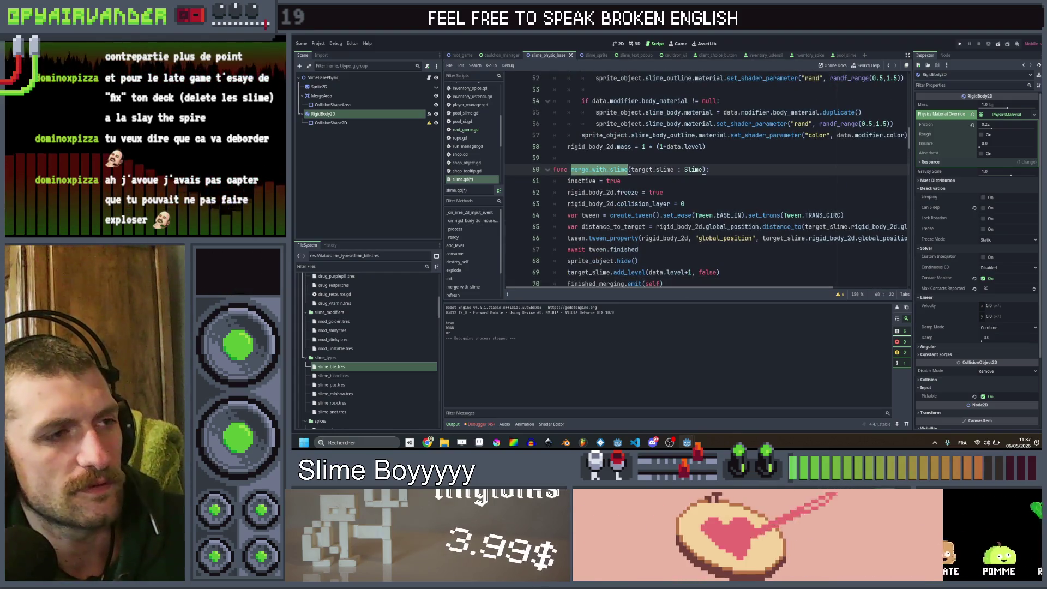
right_click(594, 202)
left_click(627, 240)
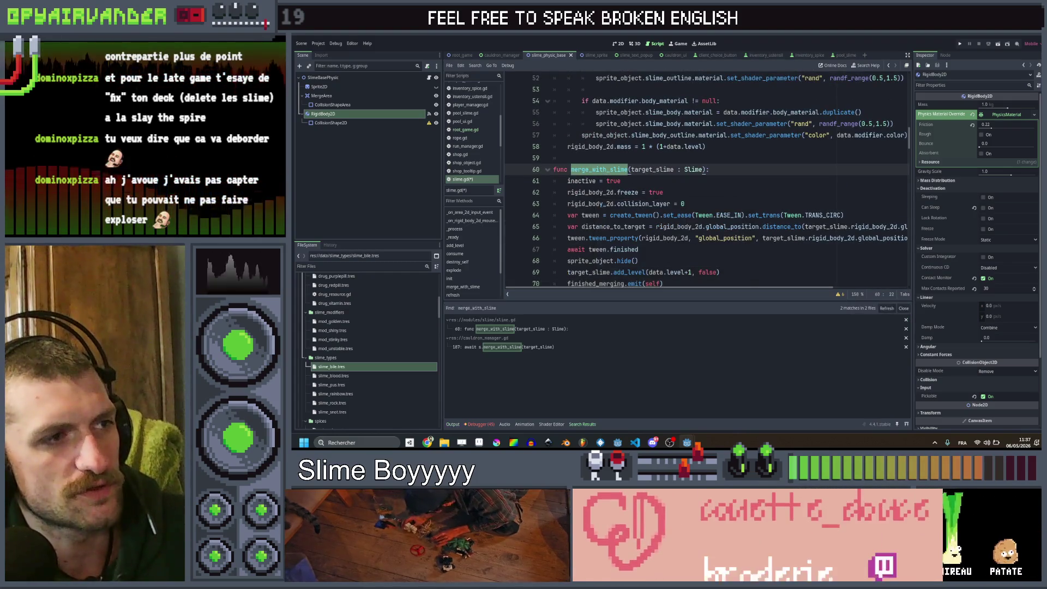
left_click(537, 347)
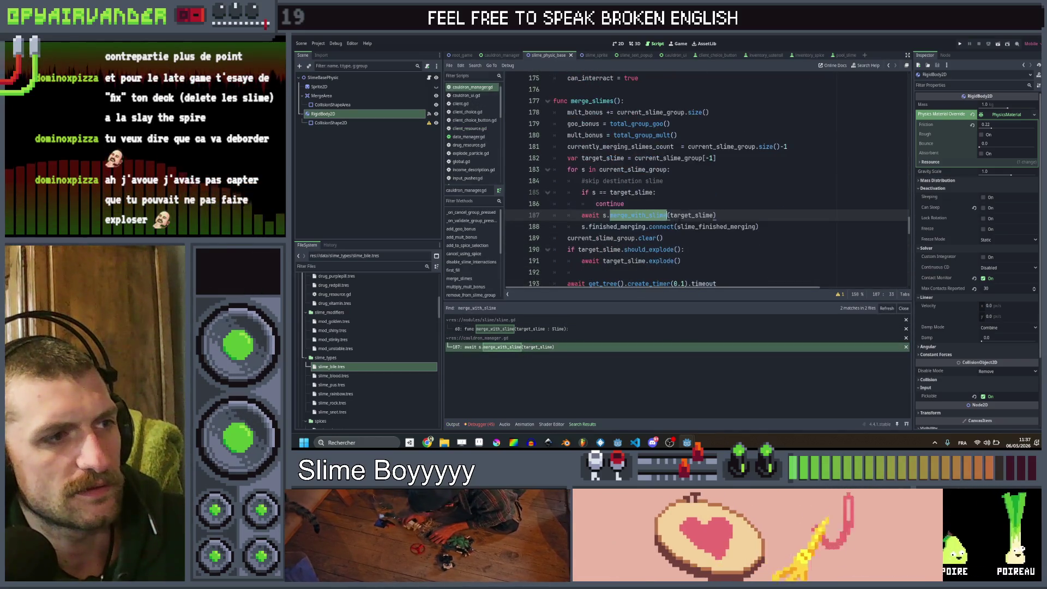
Step: Remove the should_explode check so merge_slimes always awaits target_slime.explode(), then run
key("Down")
key("End")
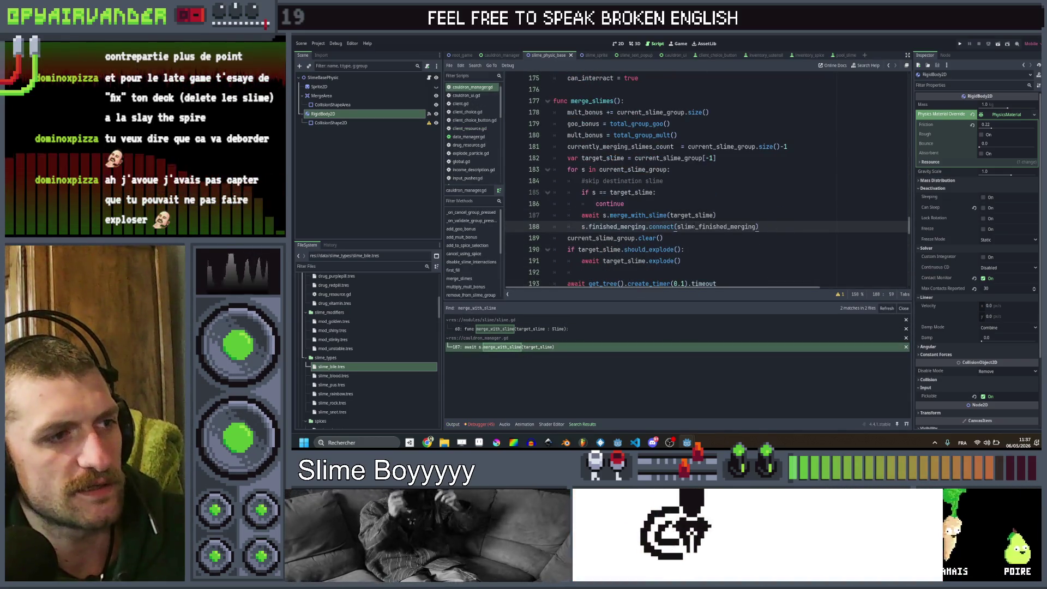
left_click(678, 250)
scroll(678, 249, "down", 1)
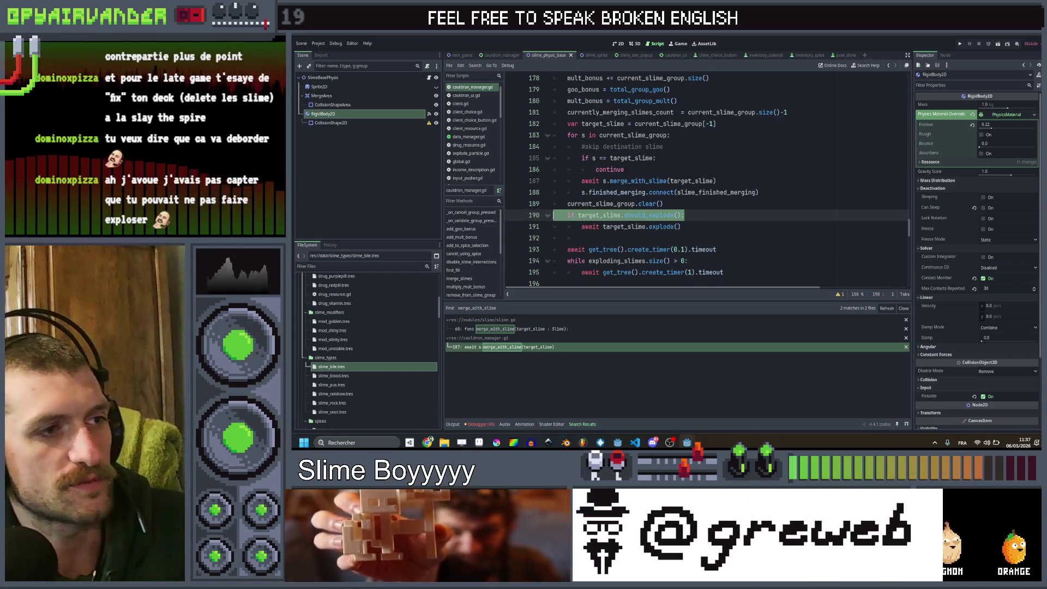
key("BackSpace")
left_click(701, 214)
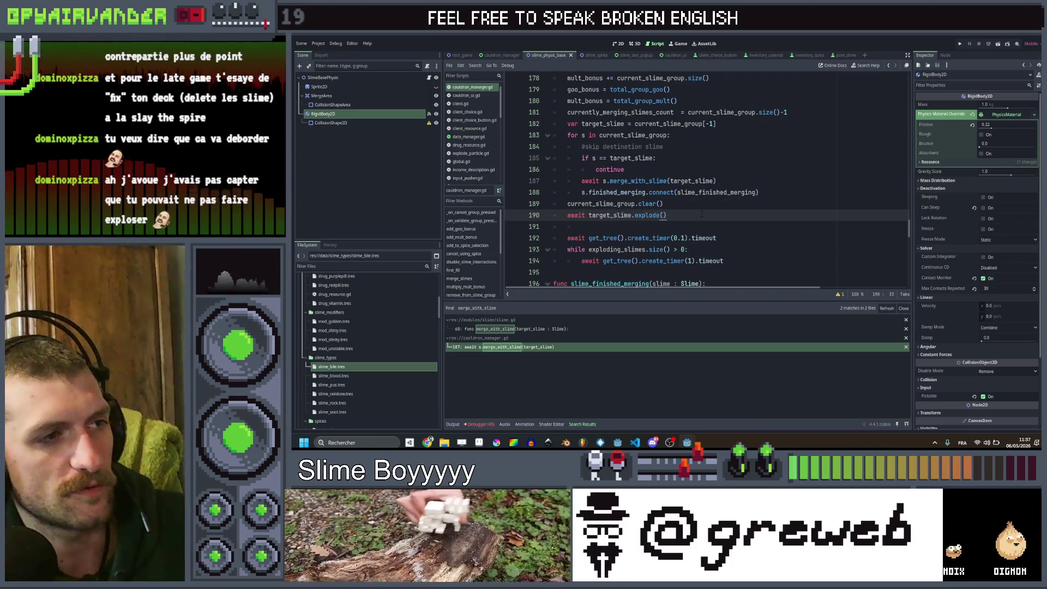
key("ctrl+s")
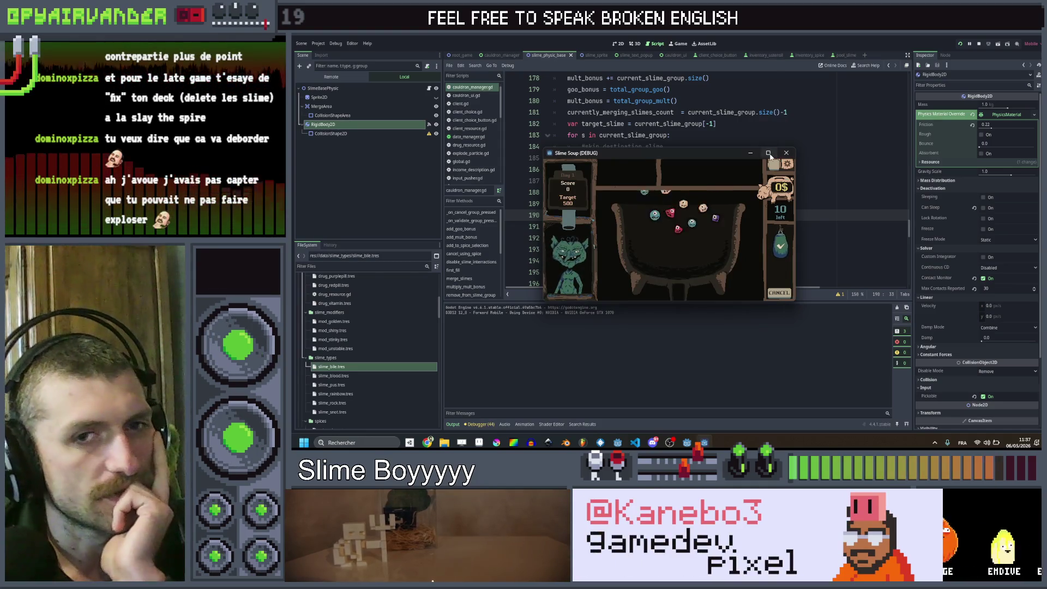
Step: Test a slime merge in the maximized game, reaching 450 x 2, then close it
left_click(768, 153)
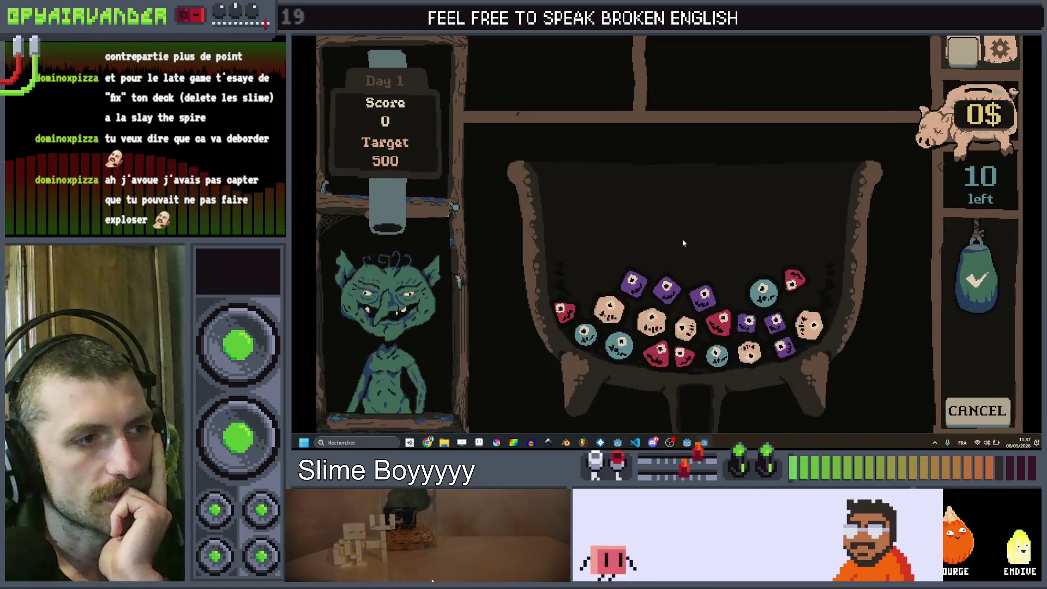
left_click(686, 296)
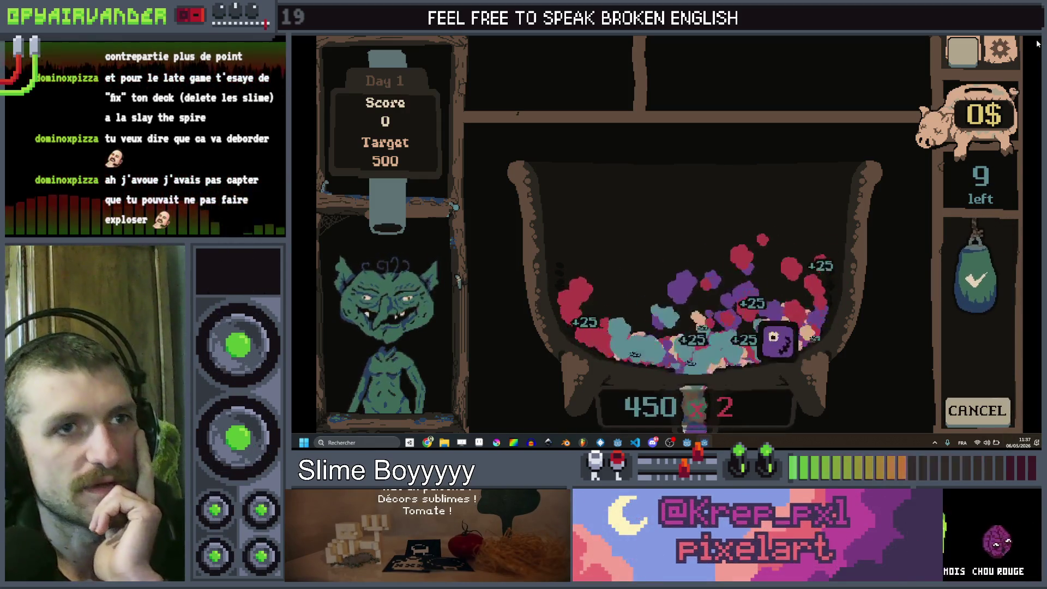
key("alt+F4")
left_click(774, 170)
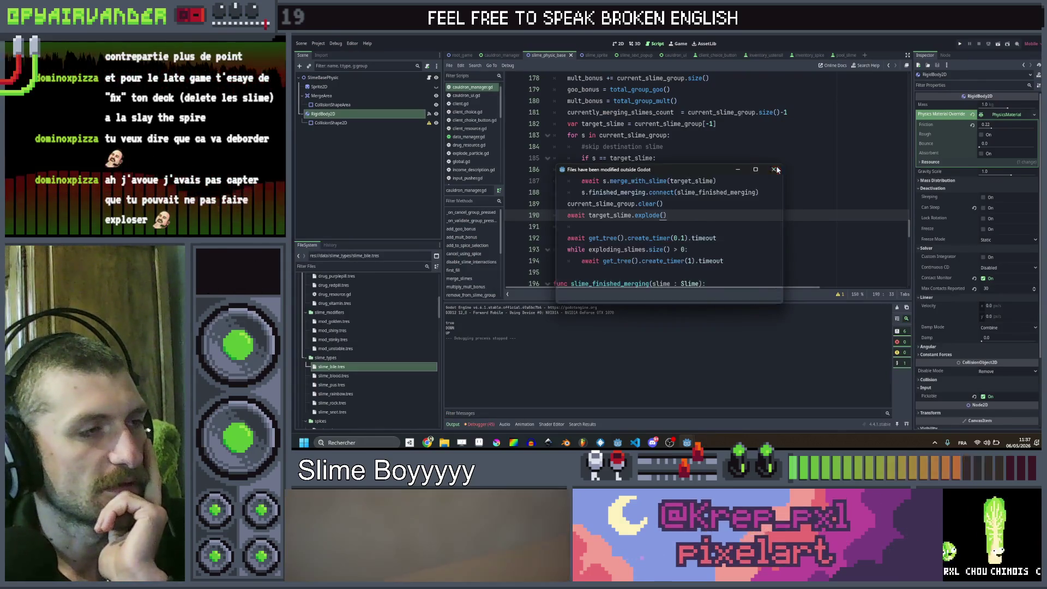
Step: Back in slime.gd, change should_explode's data.level threshold from 1 to 4
scroll(747, 179, "down", 5)
scroll(747, 179, "up", 5)
scroll(747, 179, "up", 6)
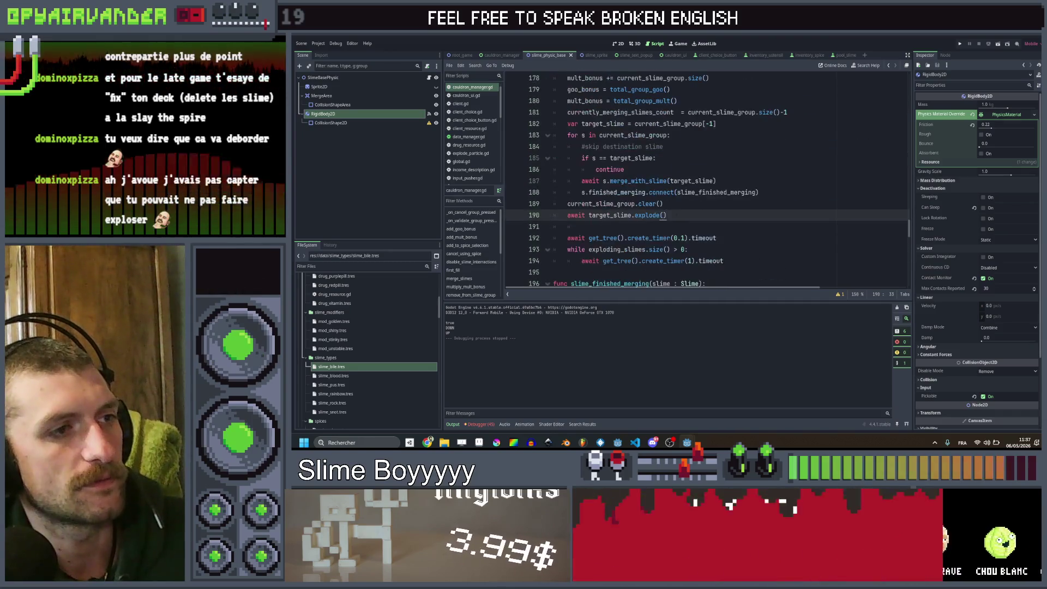
key("alt+Left")
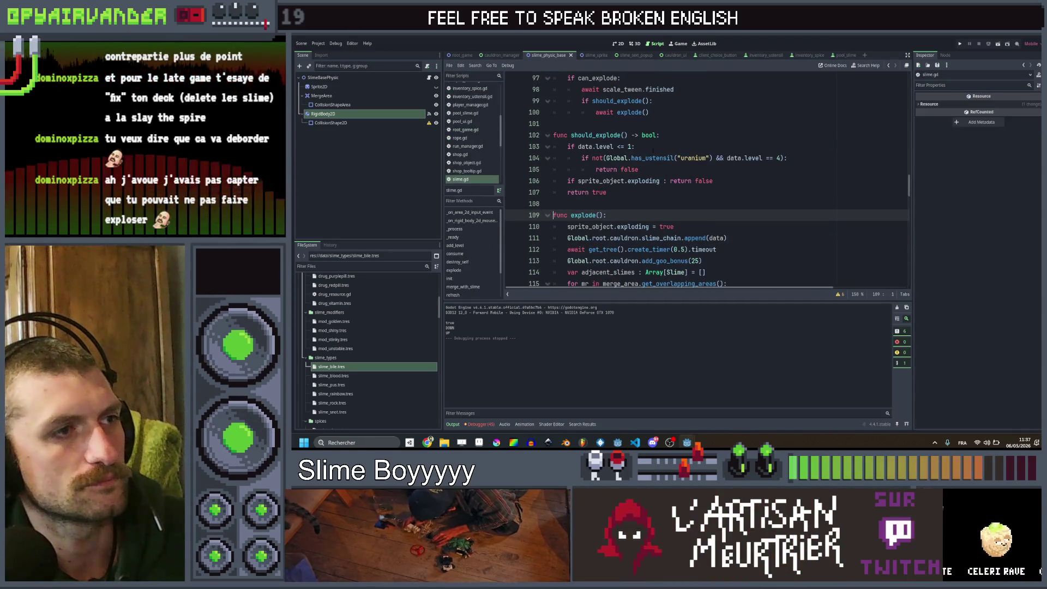
double_click(628, 146)
type("4")
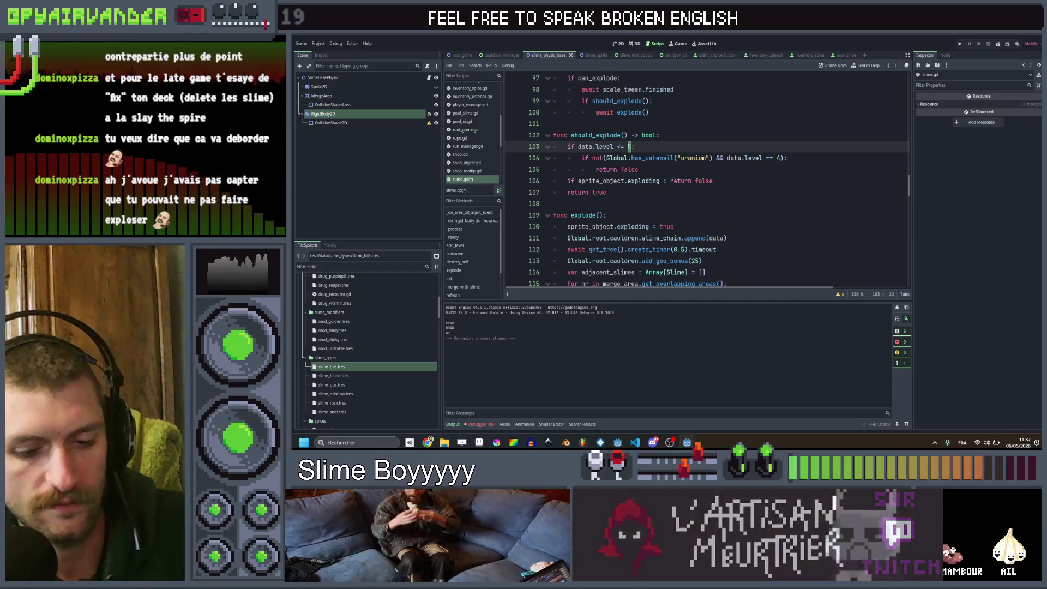
key("End")
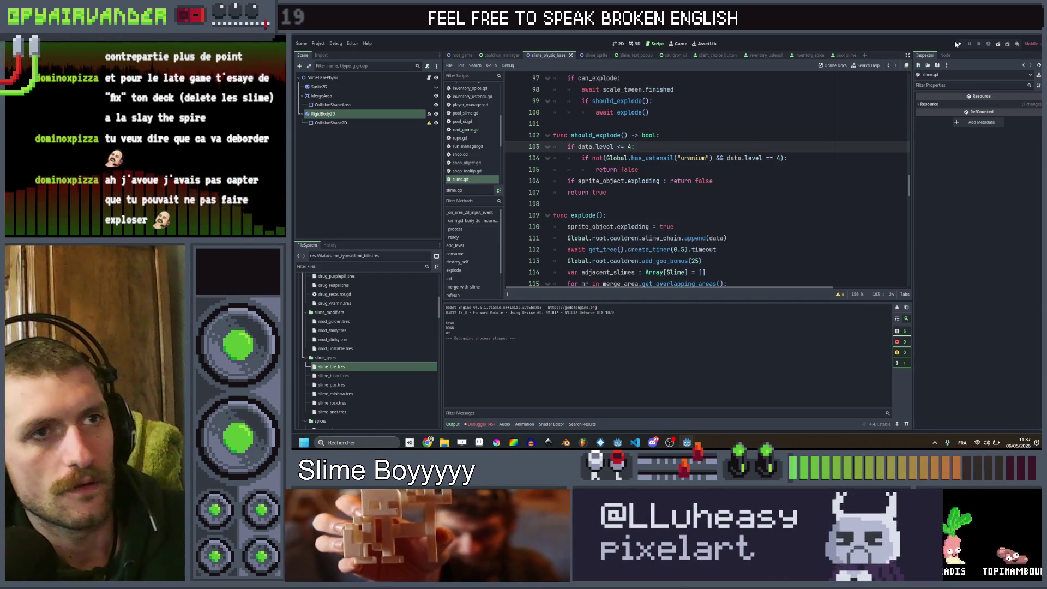
Step: Run the game fullscreen and chain teal slimes to test the threshold, scoring 25 x 2
left_click(959, 44)
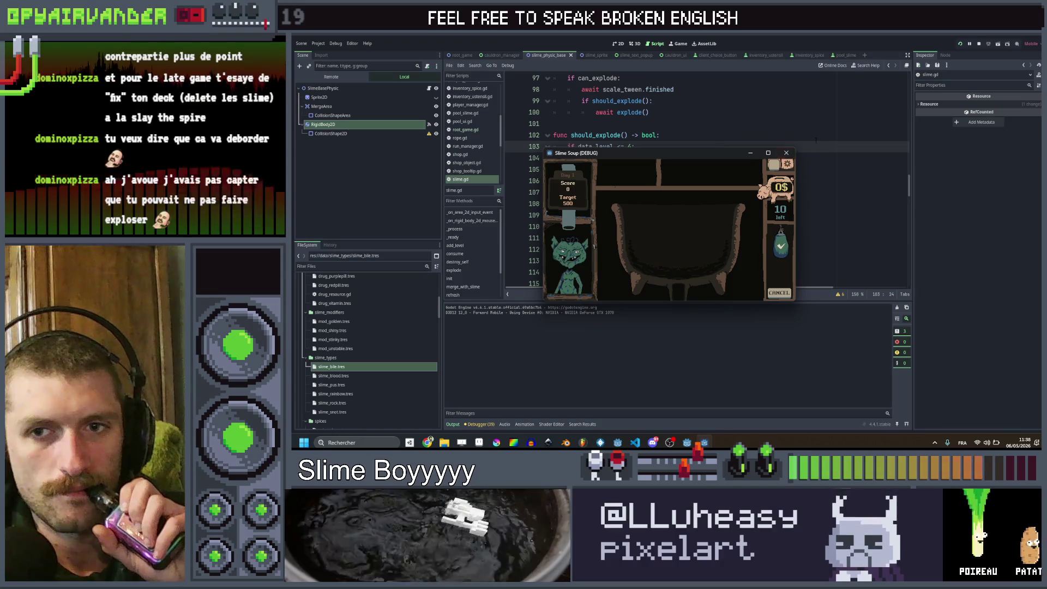
left_click(768, 153)
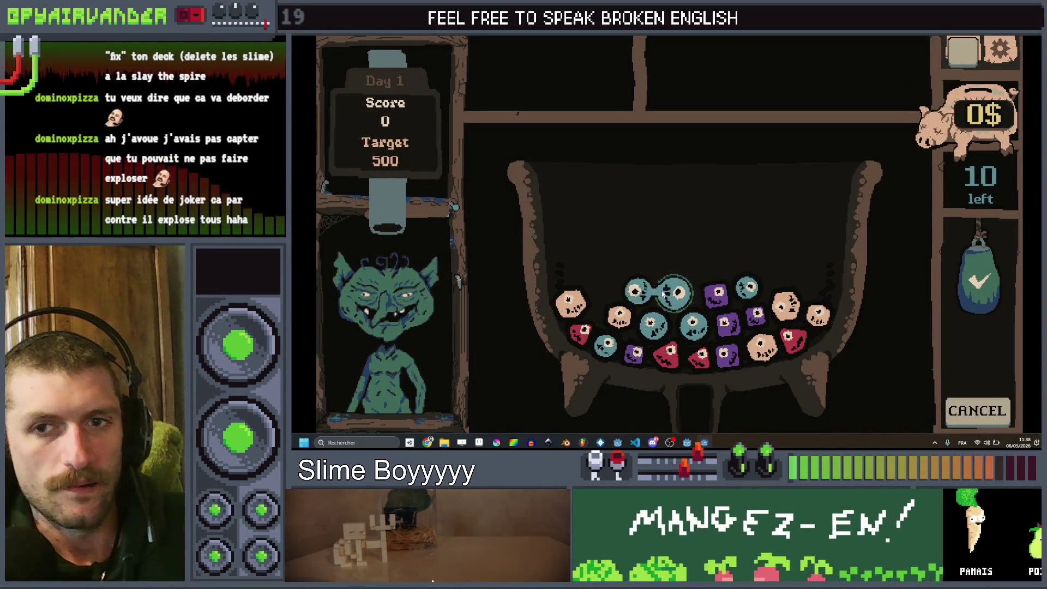
mouse_move(663, 294)
left_mouse_down()
mouse_move(691, 327)
mouse_move(664, 326)
left_mouse_up()
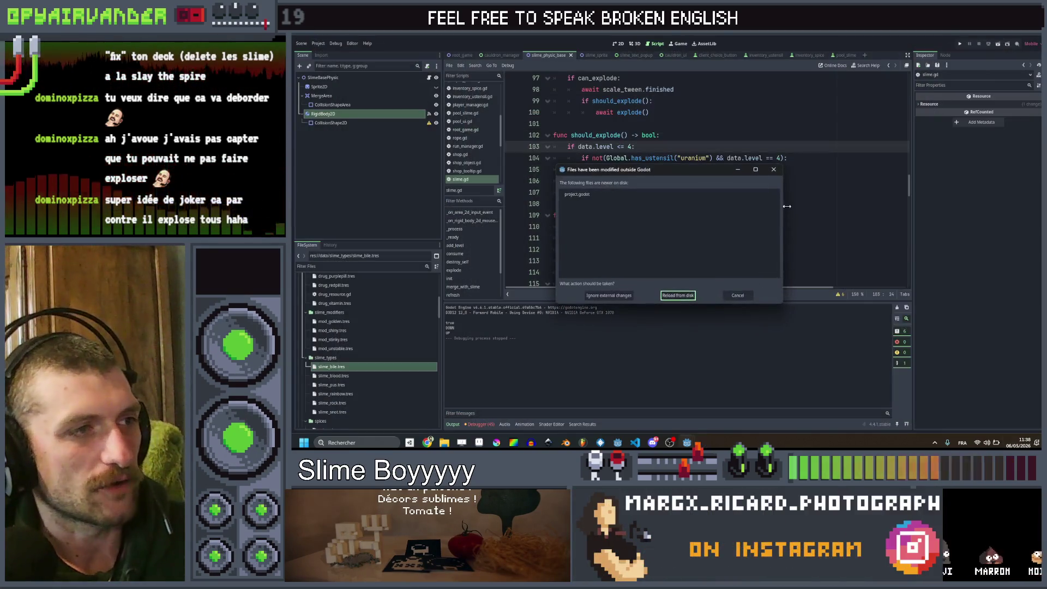
Step: Close the game, dismiss the files-changed notice, and open slime_sprite.gd
left_click(678, 294)
left_click(767, 183)
scroll(767, 183, "up", 15)
scroll(722, 173, "up", 11)
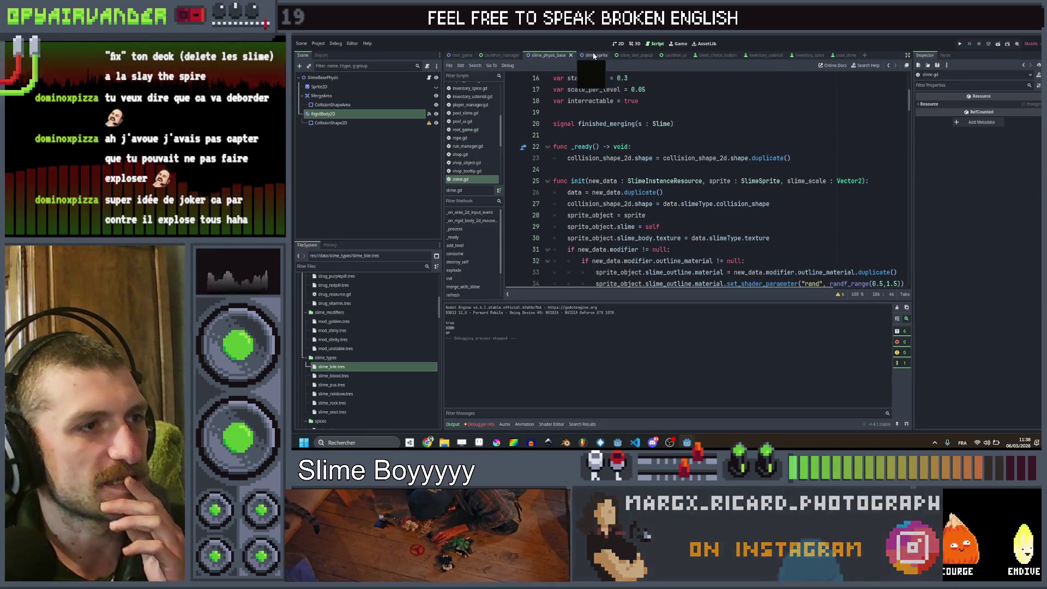
left_click(595, 55)
Step: Select the exploding flag on line 38 and start a project-wide search for it
scroll(734, 157, "up", 8)
scroll(734, 158, "up", 2)
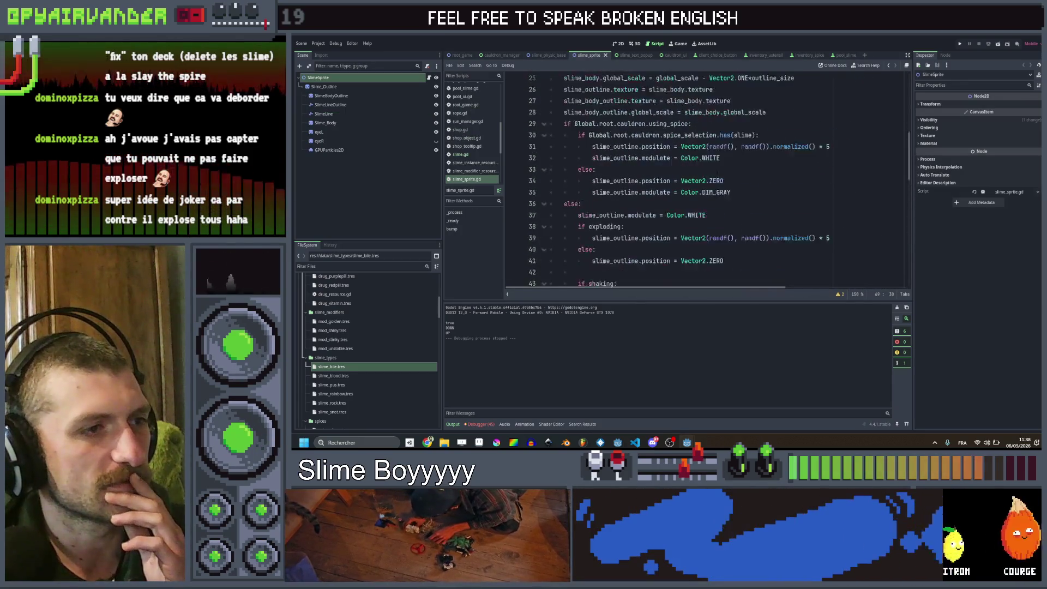
scroll(604, 192, "up", 2)
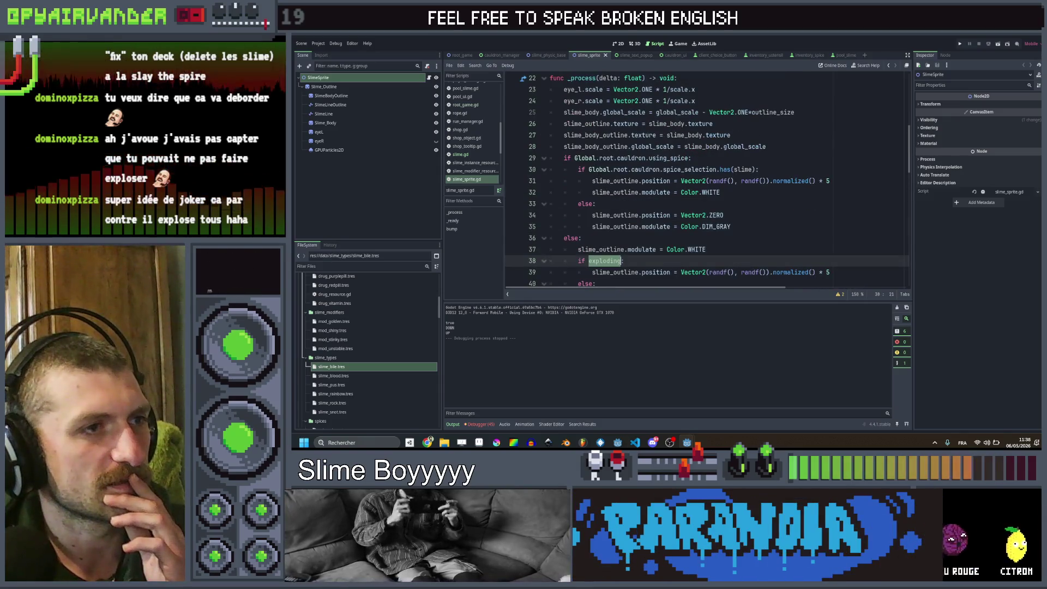
double_click(668, 159)
scroll(639, 187, "down", 2)
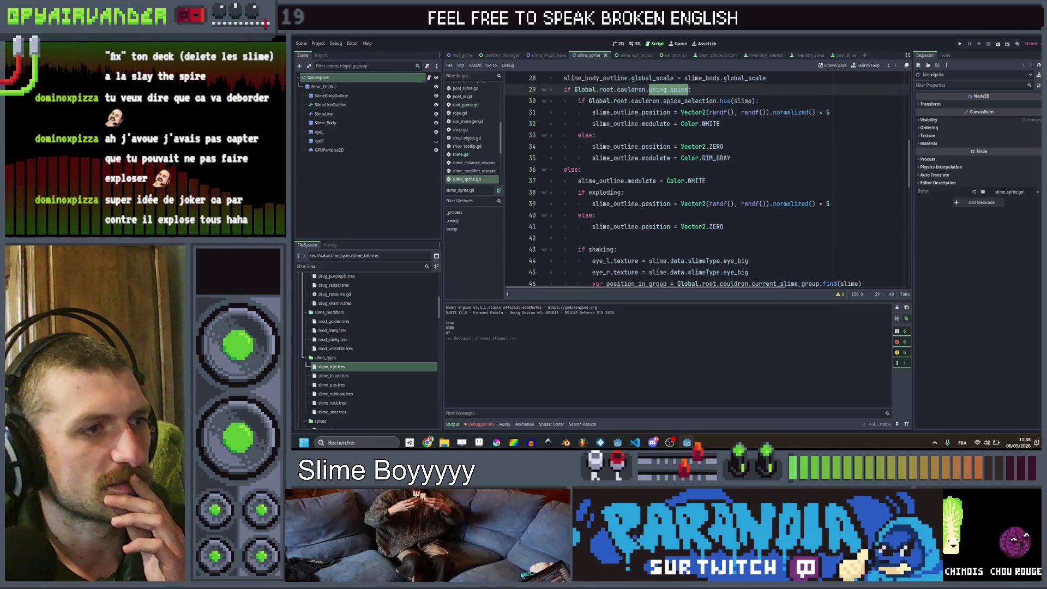
double_click(604, 192)
scroll(709, 180, "down", 3)
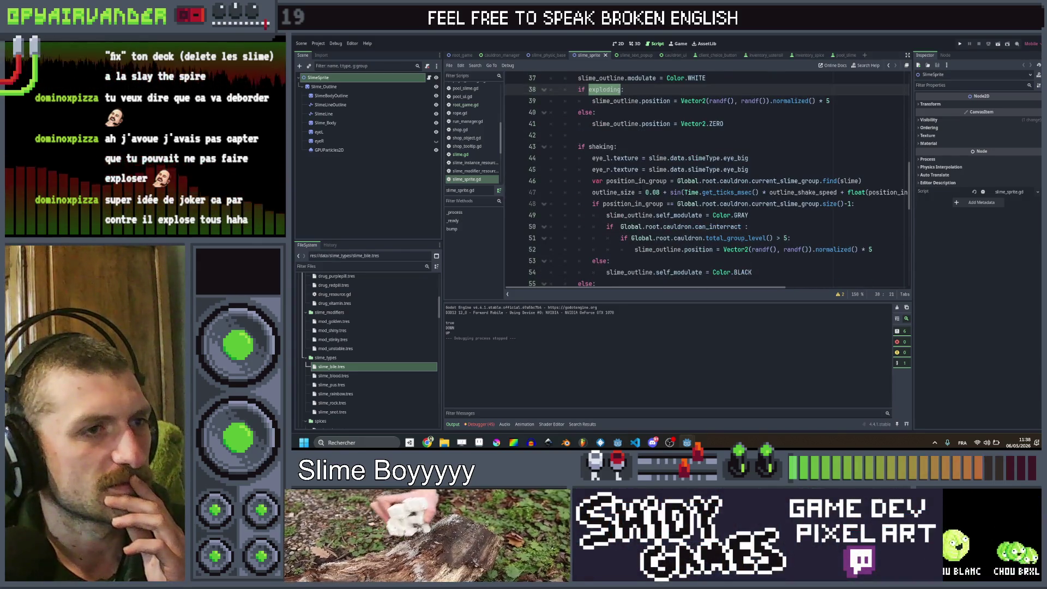
scroll(709, 180, "up", 2)
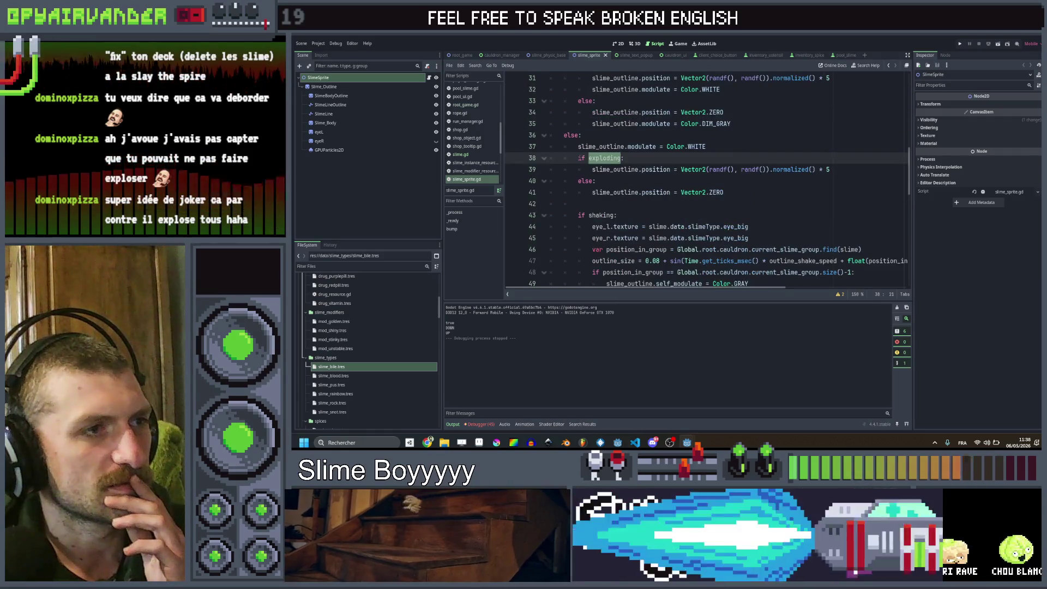
key("ctrl+shift+f")
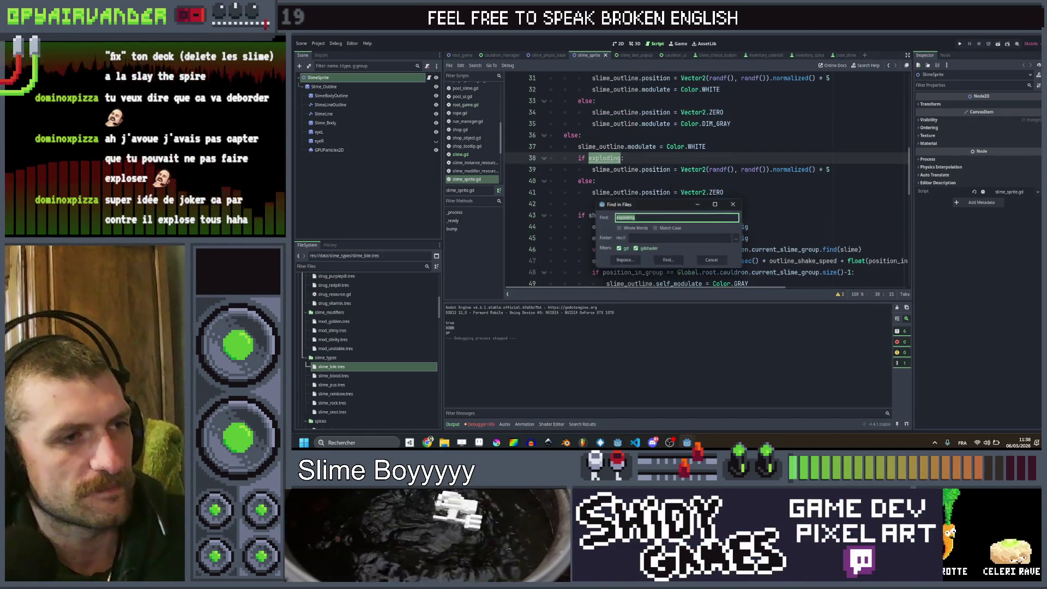
Step: Search the project for exploding and review where slime.gd sets it and slime_sprite.gd checks it
left_click(669, 260)
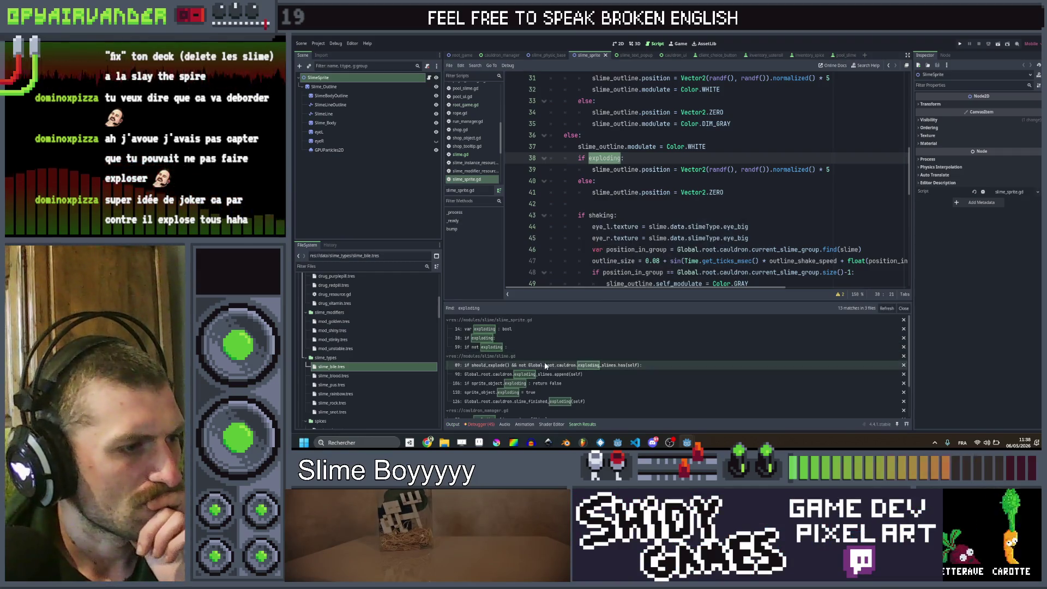
left_click(542, 393)
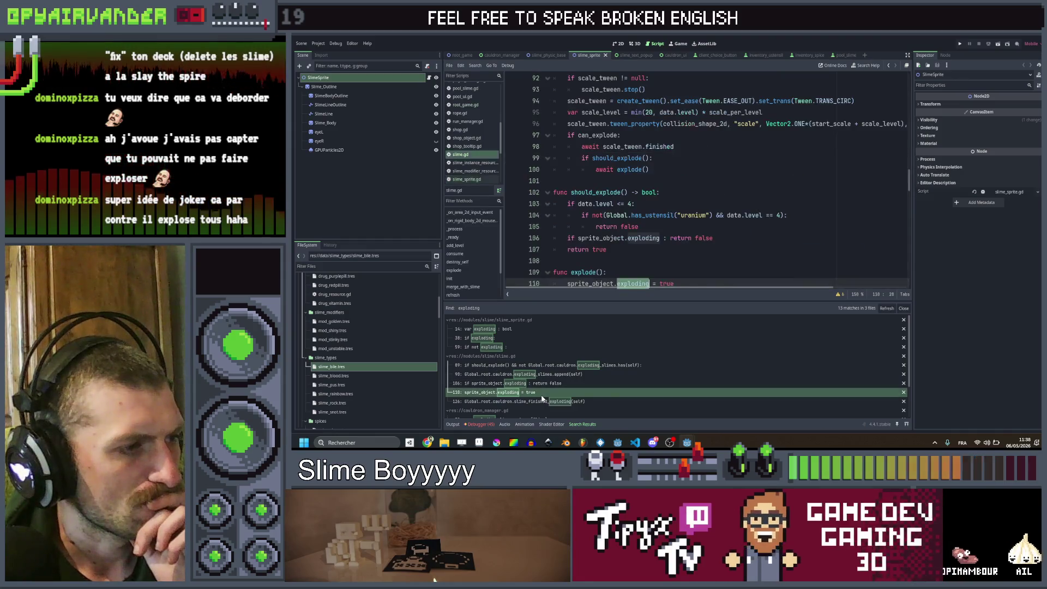
scroll(722, 210, "down", 2)
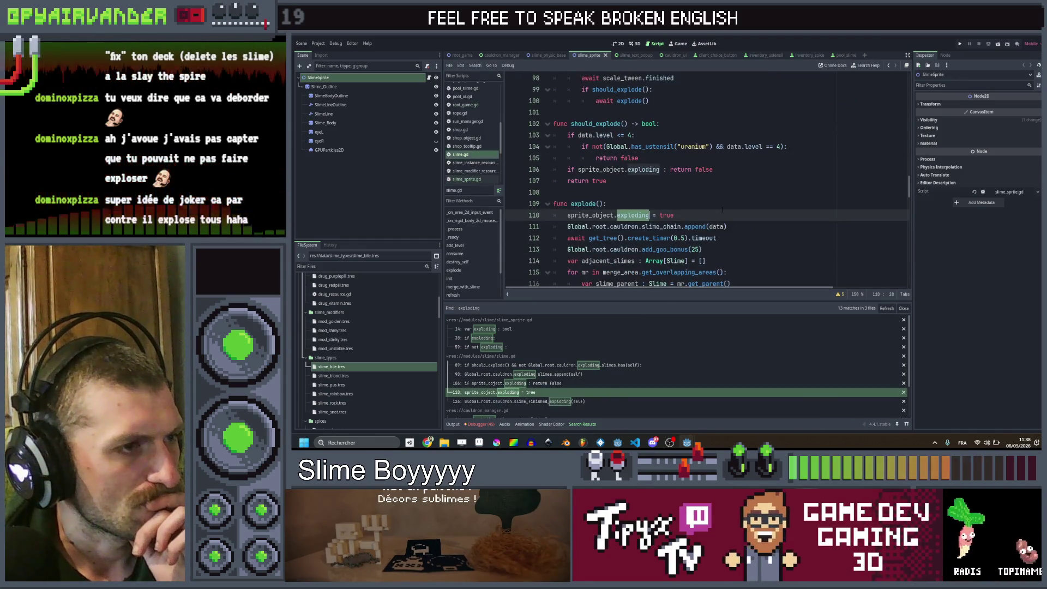
left_click(527, 338)
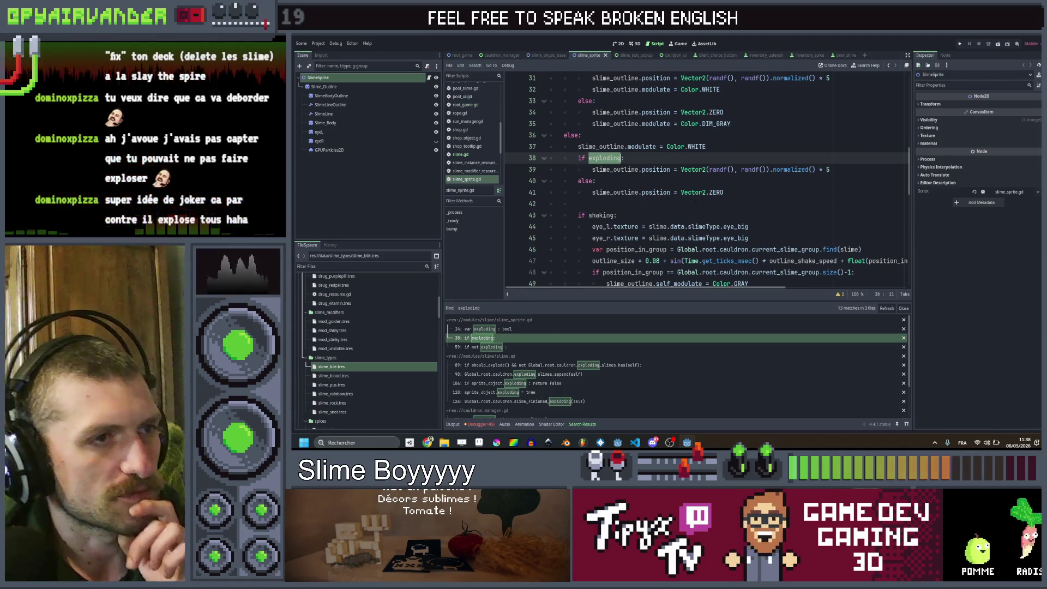
Step: Search the project for shaking and review its 4 matches in slime.gd and slime_sprite.gd
left_click(597, 215)
key("ctrl+shift+f")
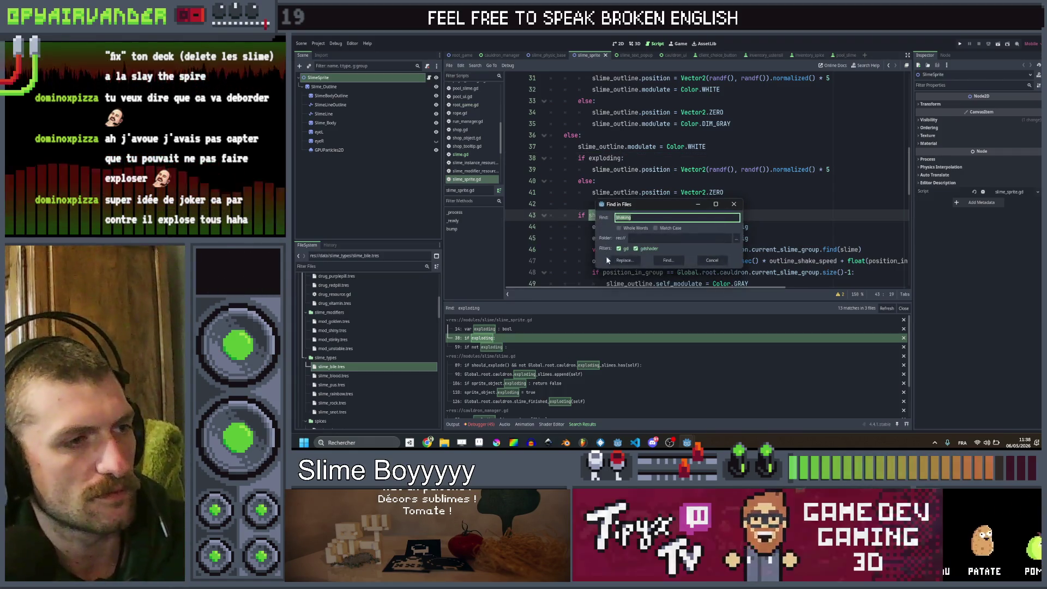
key("Return")
left_click(532, 359)
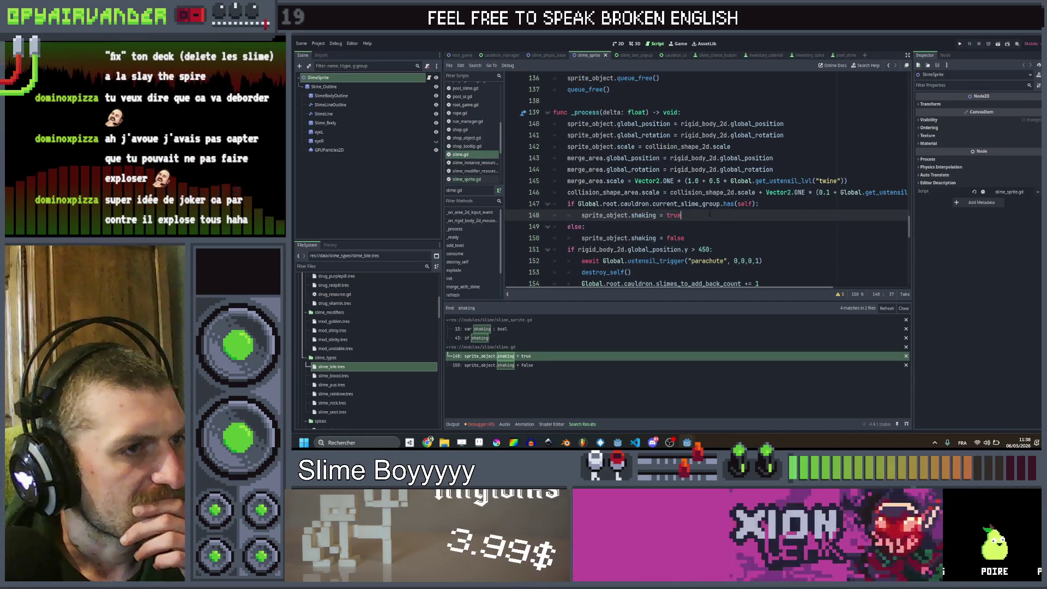
scroll(705, 215, "down", 1)
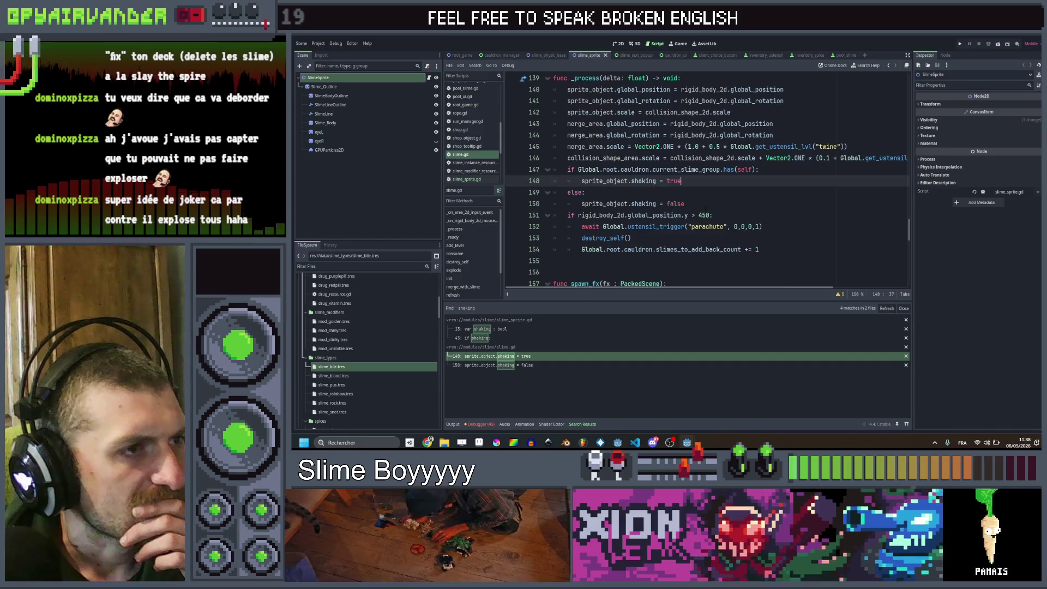
scroll(707, 194, "up", 1)
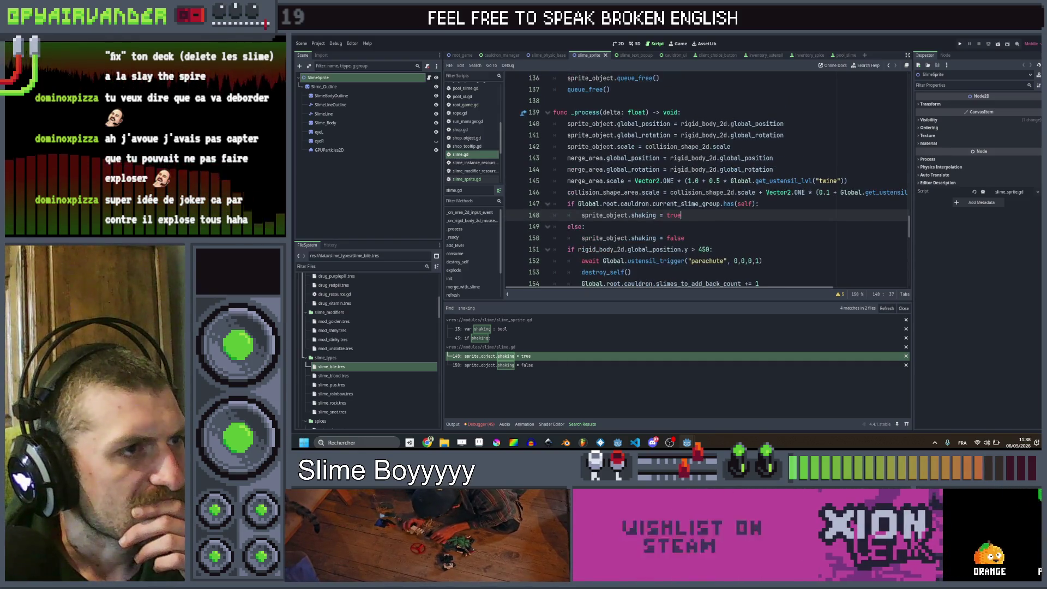
left_click(502, 338)
scroll(706, 180, "up", 1)
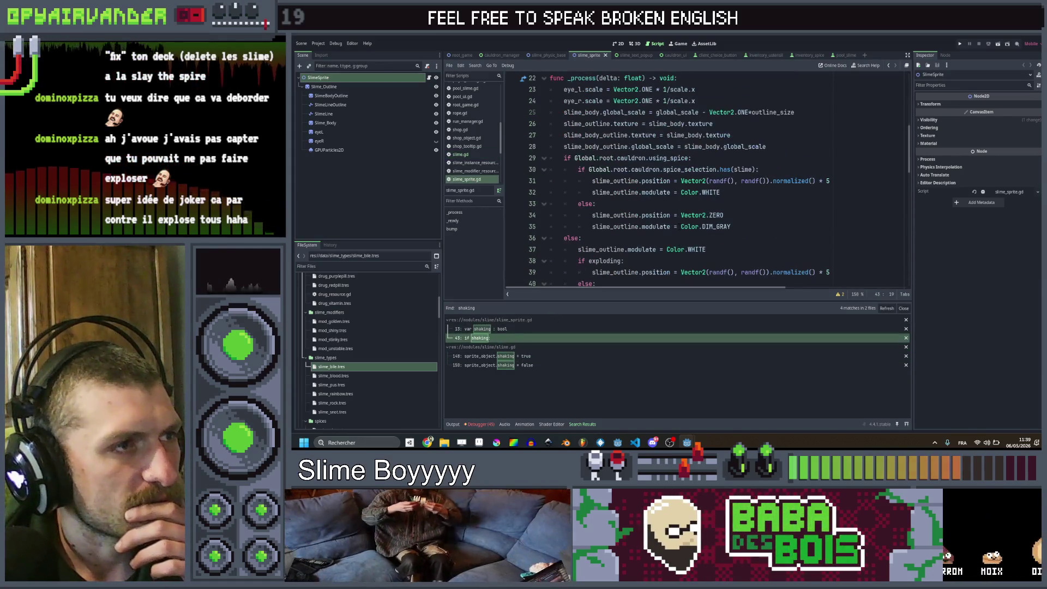
Step: Delete the total_group_level() > 5 line, un-indent the outline line, save, and run the game
scroll(598, 163, "up", 4)
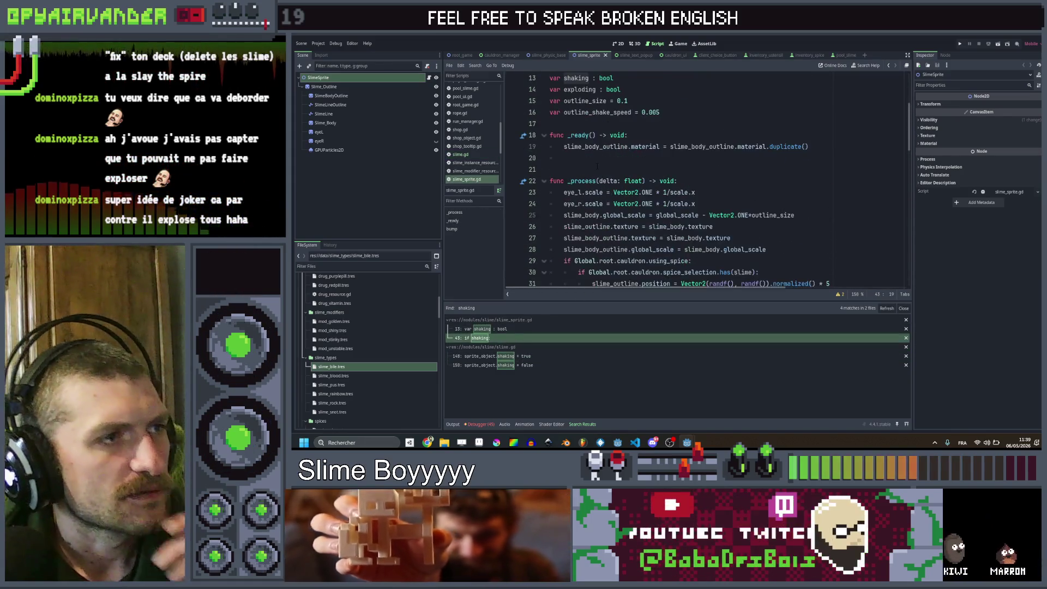
scroll(770, 177, "down", 8)
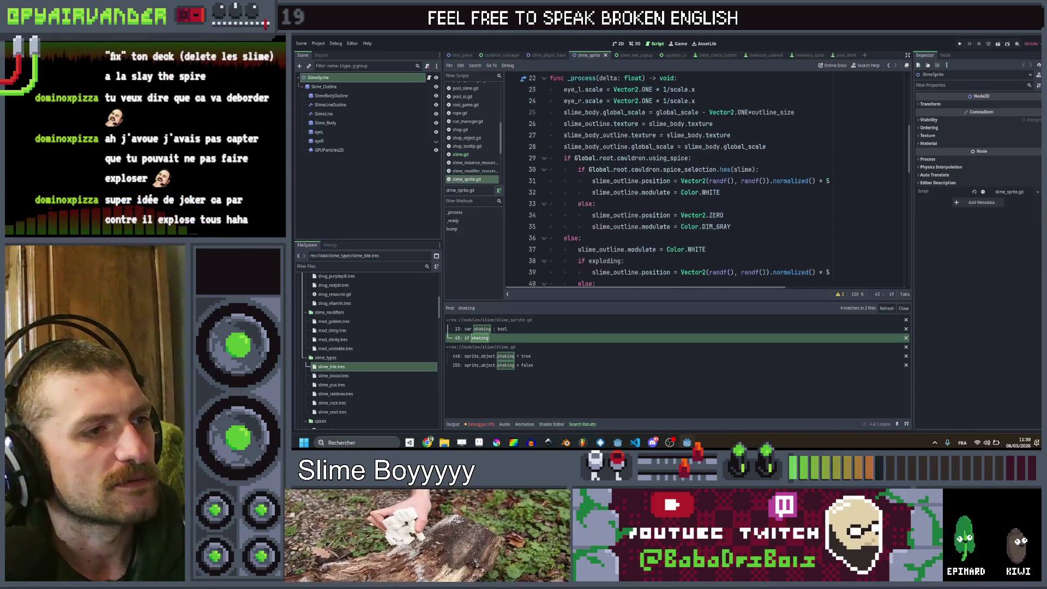
scroll(769, 177, "down", 1)
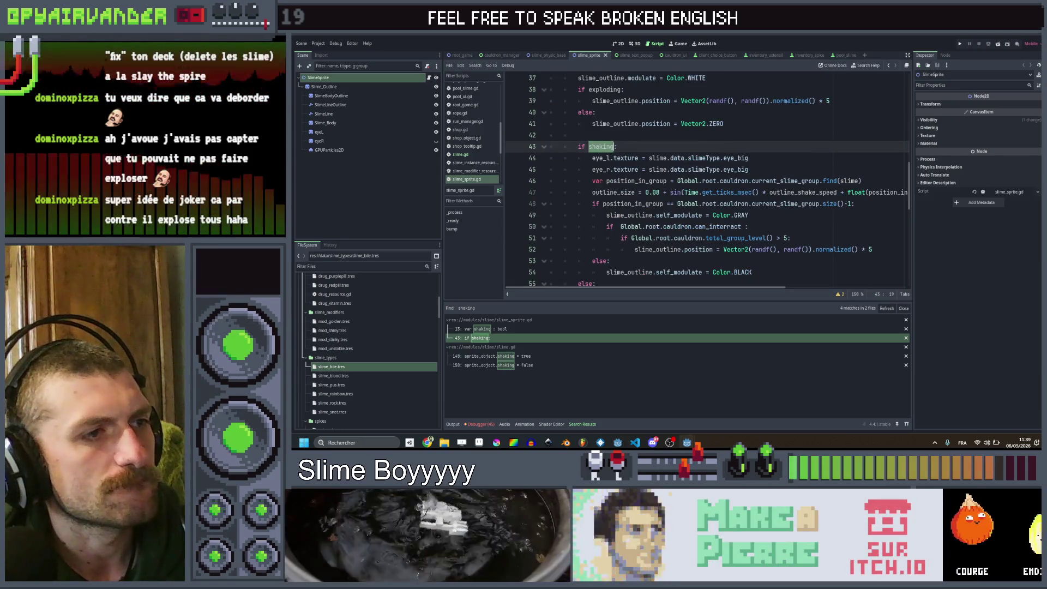
double_click(717, 227)
scroll(818, 195, "down", 1)
scroll(818, 195, "right", 2)
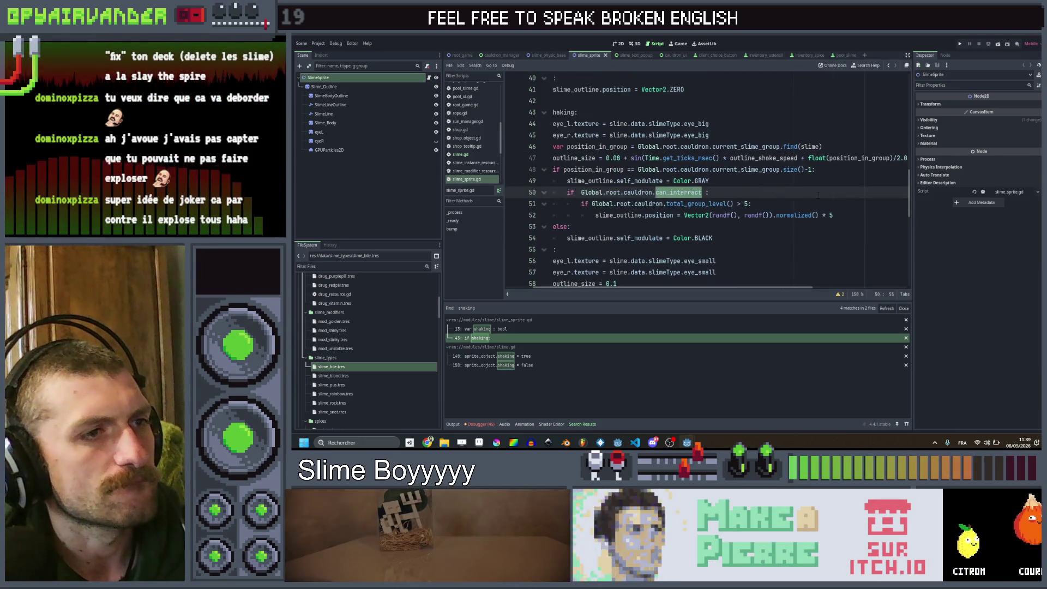
left_click(749, 203)
key("ctrl+shift+k")
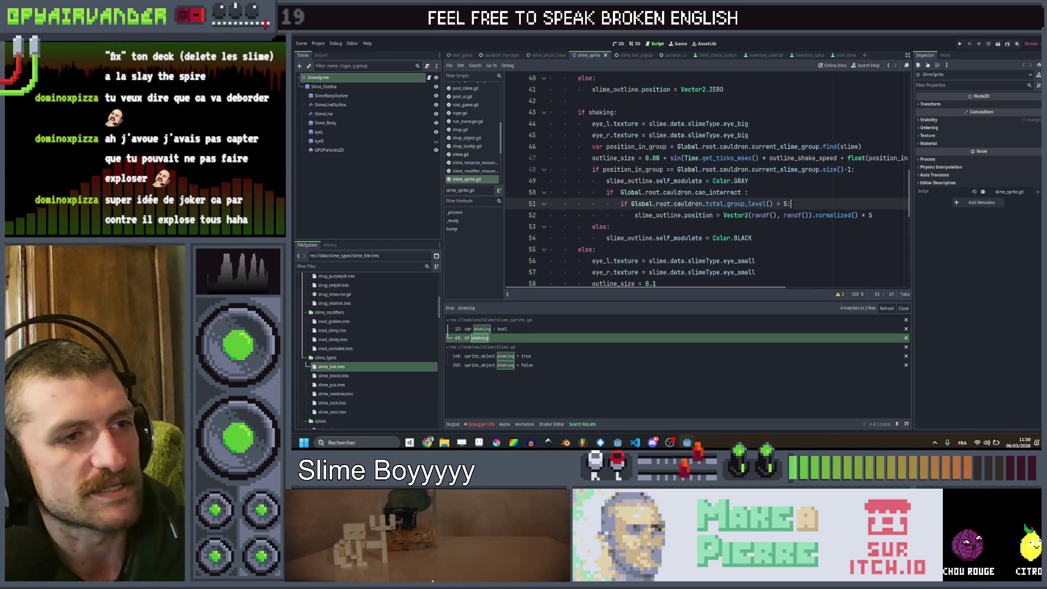
key("shift+Tab")
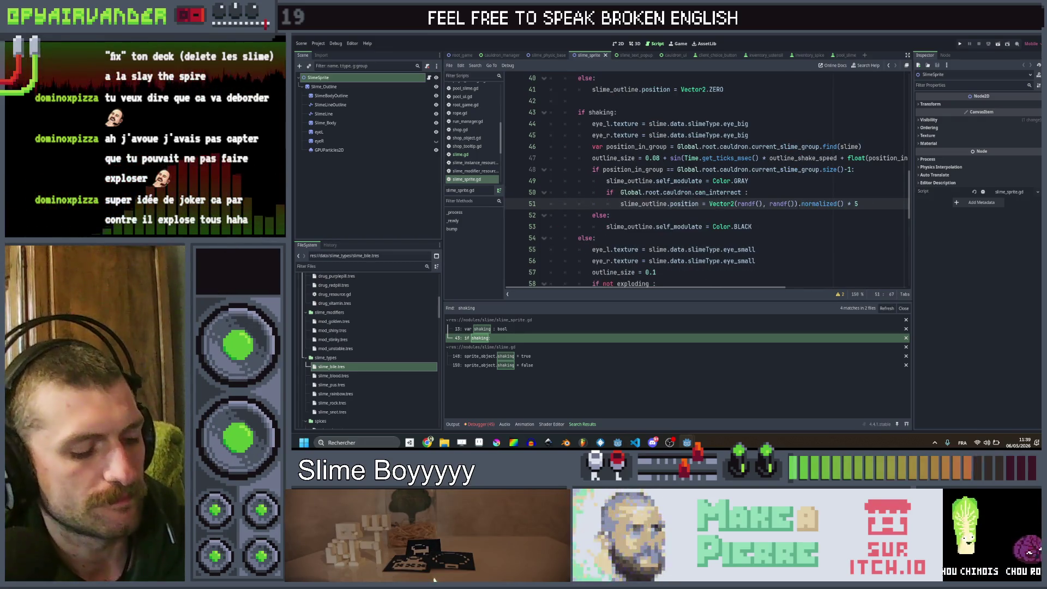
key("ctrl+s")
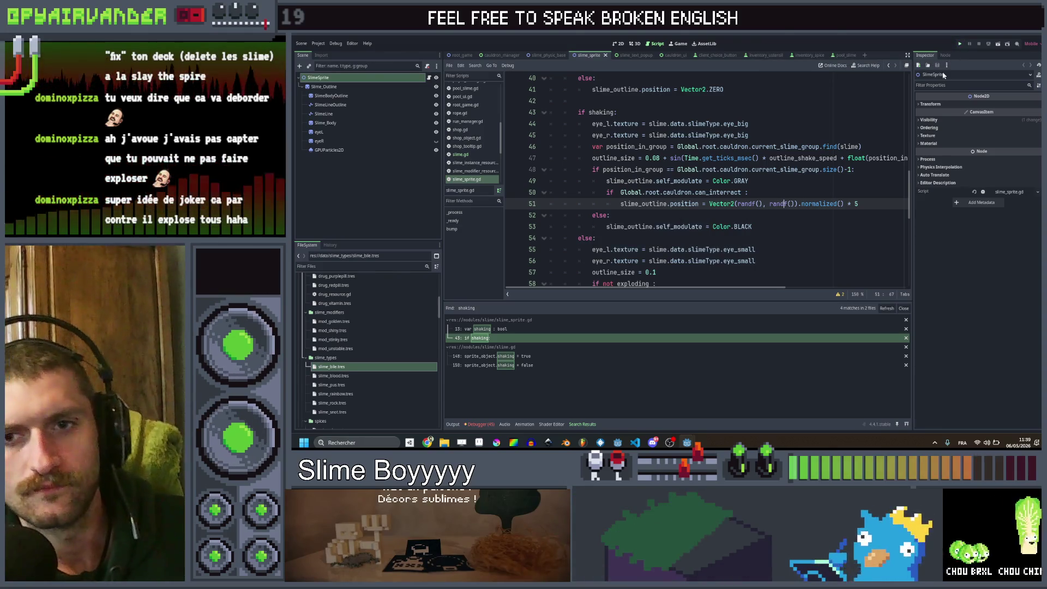
key("ctrl+s")
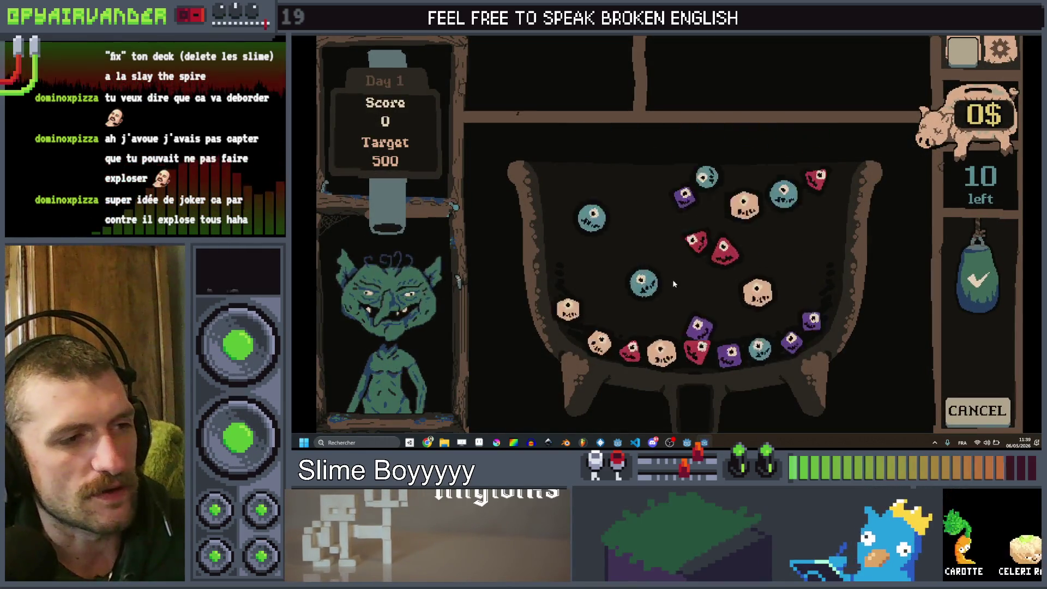
Step: Consume a chosen slime into the cauldron, briefly switching to the music page and back
mouse_move(711, 328)
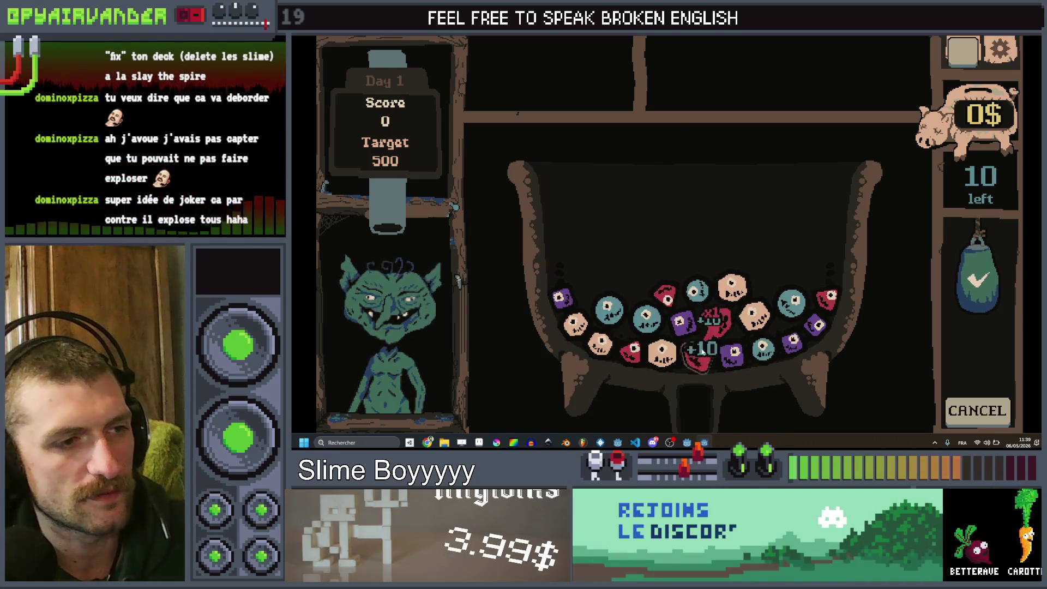
left_click(980, 280)
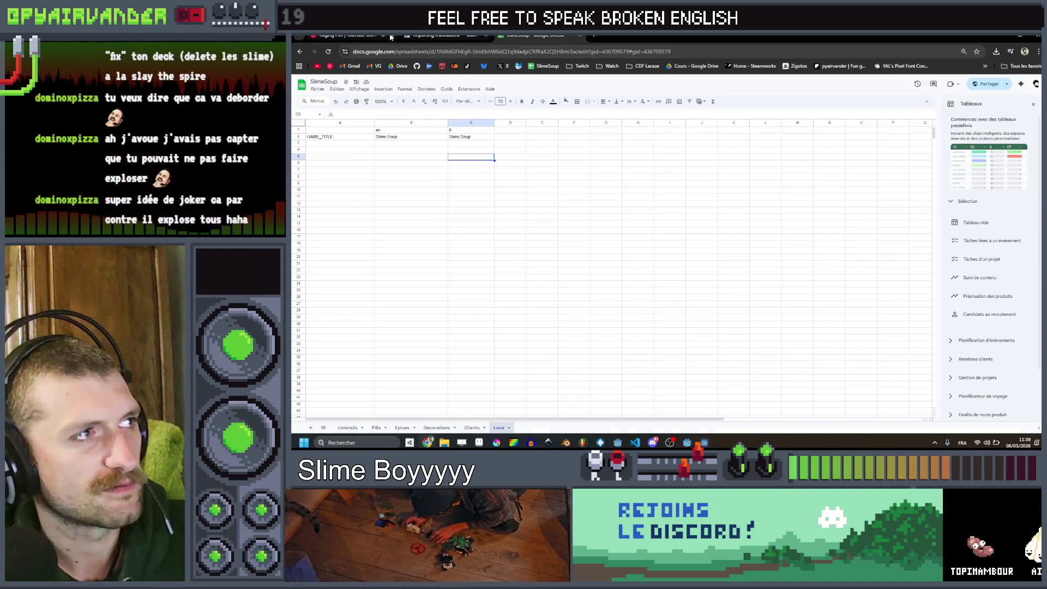
key("ctrl+1")
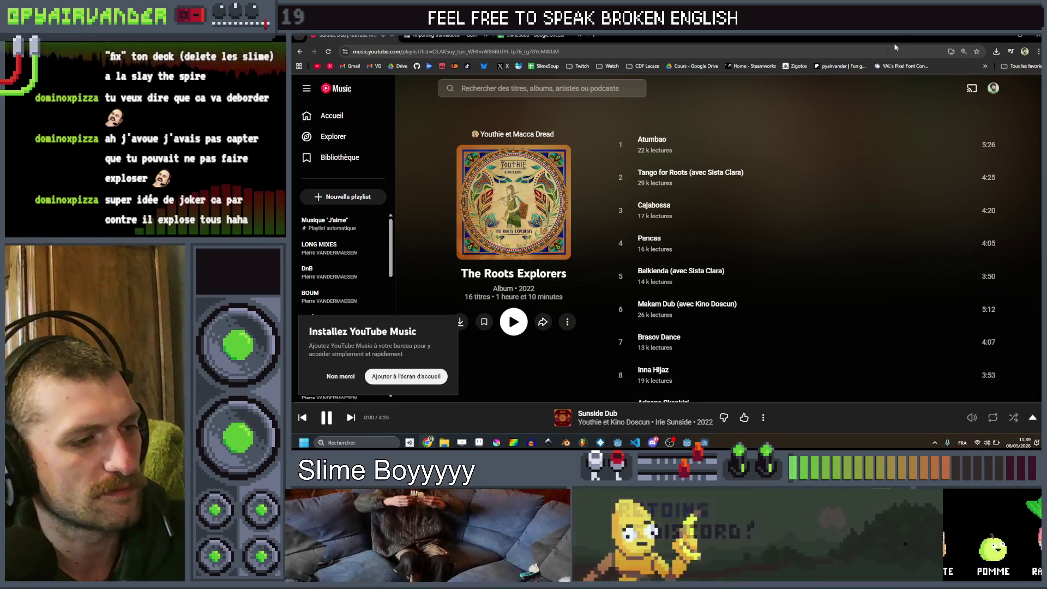
key("alt+Tab")
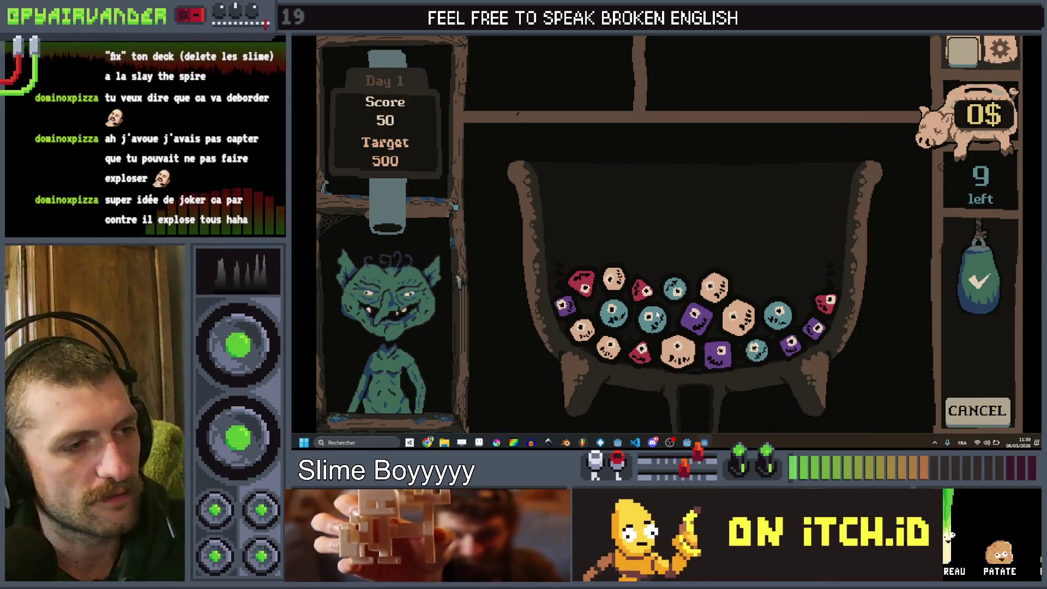
Step: Chain and consume teal and red slime groups to reach 380 points, then close the game
left_click(673, 290)
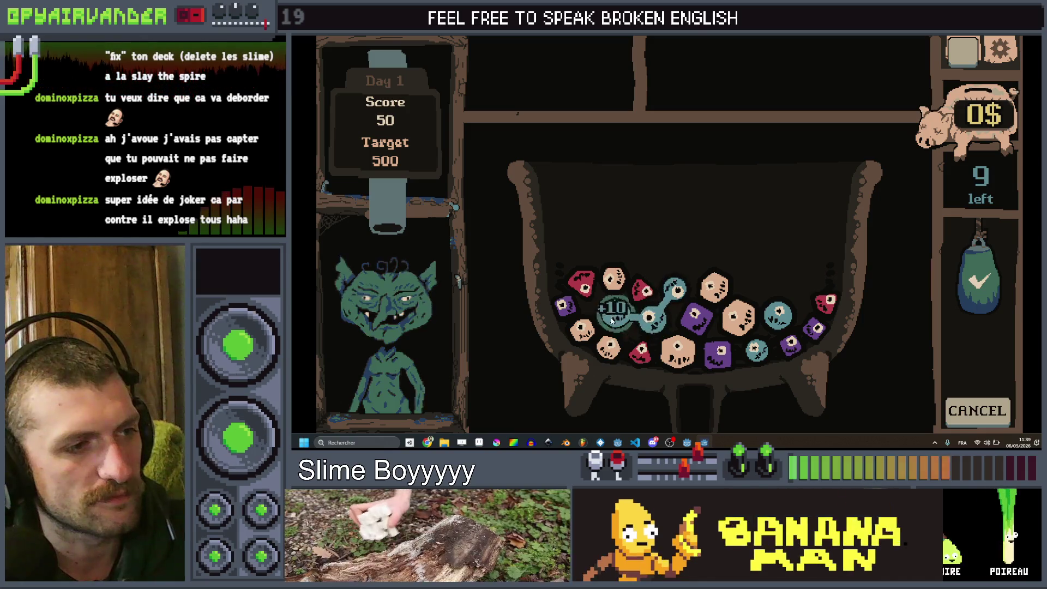
left_click(962, 270)
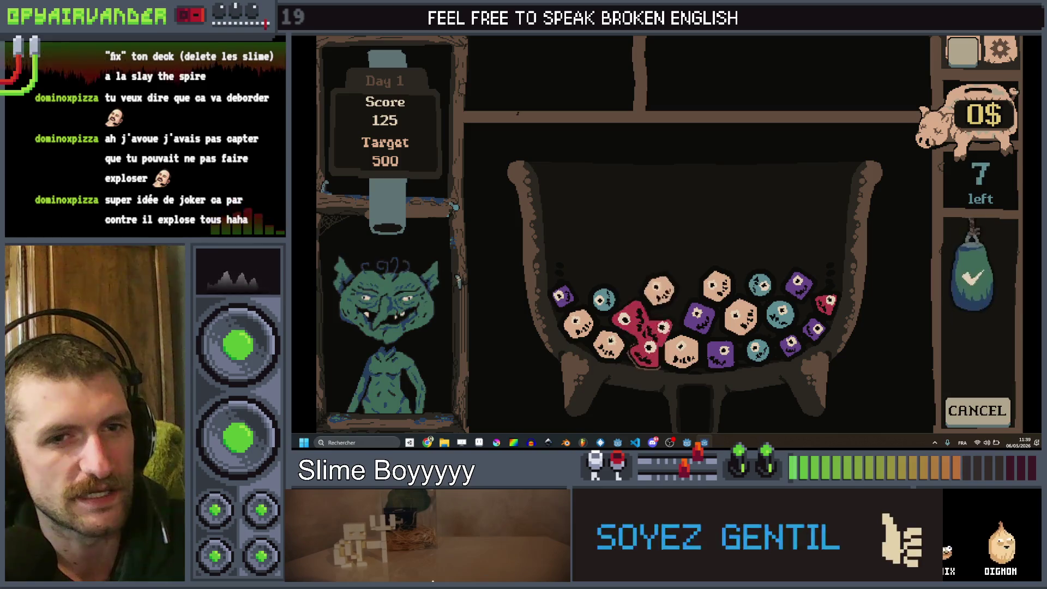
left_click(973, 278)
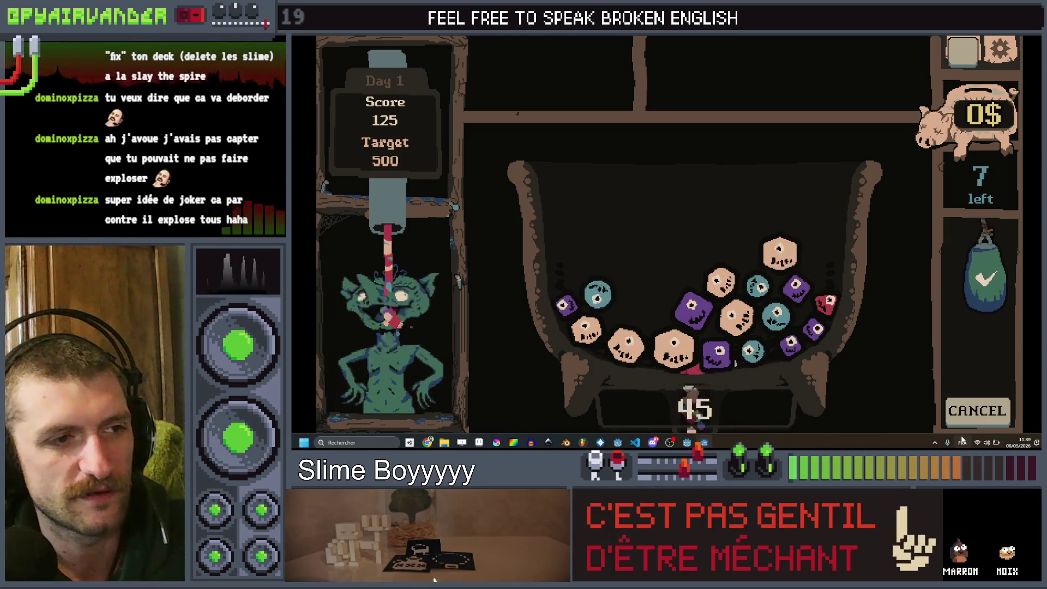
left_click(756, 286)
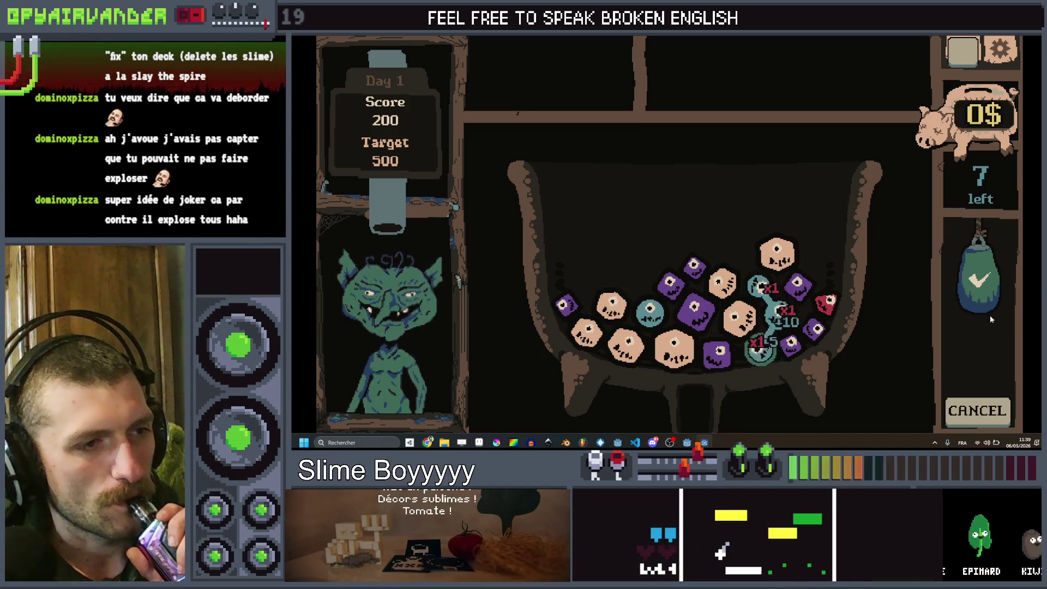
left_click(968, 385)
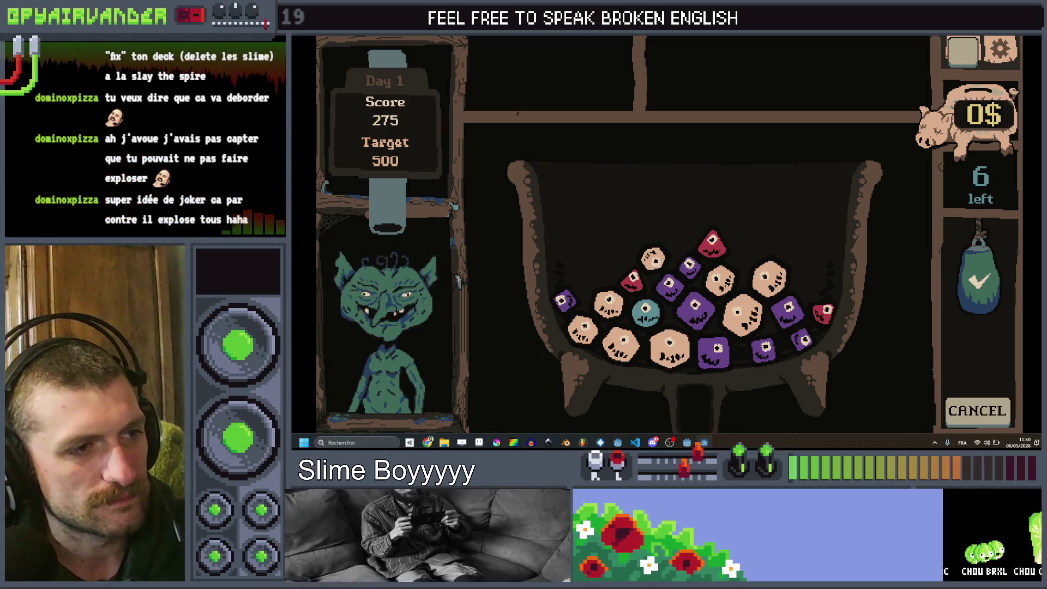
mouse_move(666, 294)
left_click_drag(770, 358, 834, 319)
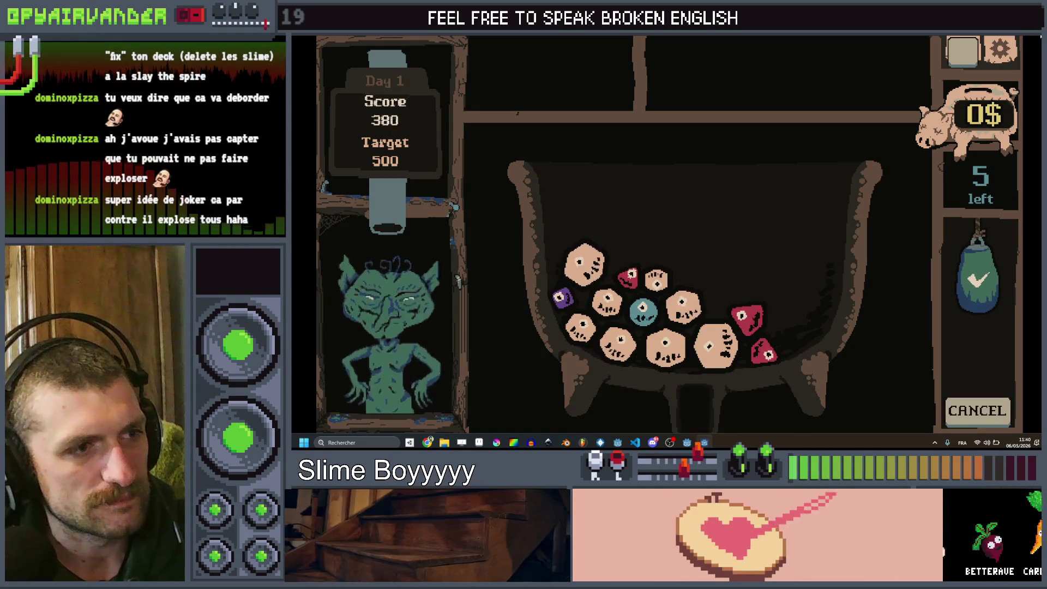
key("alt+F4")
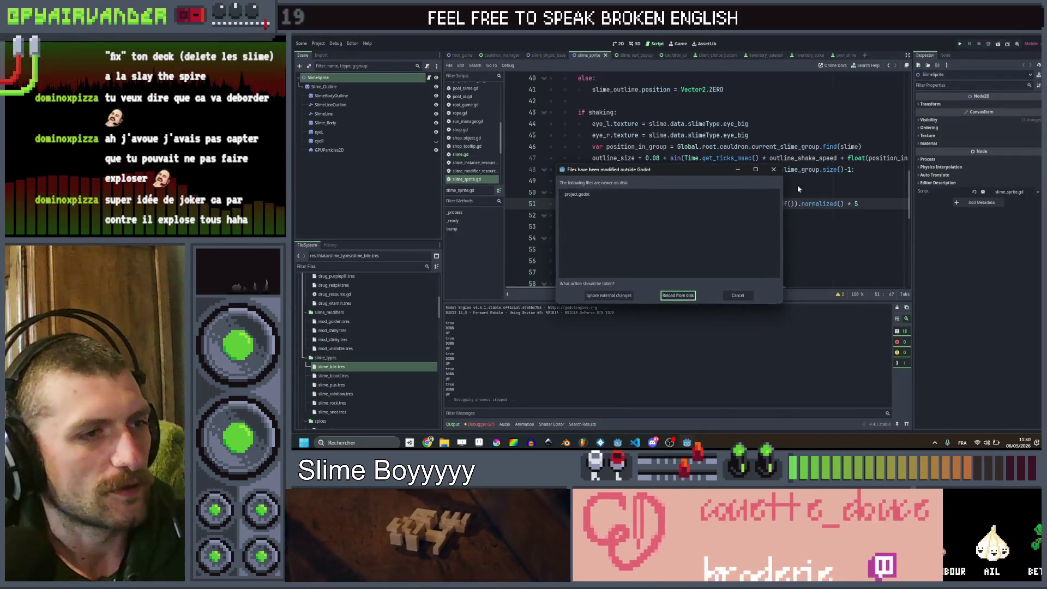
Step: In slime.gd, duplicate the line 13 data declaration as an original_data variable
scroll(704, 180, "up", 13)
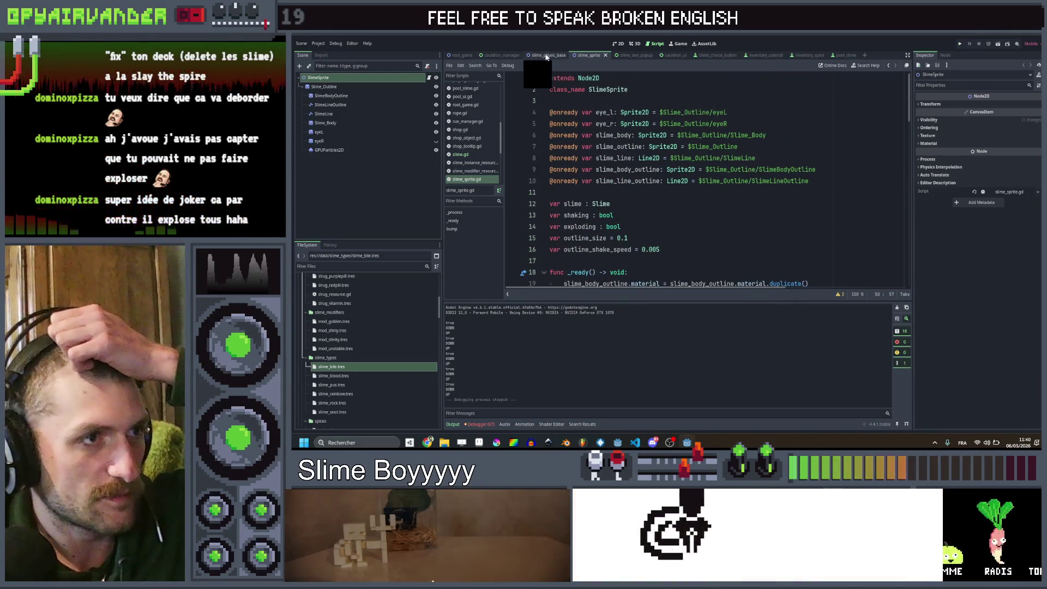
key("ctrl+shift+Tab")
scroll(669, 164, "up", 20)
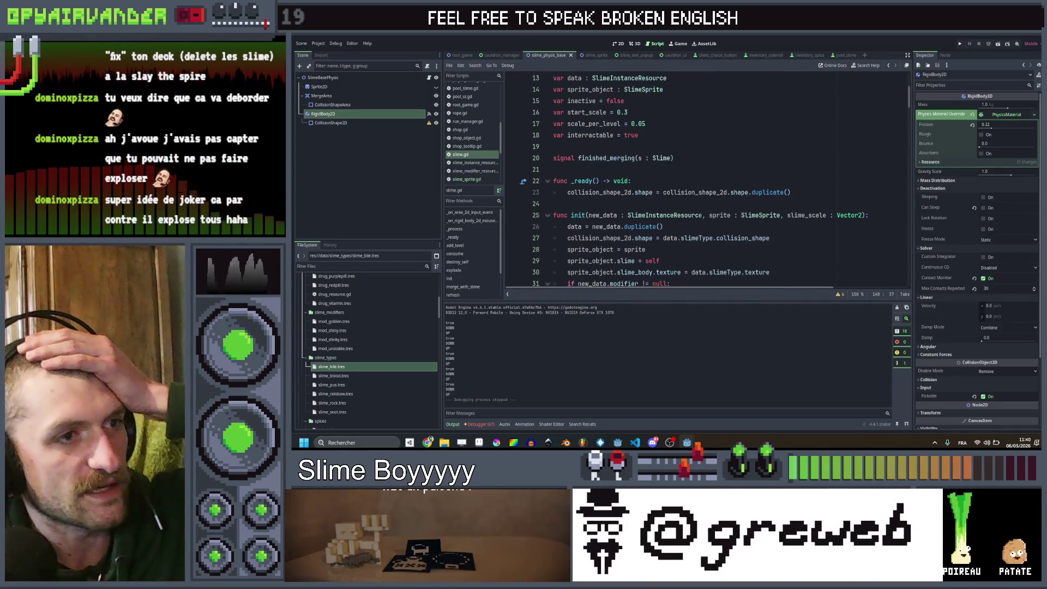
scroll(600, 205, "up", 3)
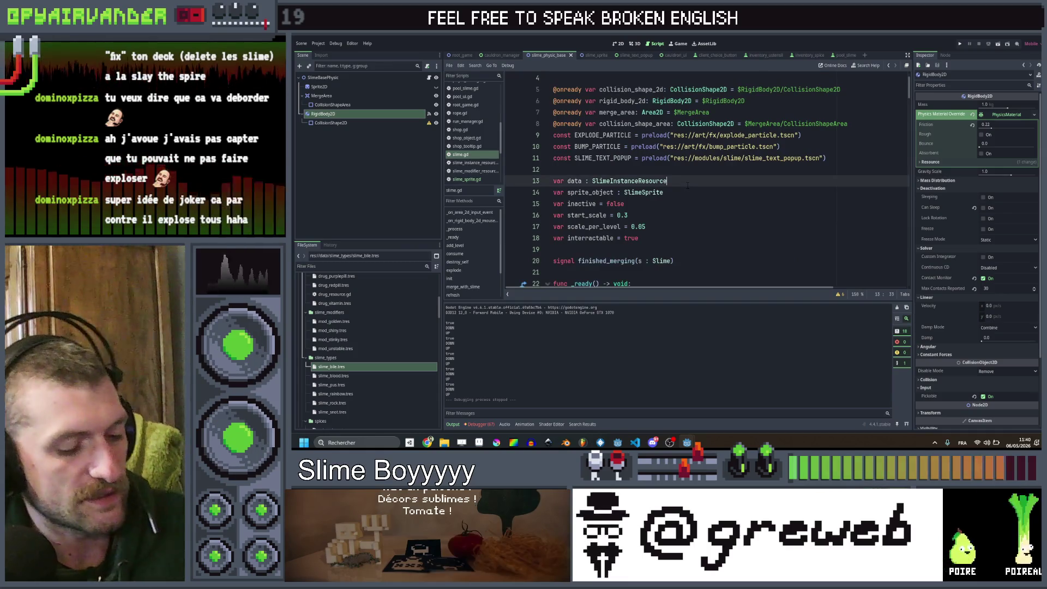
key("ctrl+shift+d")
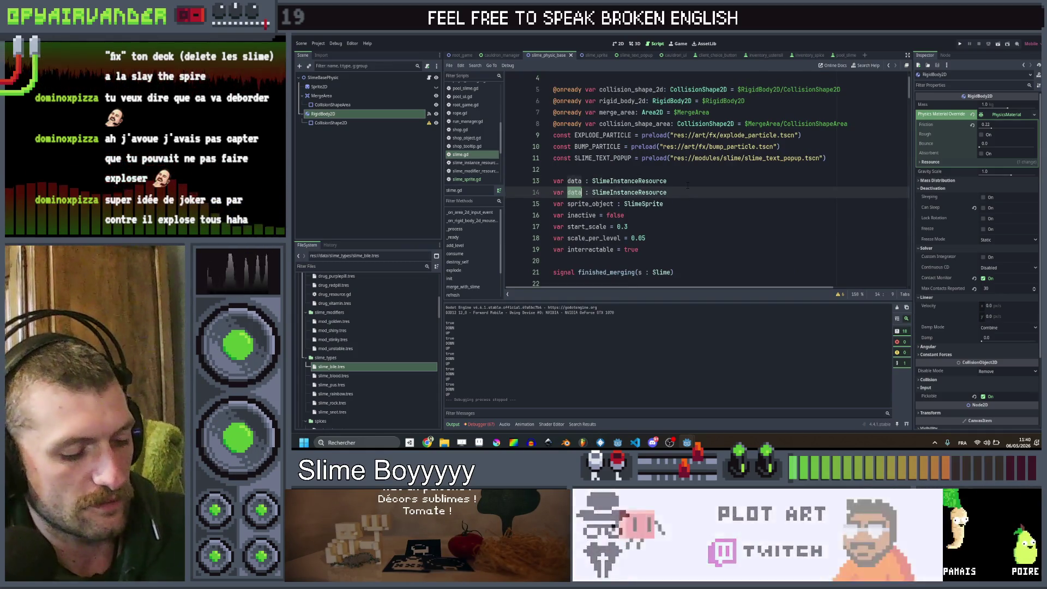
key("ctrl+shift+Right")
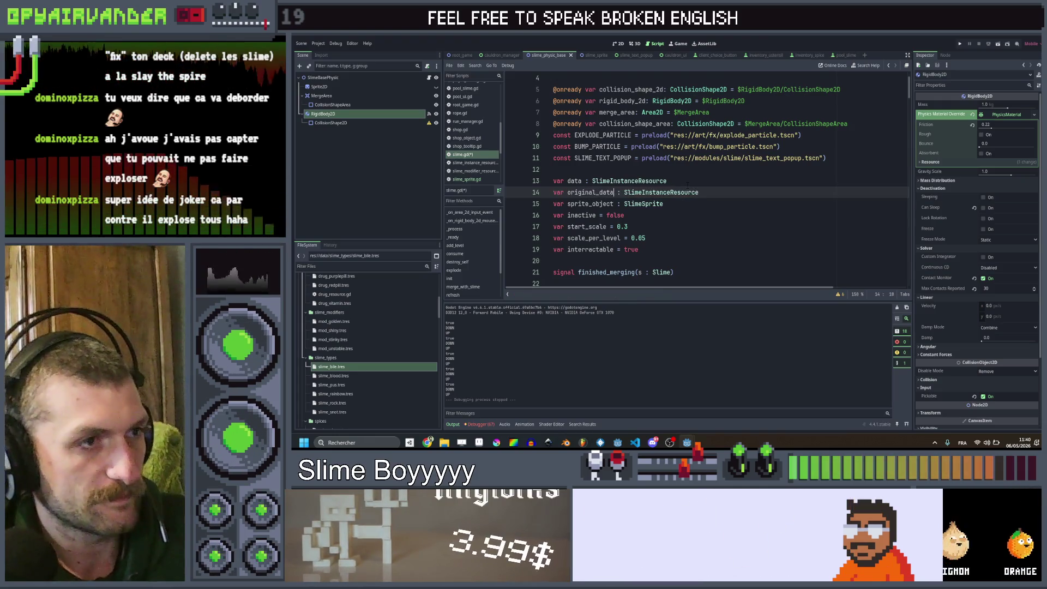
left_click(698, 182)
left_click(706, 192)
scroll(730, 180, "down", 3)
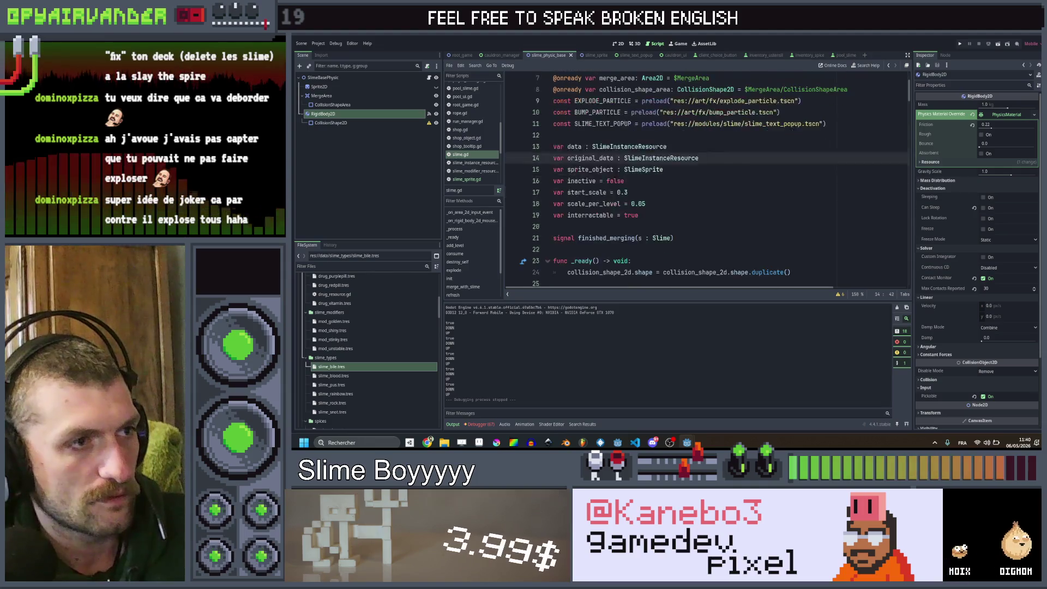
scroll(753, 175, "up", 1)
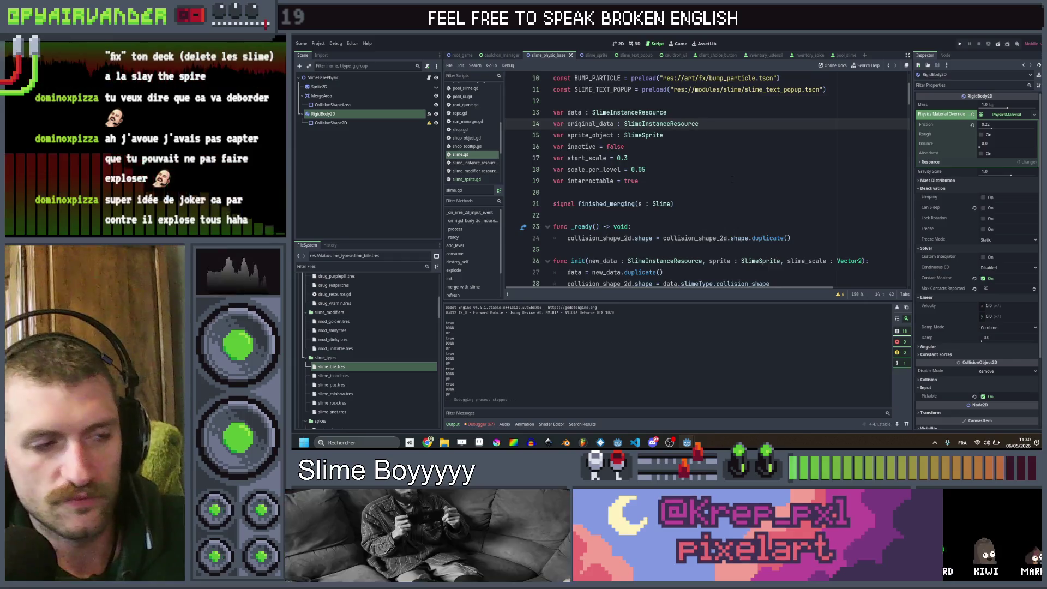
scroll(805, 206, "down", 2)
Step: In init, add original_data = new_data.duplicate() after the data assignment and save
left_click(692, 205)
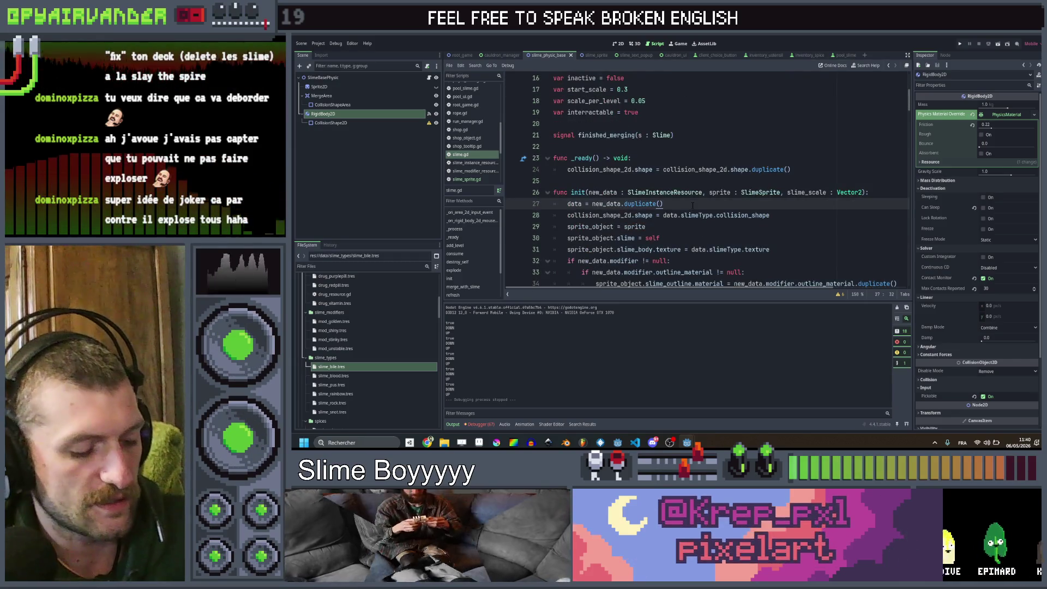
key("ctrl+shift+d")
key("Home")
key("ctrl+shift+Right")
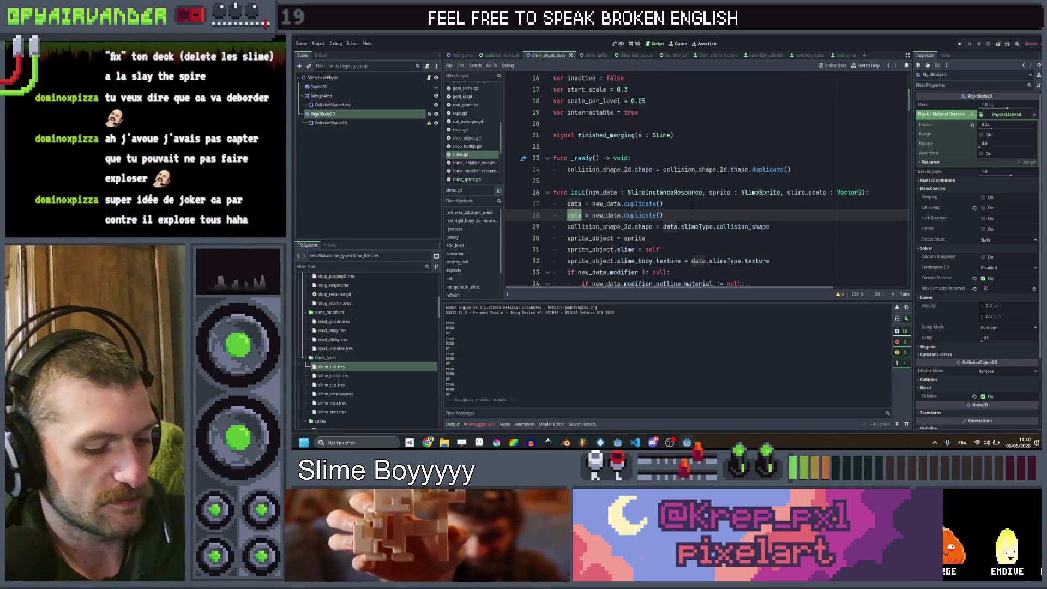
type("original_")
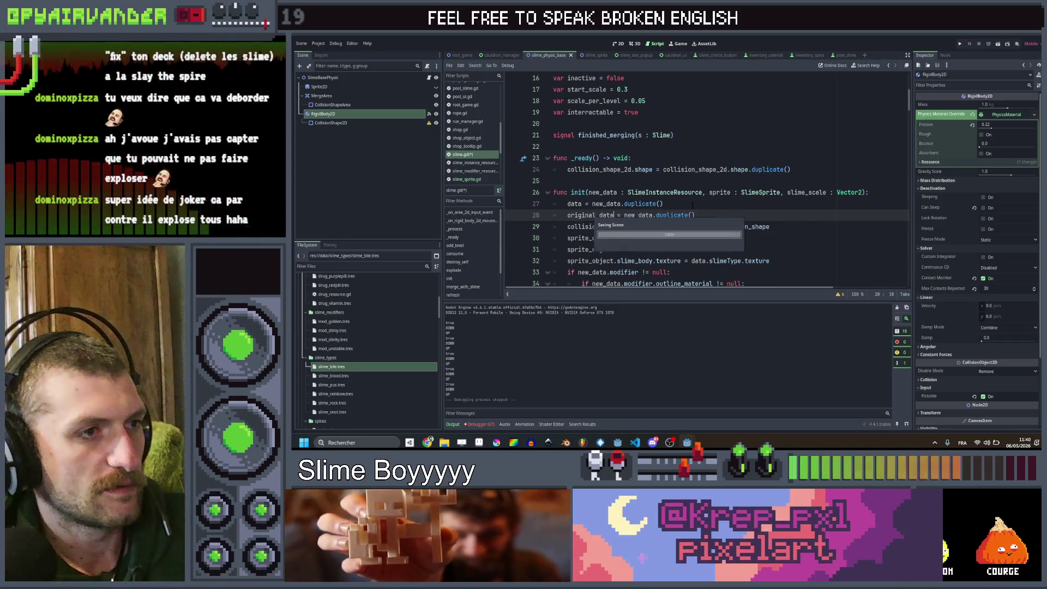
key("Return")
key("ctrl+s")
key("Up")
key("Up")
key("Up")
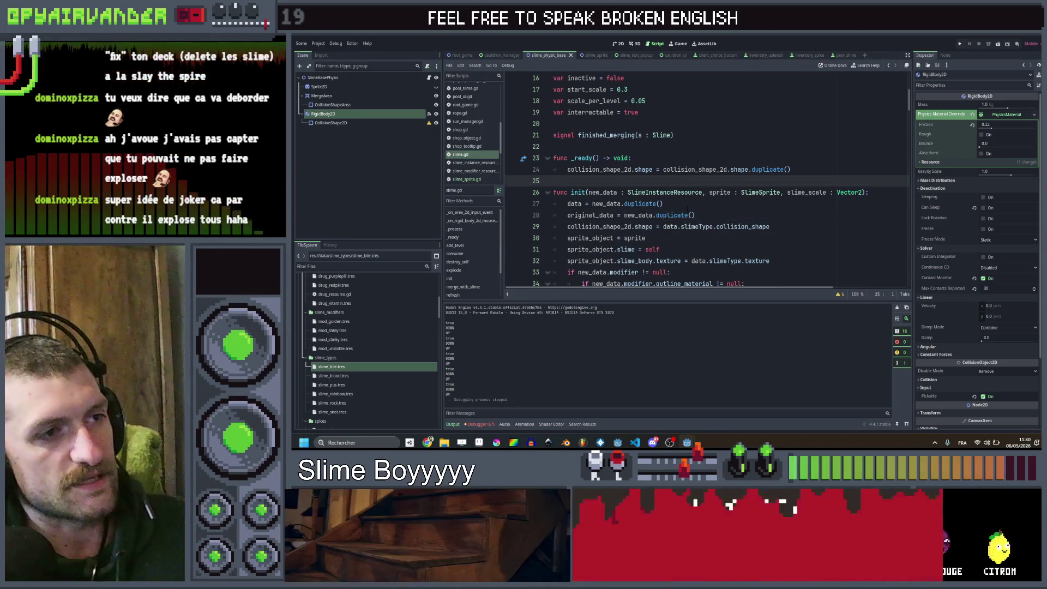
left_click(663, 204)
scroll(704, 180, "down", 6)
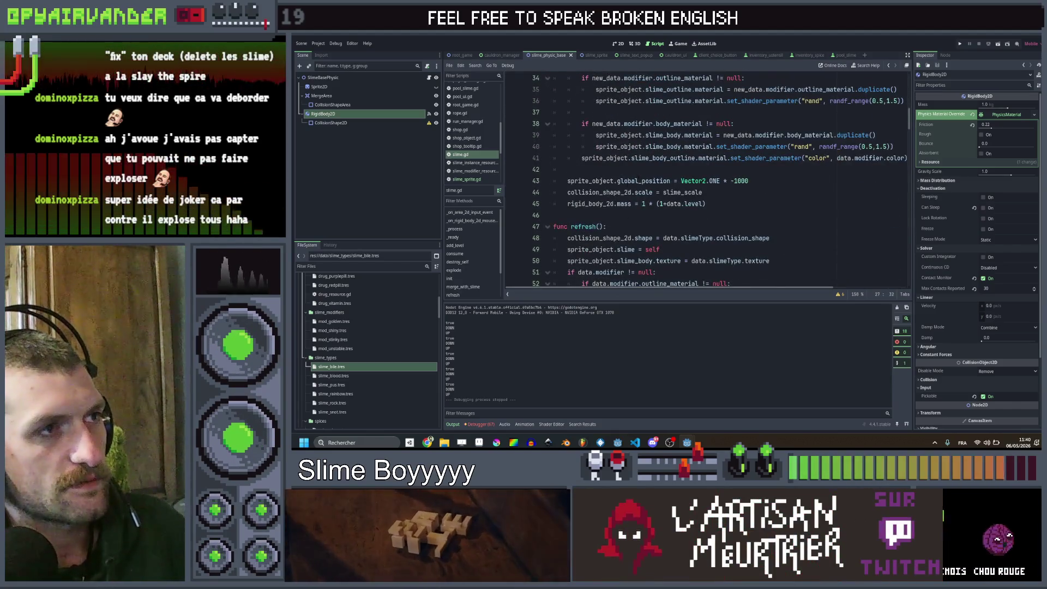
scroll(704, 180, "up", 6)
Step: In cauldron_manager.gd, change spawn_slimes's parameter to slimes : Array[SlimeInstanceResource]
left_click(497, 56)
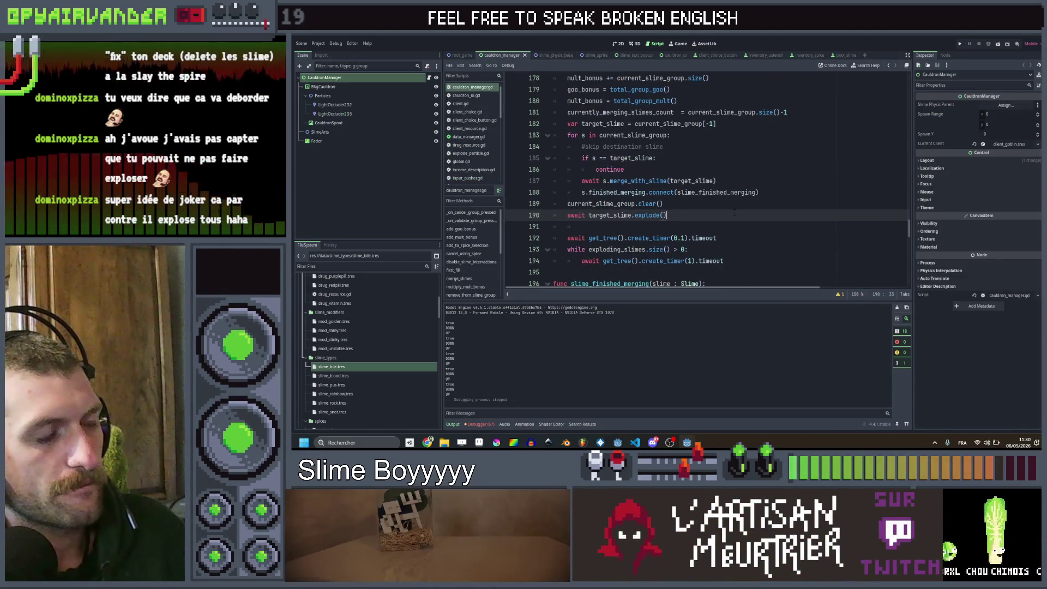
scroll(734, 212, "up", 20)
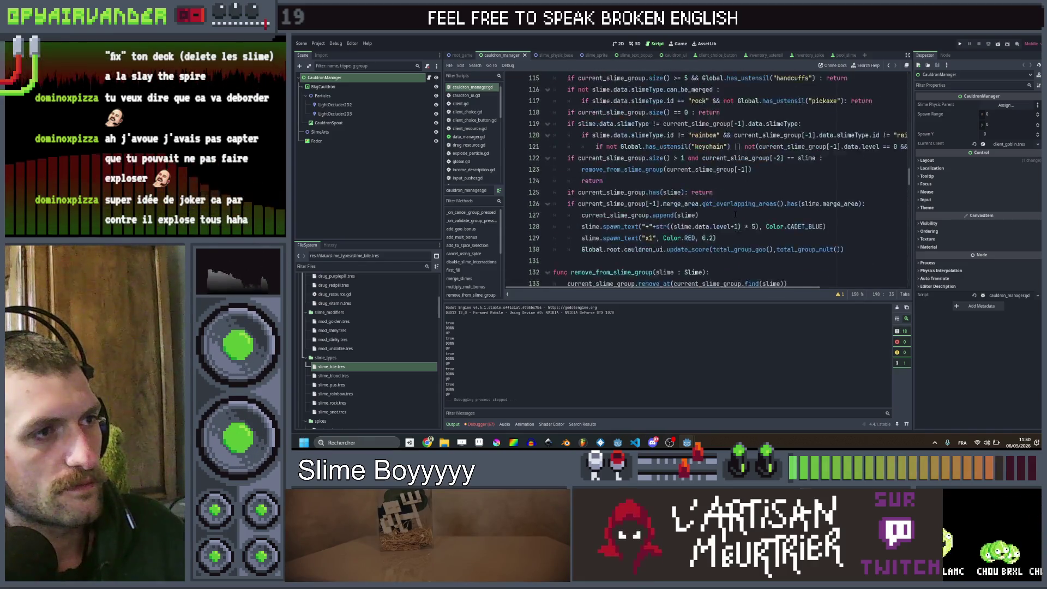
scroll(734, 214, "up", 15)
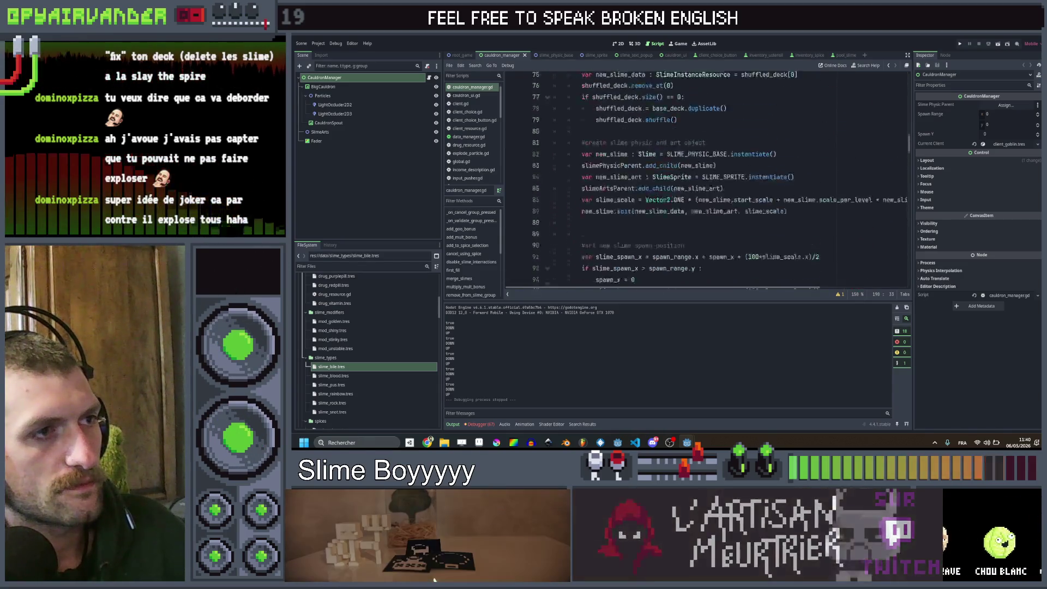
left_click(598, 215)
left_click_drag(659, 215, 618, 216)
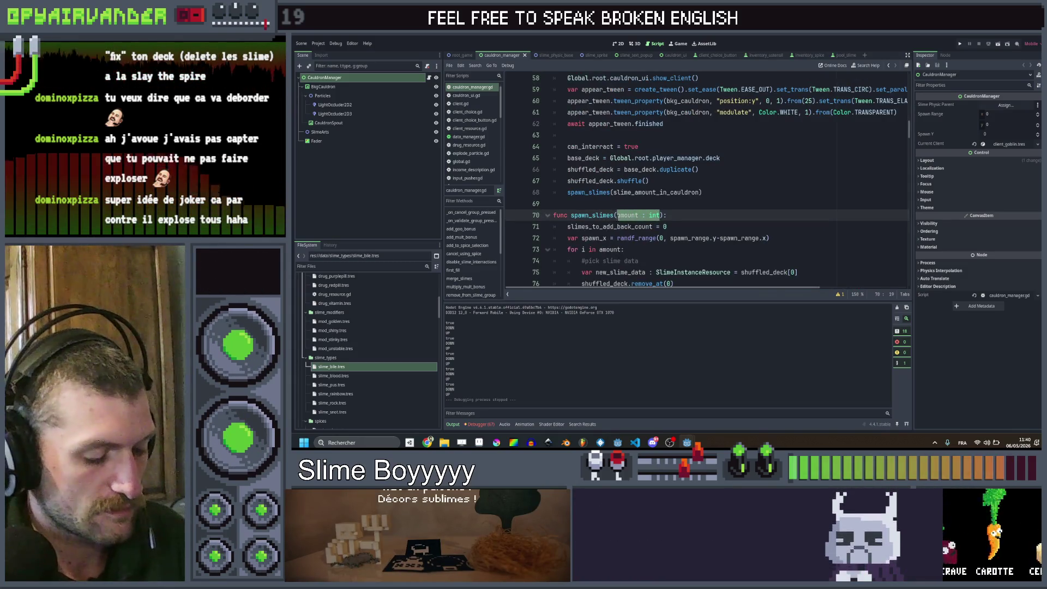
type("Array[")
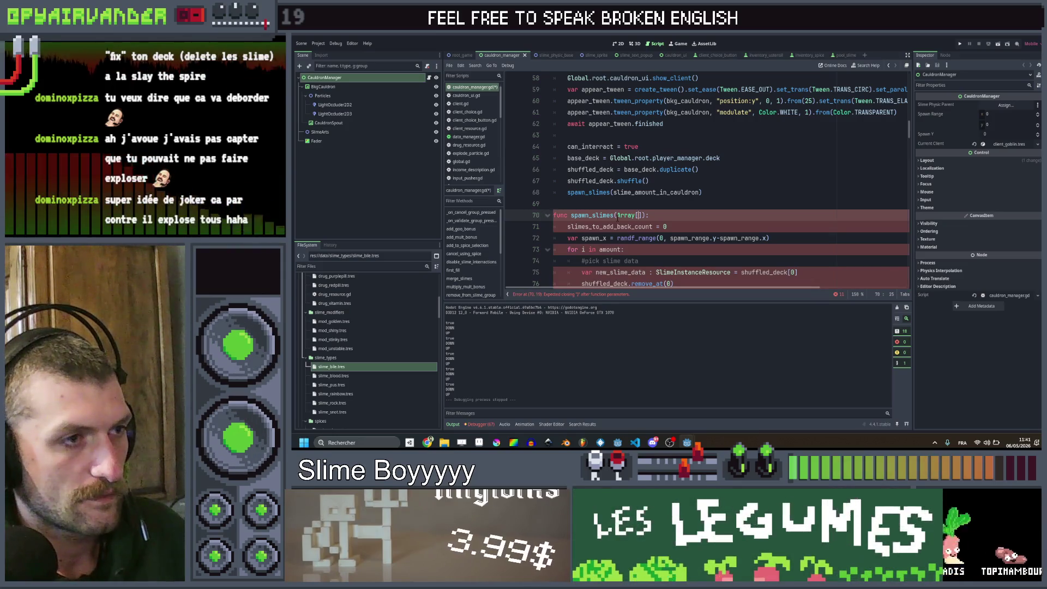
type("Slime_")
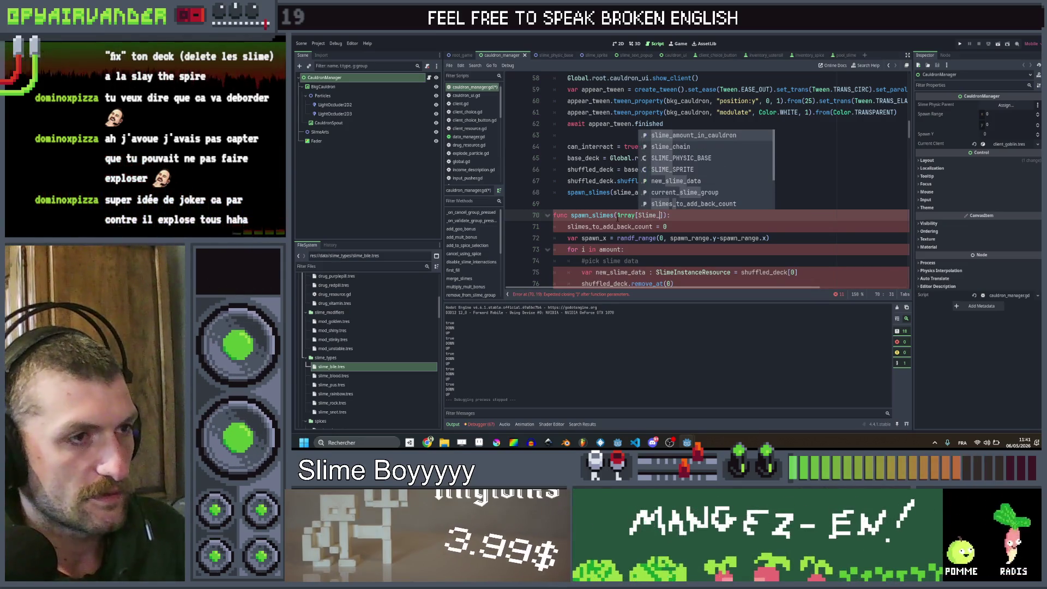
key("BackSpace")
key("Return")
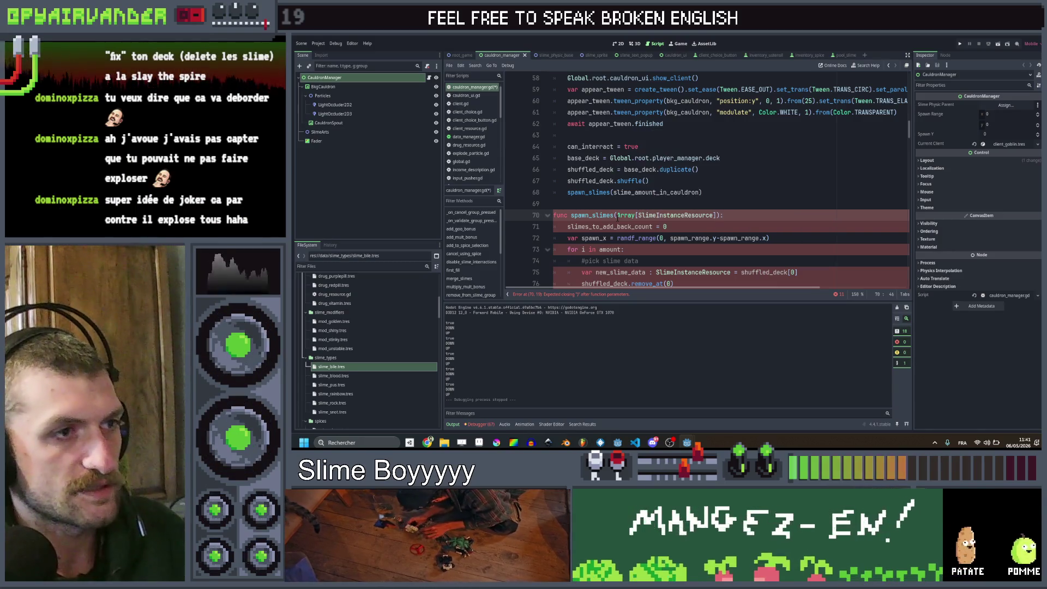
left_click(618, 217)
type("mes :")
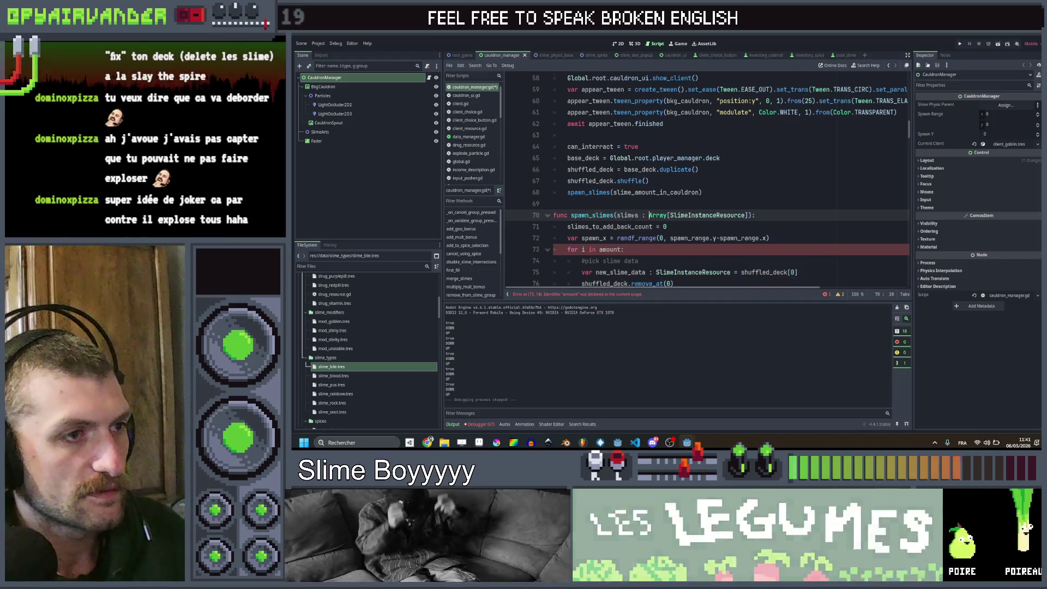
Step: Make the spawn loop iterate over slimes and use i for each slime
scroll(672, 210, "down", 1)
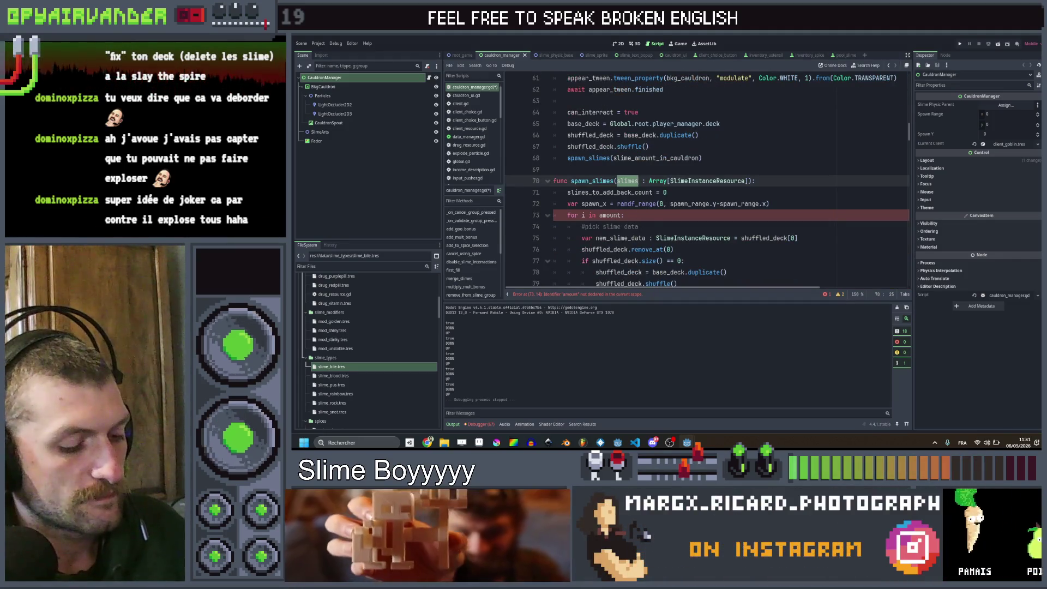
left_click(615, 215)
type("slimes")
scroll(671, 219, "down", 1)
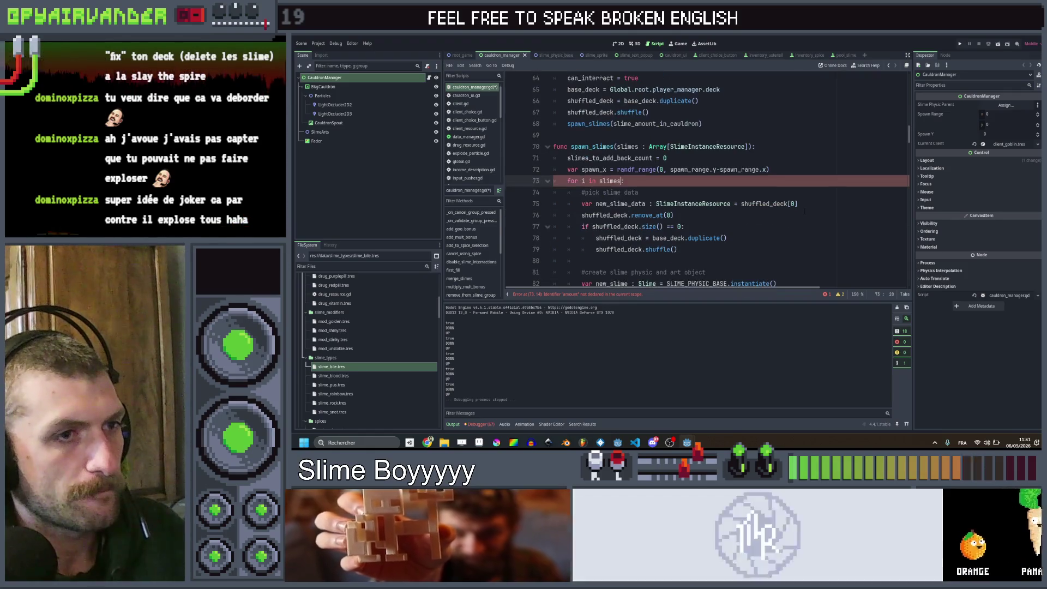
left_click_drag(797, 203, 742, 204)
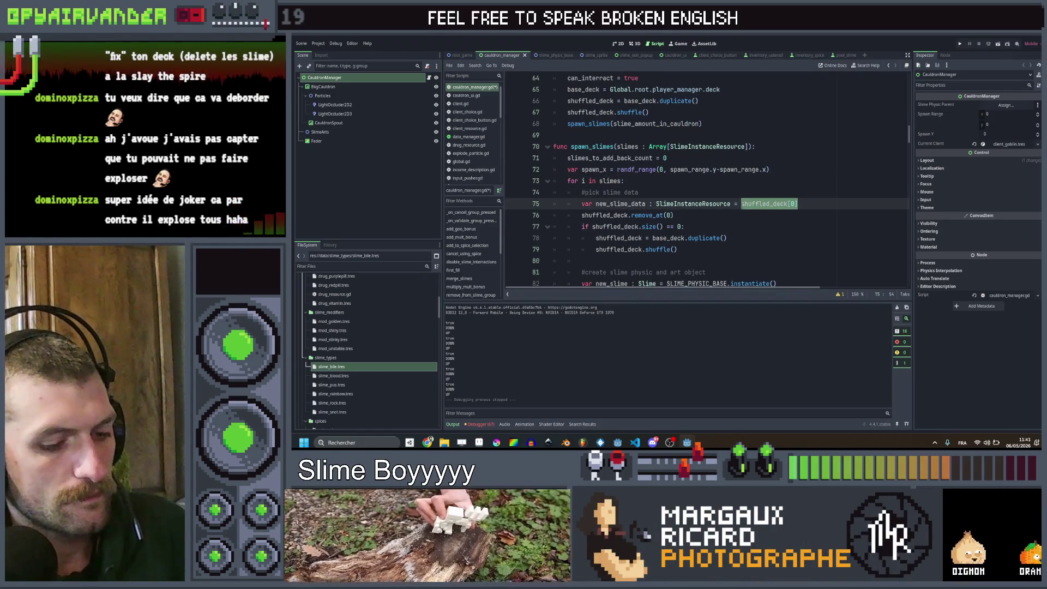
type("i")
left_click(716, 192)
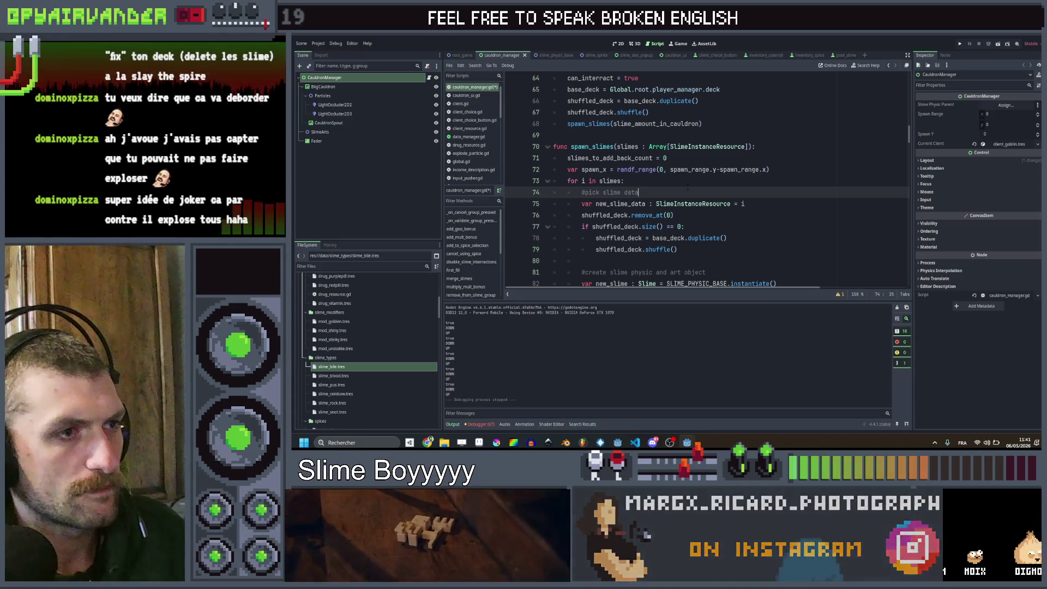
scroll(704, 180, "down", 3)
scroll(704, 180, "up", 3)
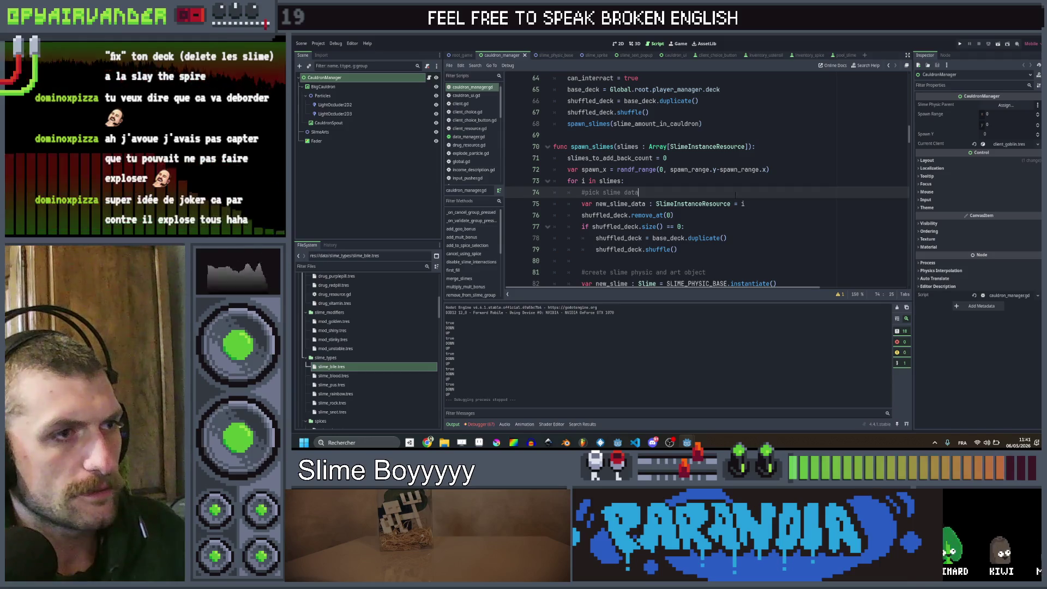
scroll(689, 176, "down", 5)
scroll(688, 176, "up", 5)
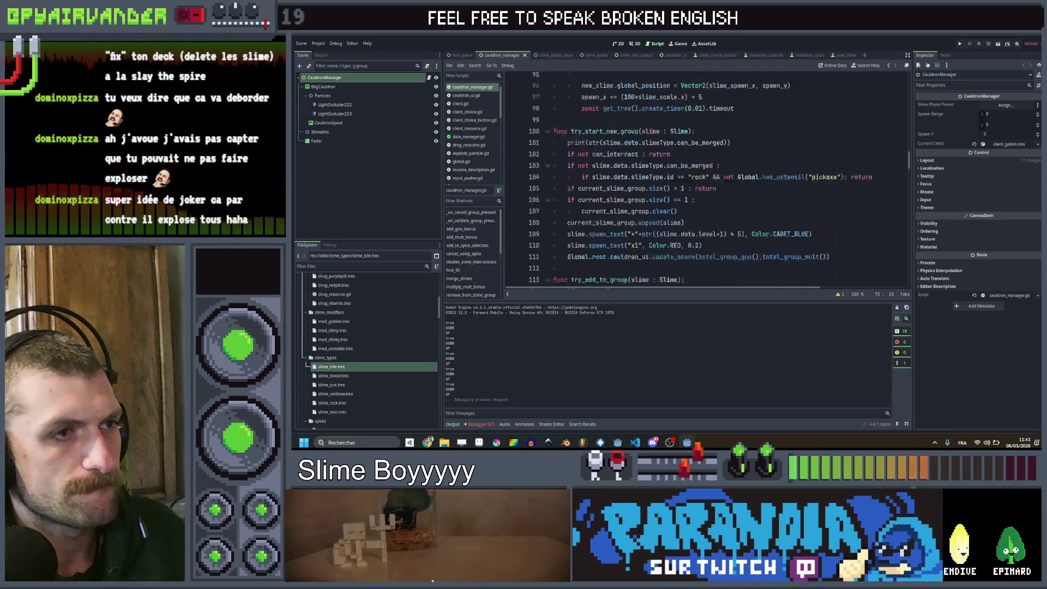
Step: Change the line 68 call to spawn_slimes(shuffled_deck) and save
double_click(593, 147)
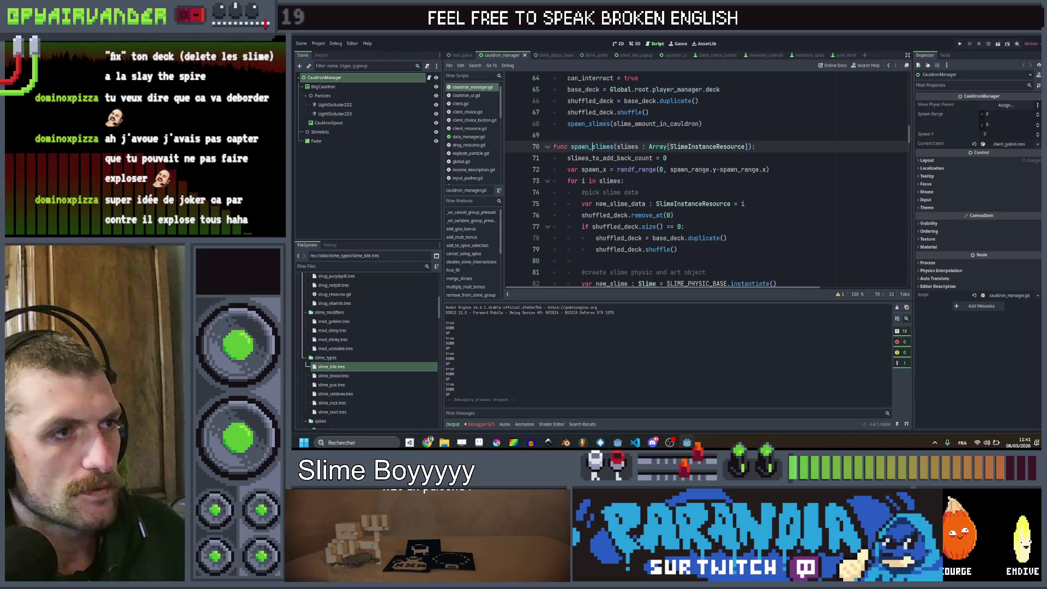
scroll(593, 146, "up", 3)
left_click(744, 227)
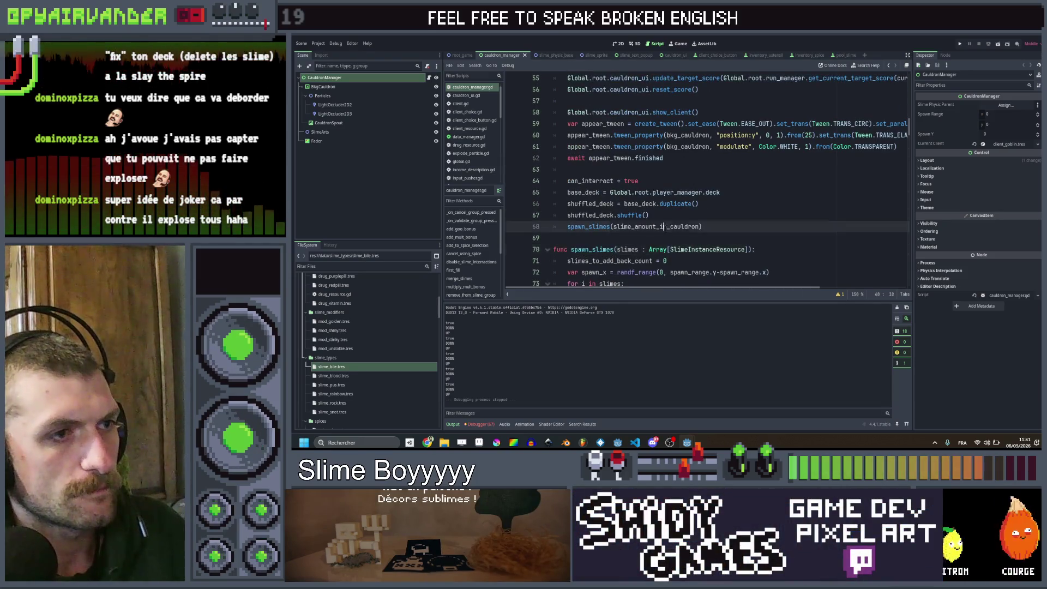
scroll(744, 224, "up", 4)
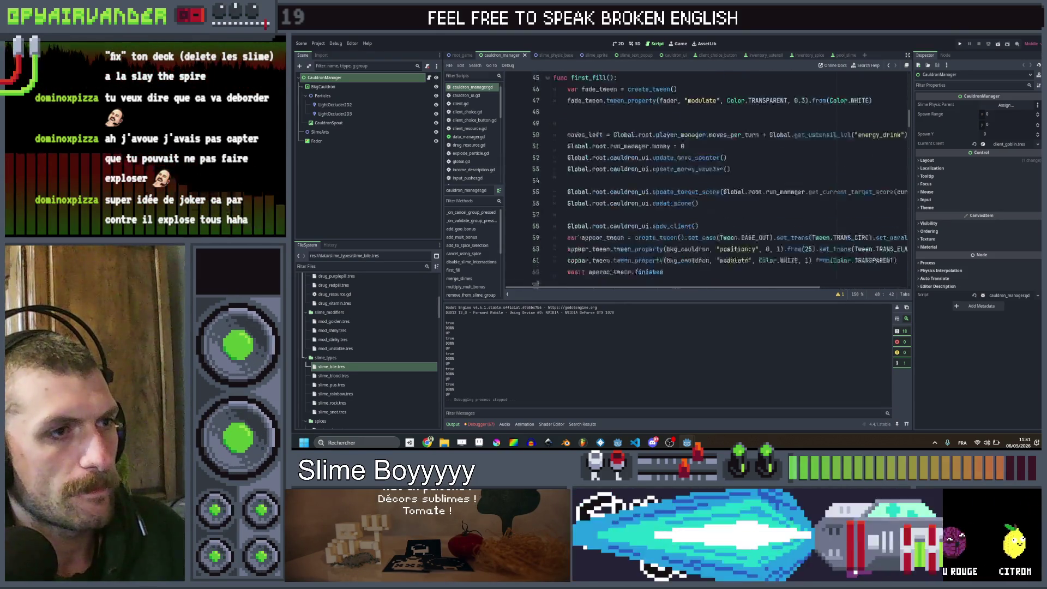
type("spawn_slimes(shu")
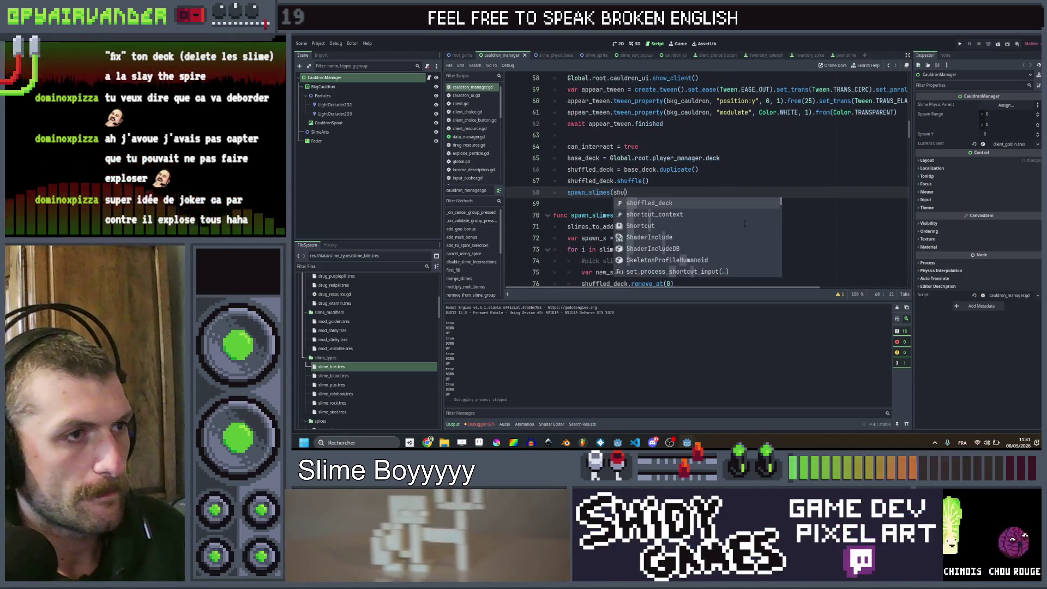
key("Return")
key("ctrl+s")
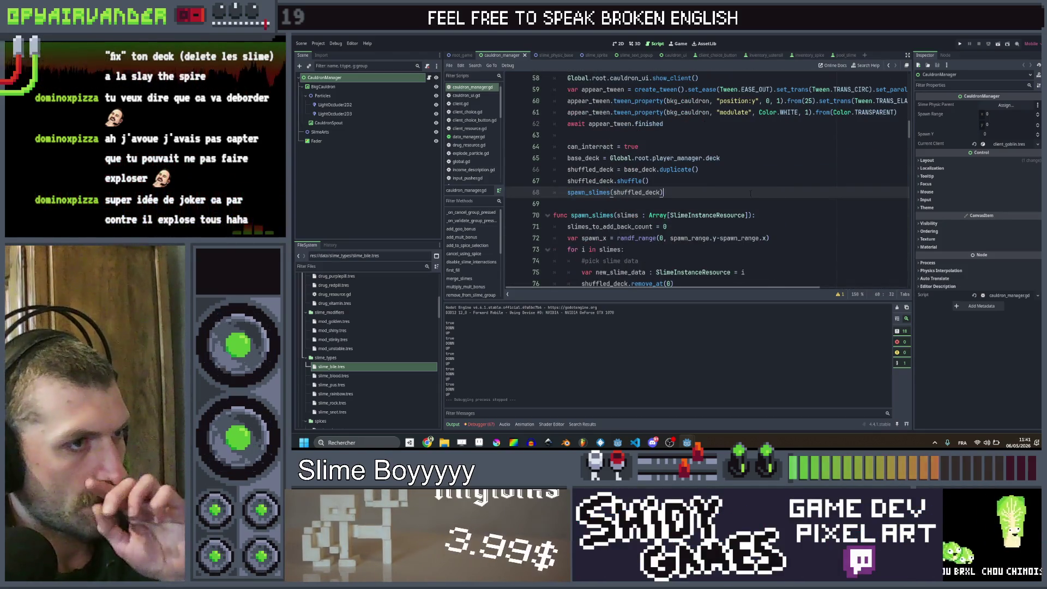
Step: Search all files for usages of spawn_slimes
scroll(605, 163, "down", 3)
double_click(593, 112)
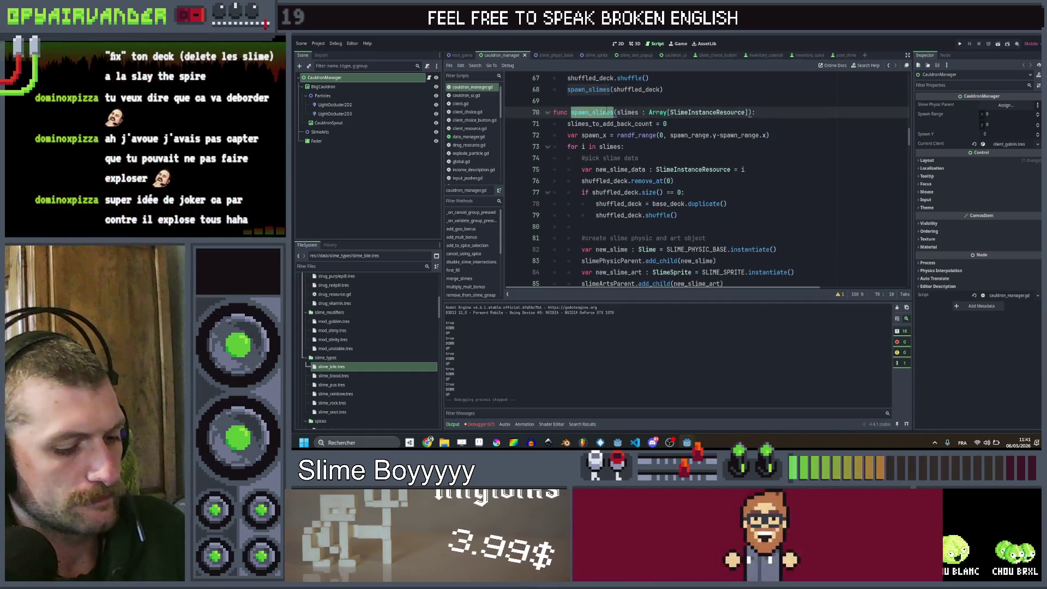
key("ctrl+shift+f")
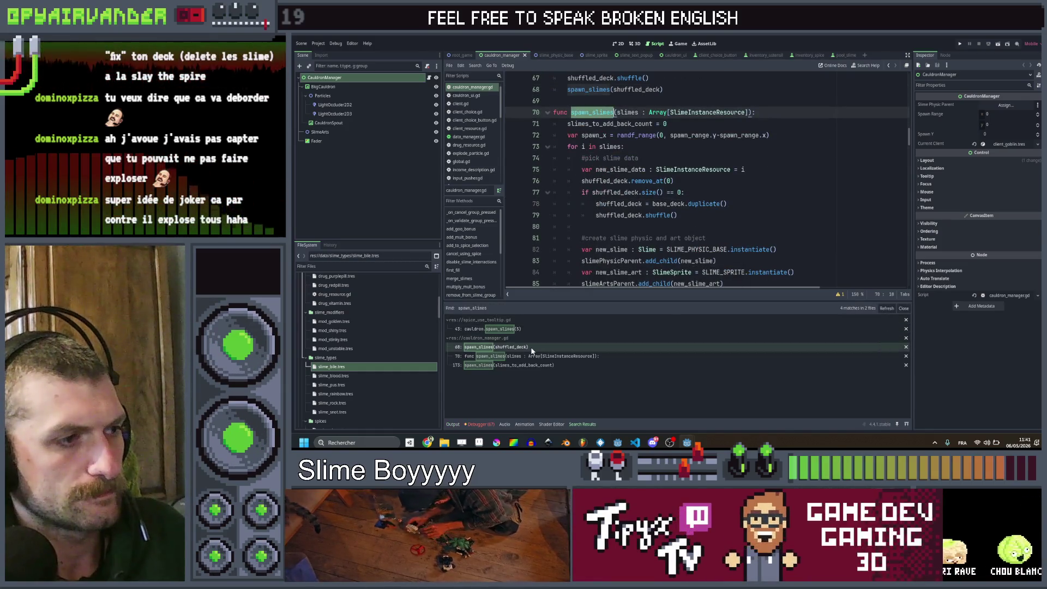
Step: Comment out cauldron.spawn_slimes(5) in spice_use_tooltip.gd and add pass under "herbs"
left_click(529, 365)
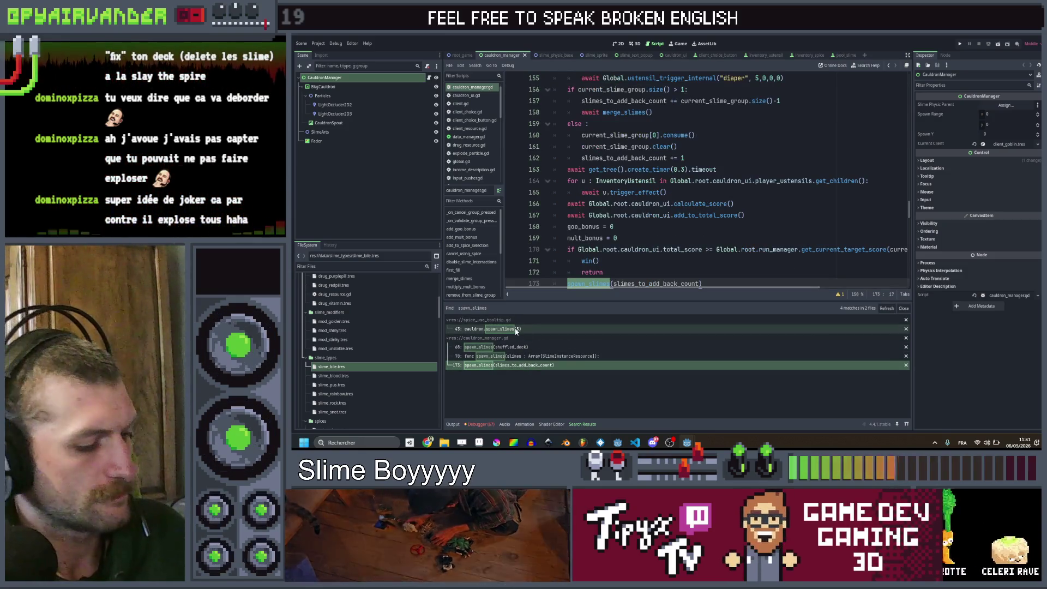
left_click(507, 330)
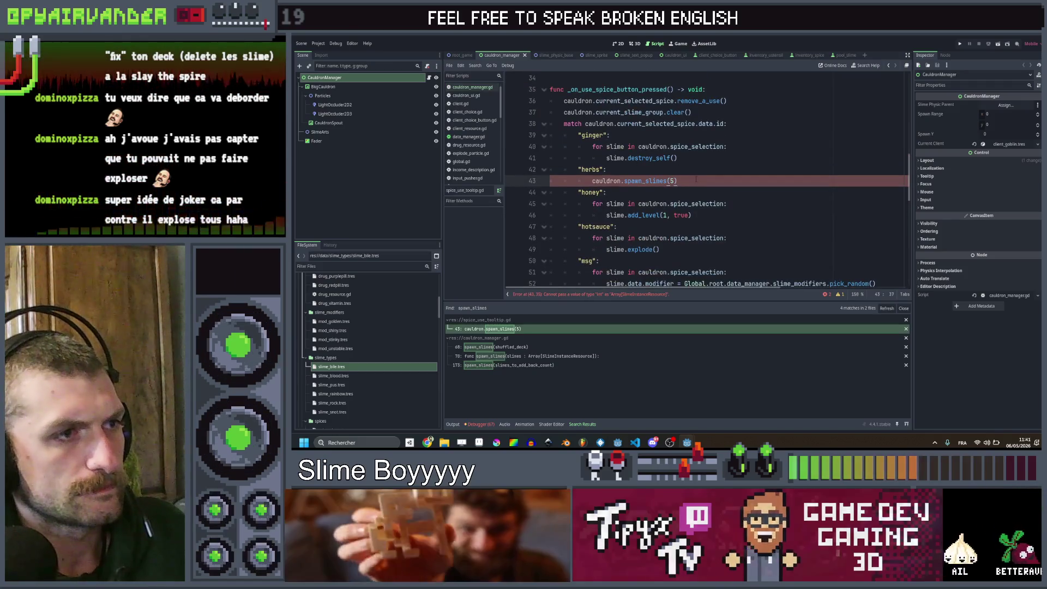
left_click(599, 181)
left_click(592, 180)
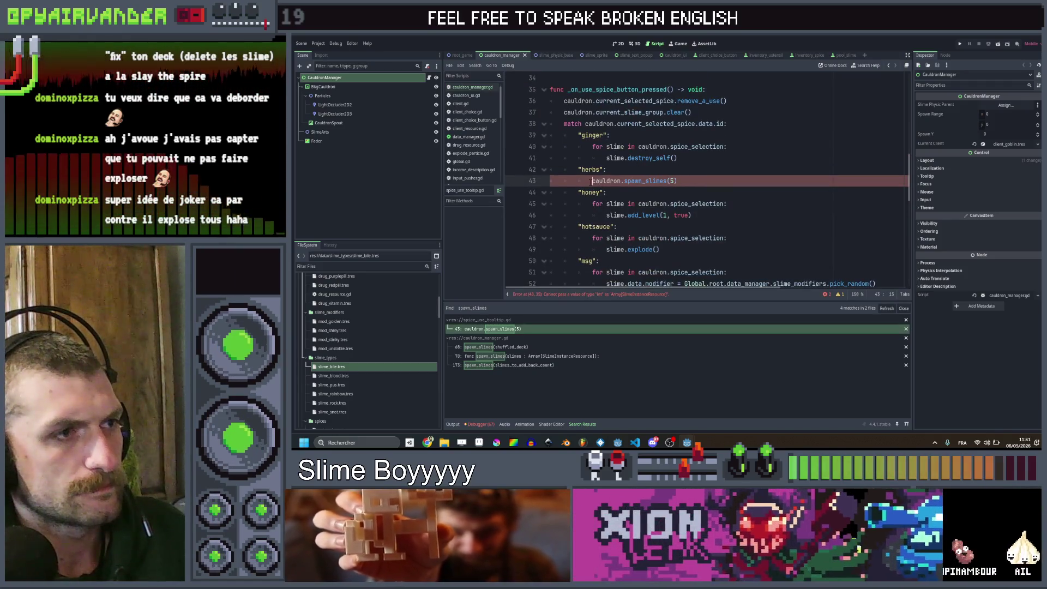
type("//")
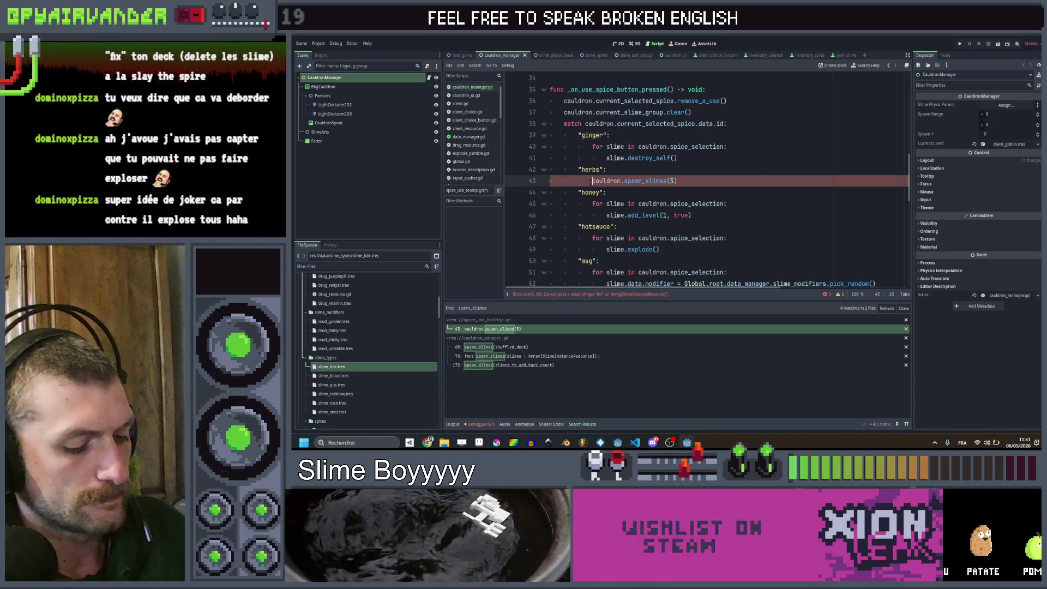
type("#")
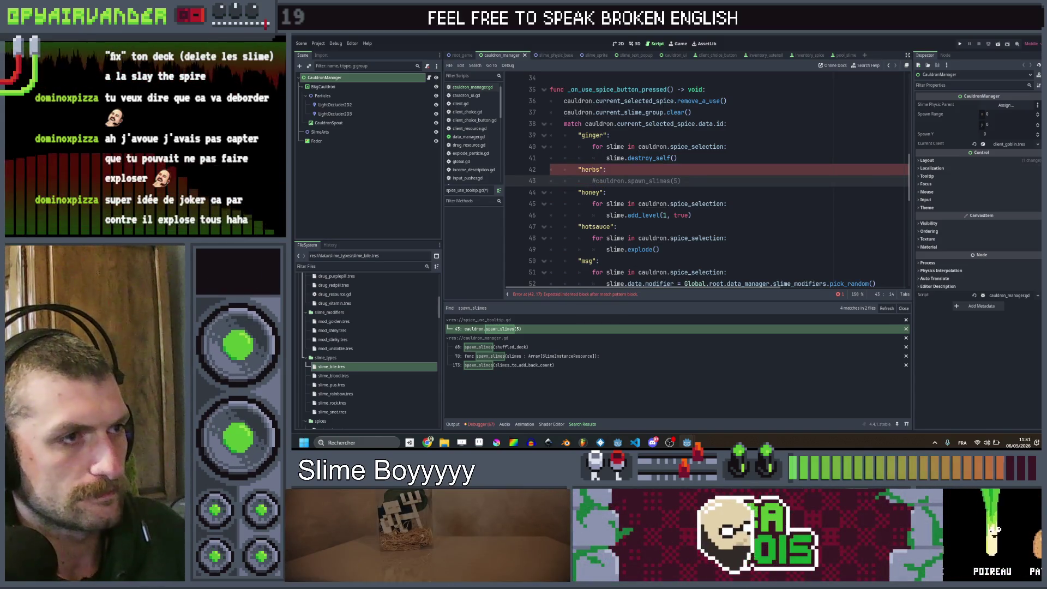
left_click(634, 169)
key("Return")
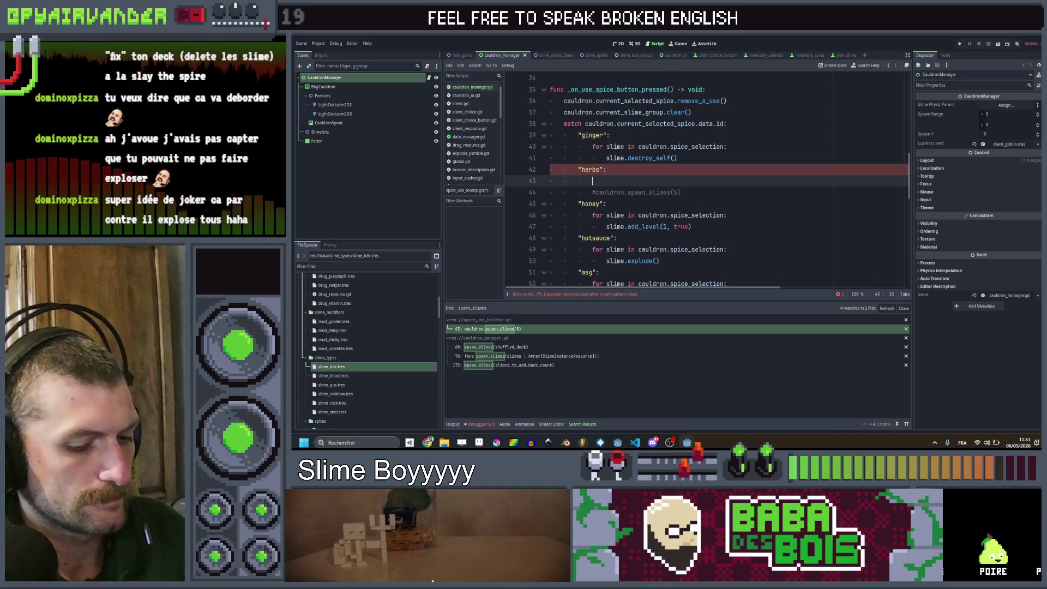
type("pass")
left_click(690, 159)
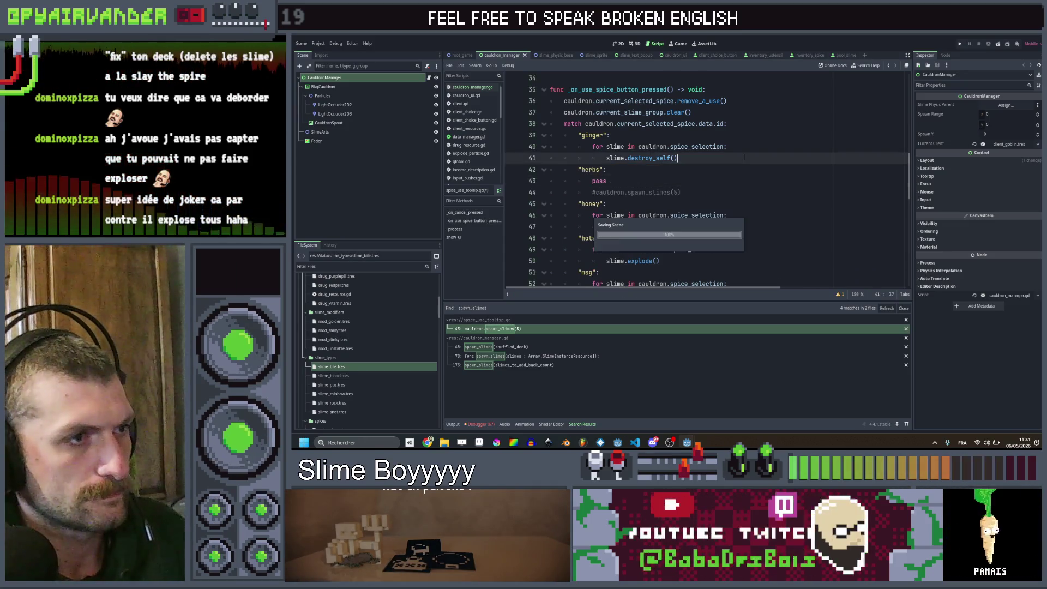
Step: Return to the spawn_slimes call at line 173 in cauldron_manager.gd
scroll(778, 113, "down", 10)
scroll(779, 114, "down", 2)
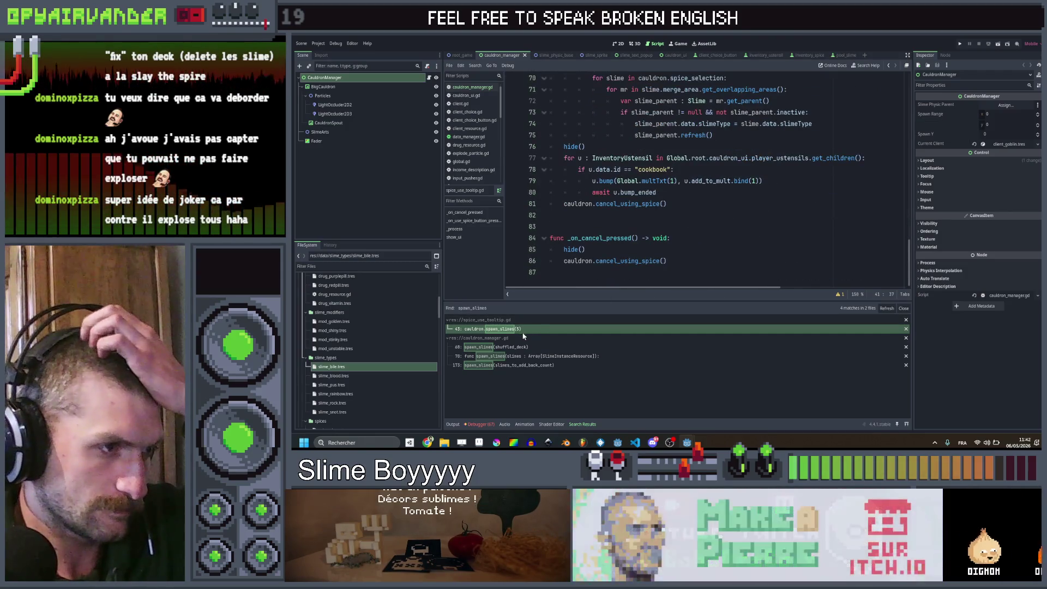
left_click(521, 346)
left_click(522, 365)
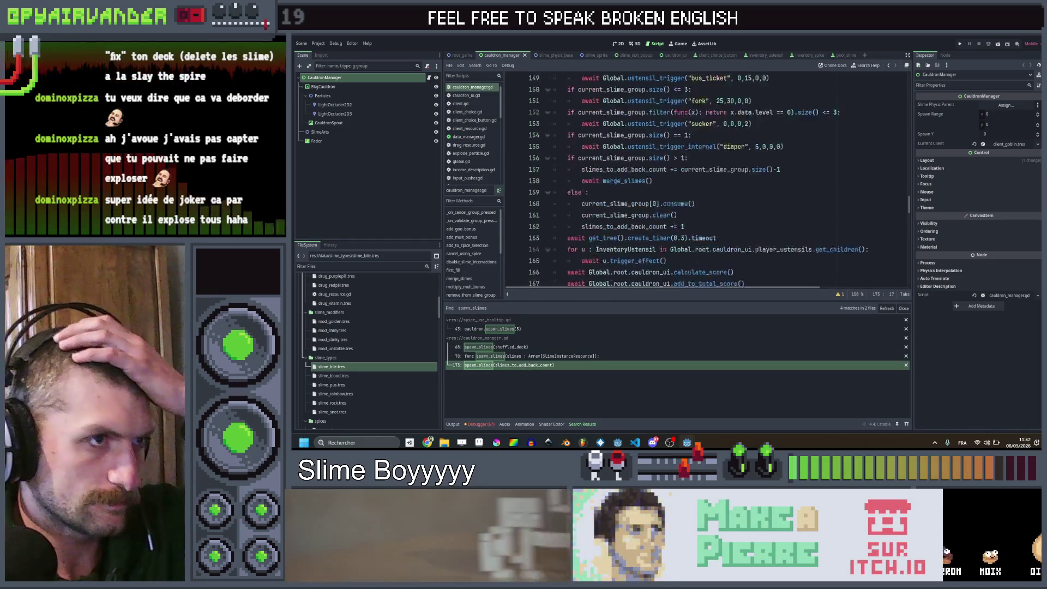
scroll(716, 191, "up", 1)
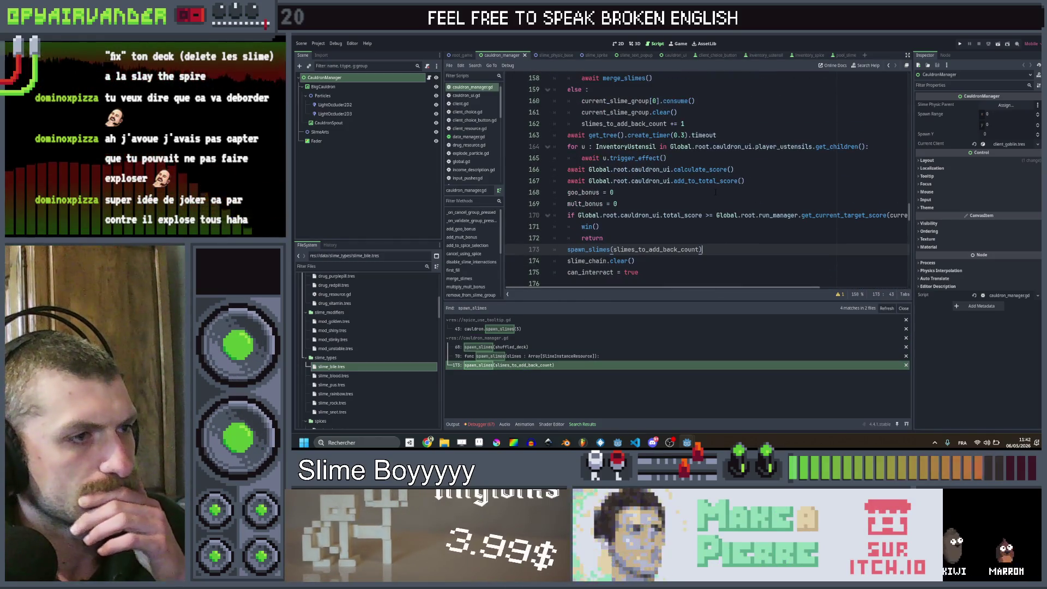
Step: Replace slimes_to_add_back_count = 0 on line 20 with slimes_to_add_back : Array[SlimeInstanceResource]
scroll(704, 227, "up", 13)
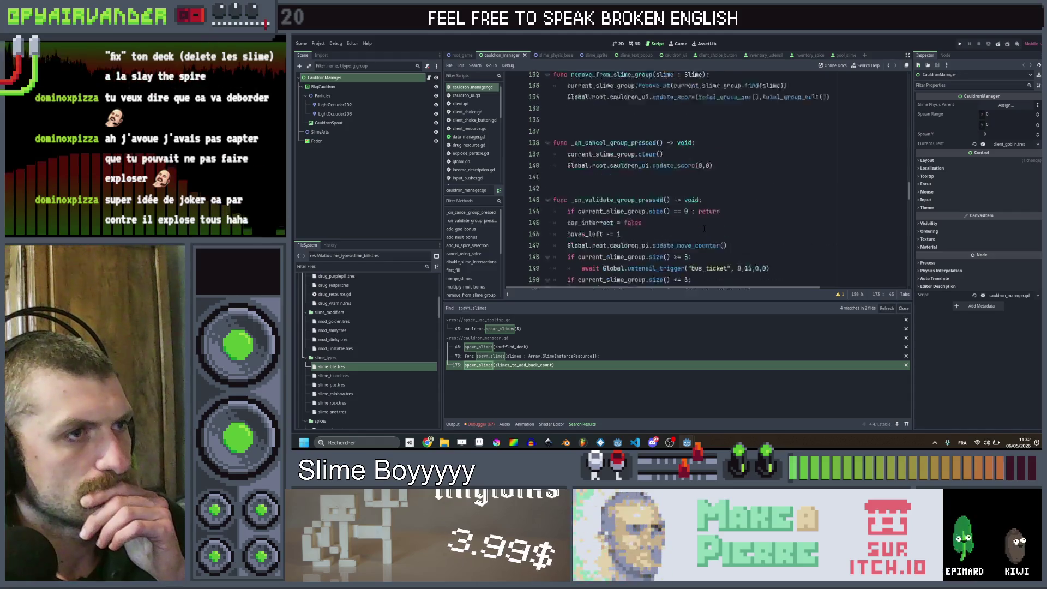
scroll(704, 228, "up", 20)
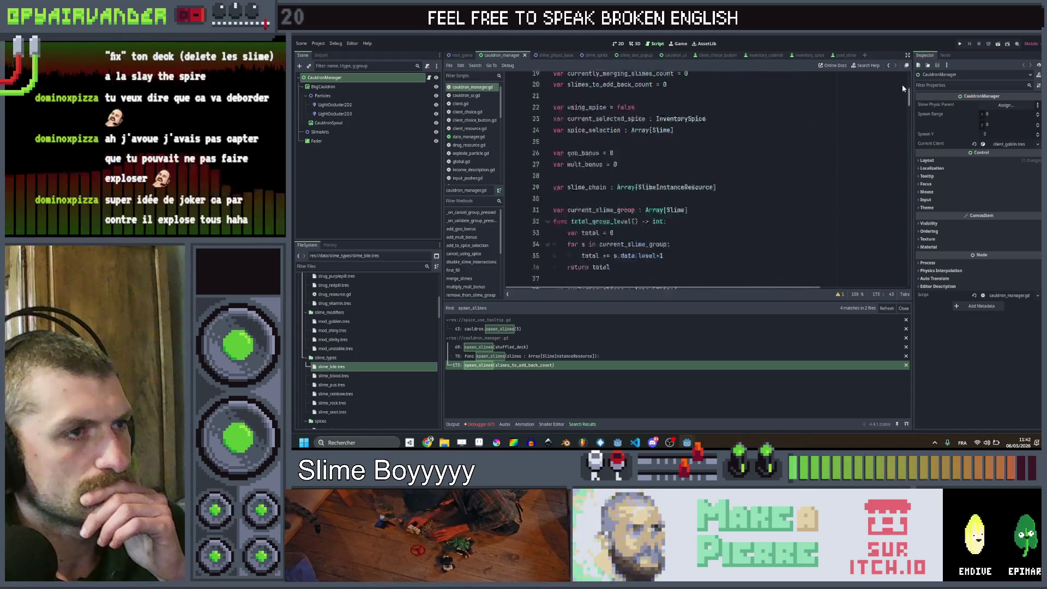
scroll(662, 205, "down", 3)
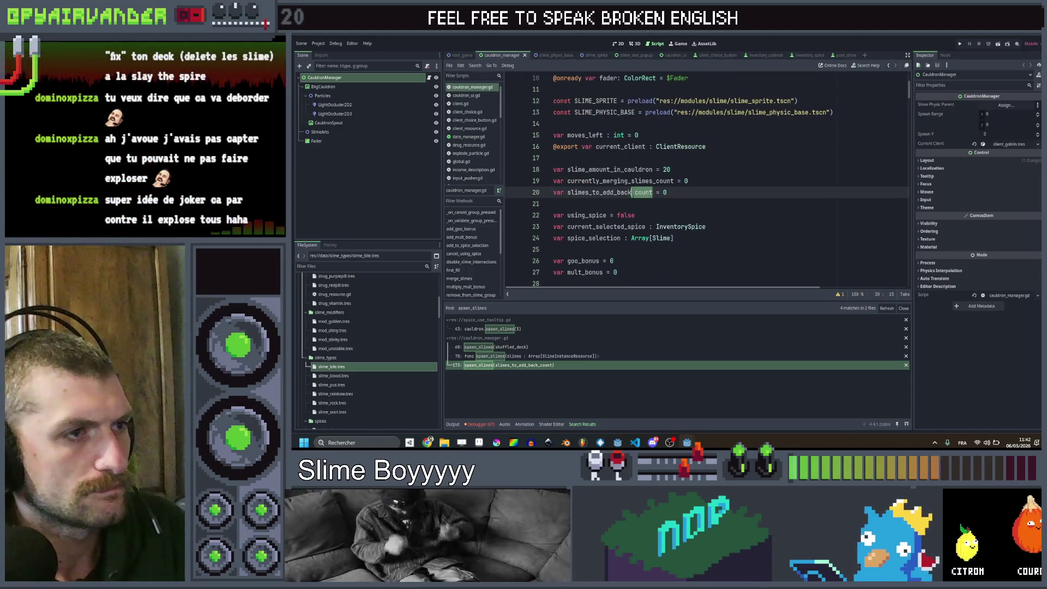
left_click(643, 192)
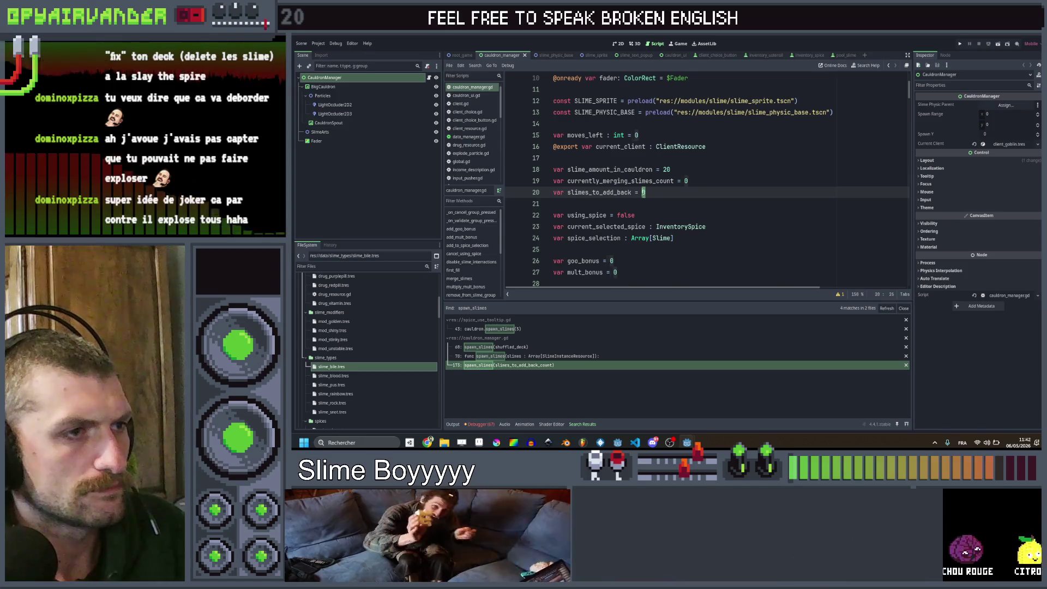
key("BackSpace")
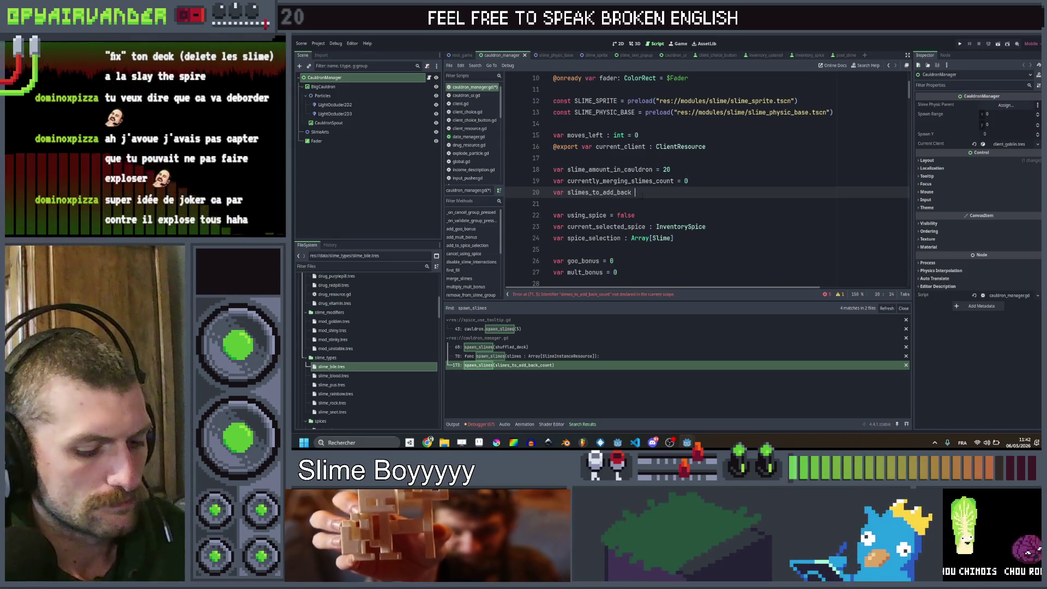
type(": Array[")
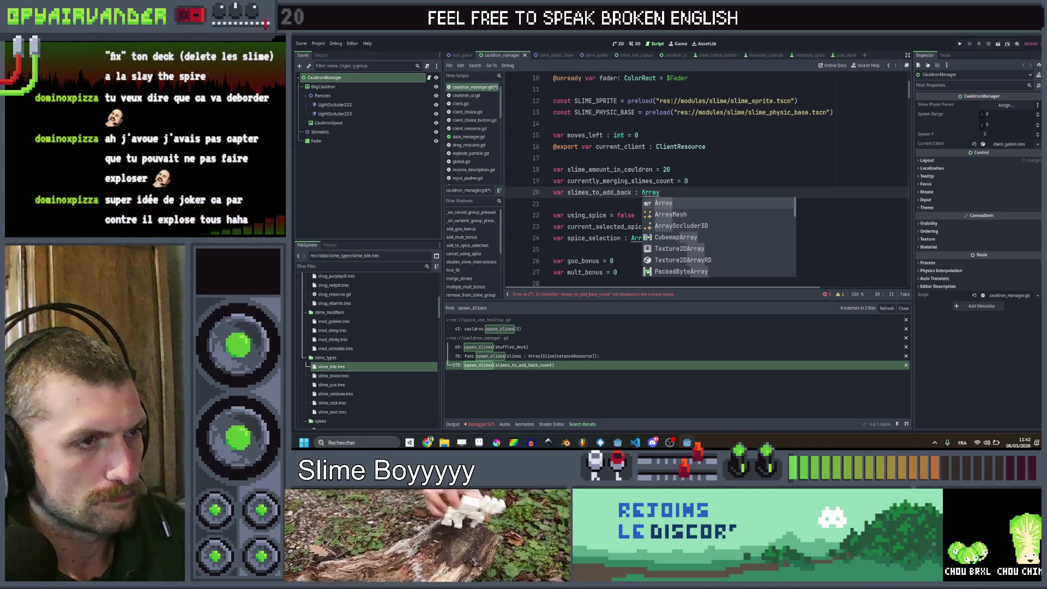
type("SlimeI")
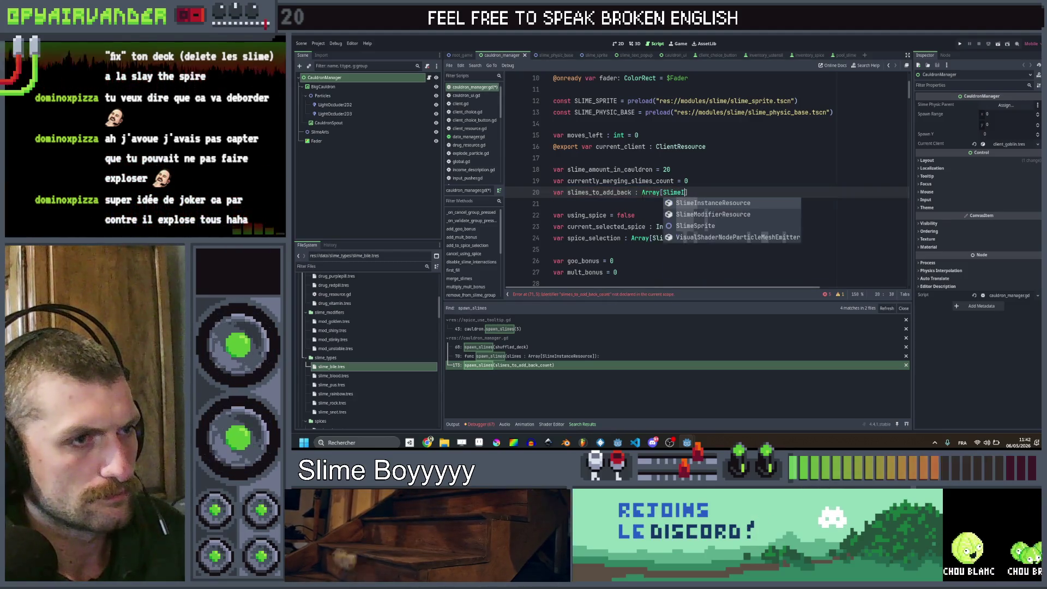
key("Return")
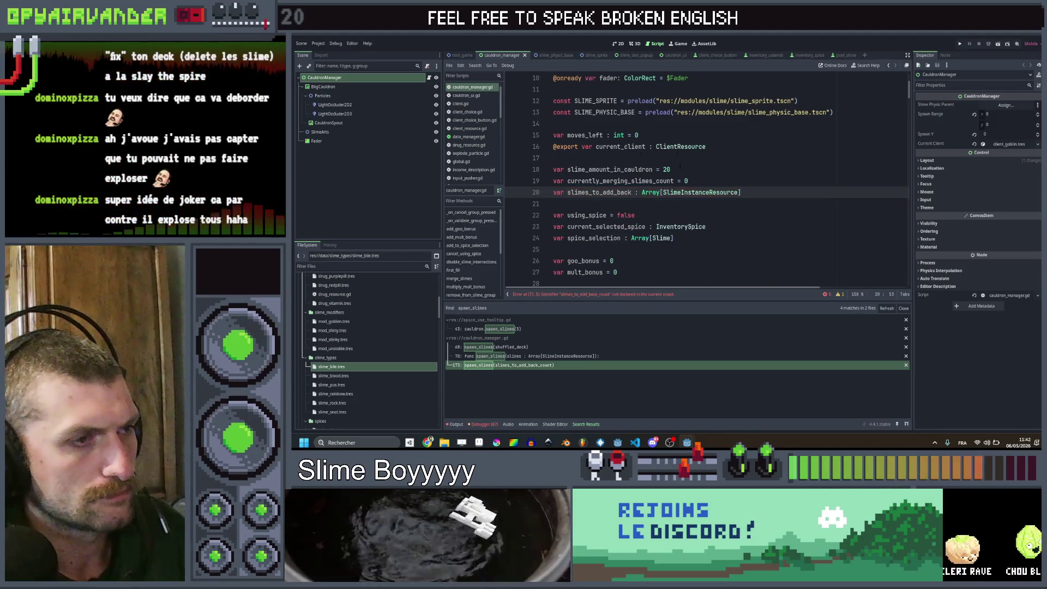
scroll(702, 155, "down", 3)
scroll(703, 180, "down", 13)
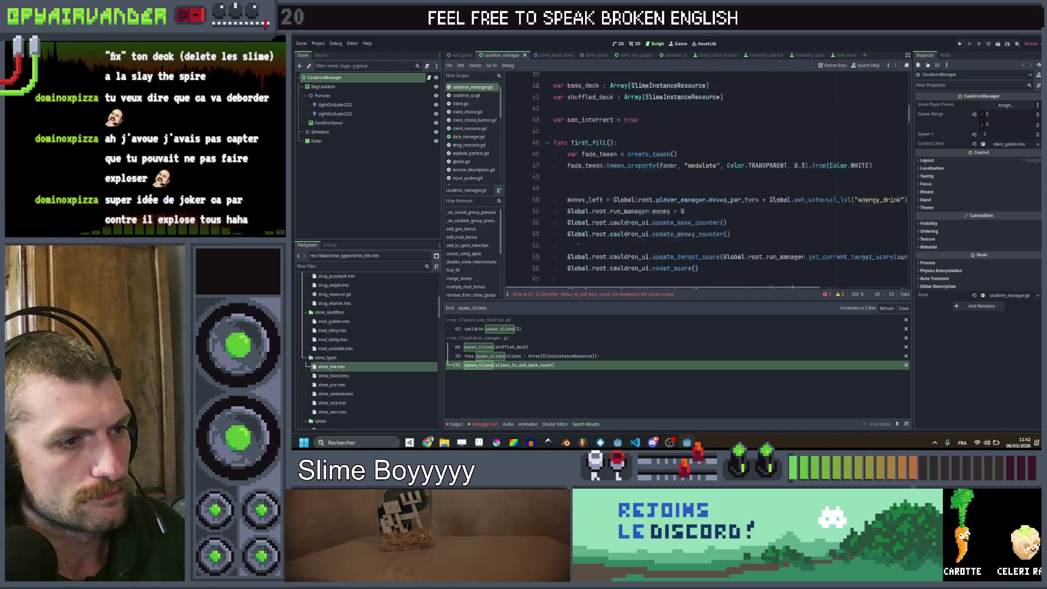
Step: Cut the slimes_to_add_back_count = 0 reset from spawn_slimes and save
left_click(667, 227)
key("ctrl+x")
scroll(684, 203, "down", 1)
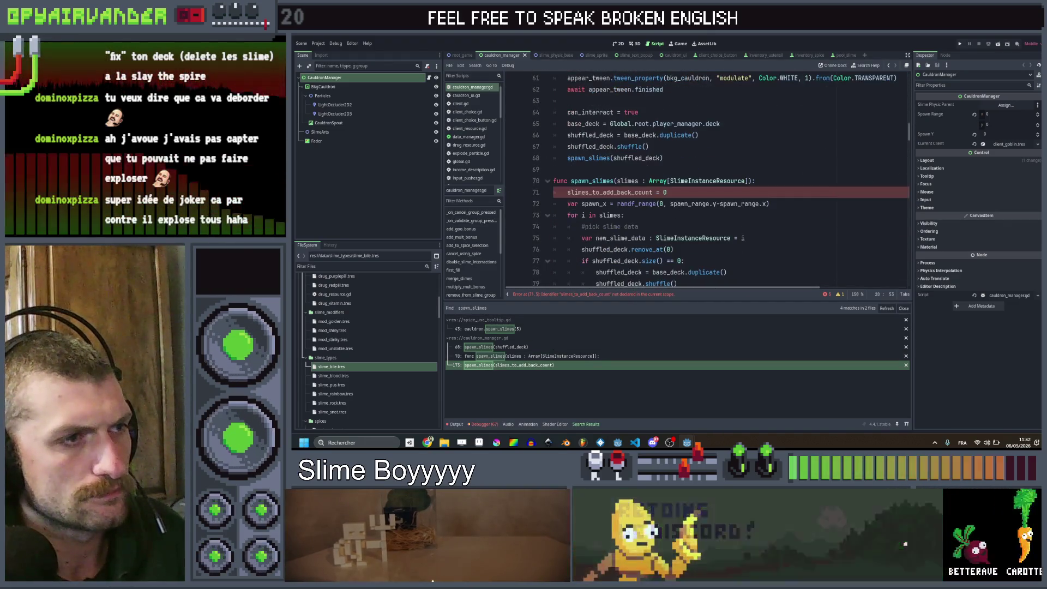
scroll(684, 203, "down", 16)
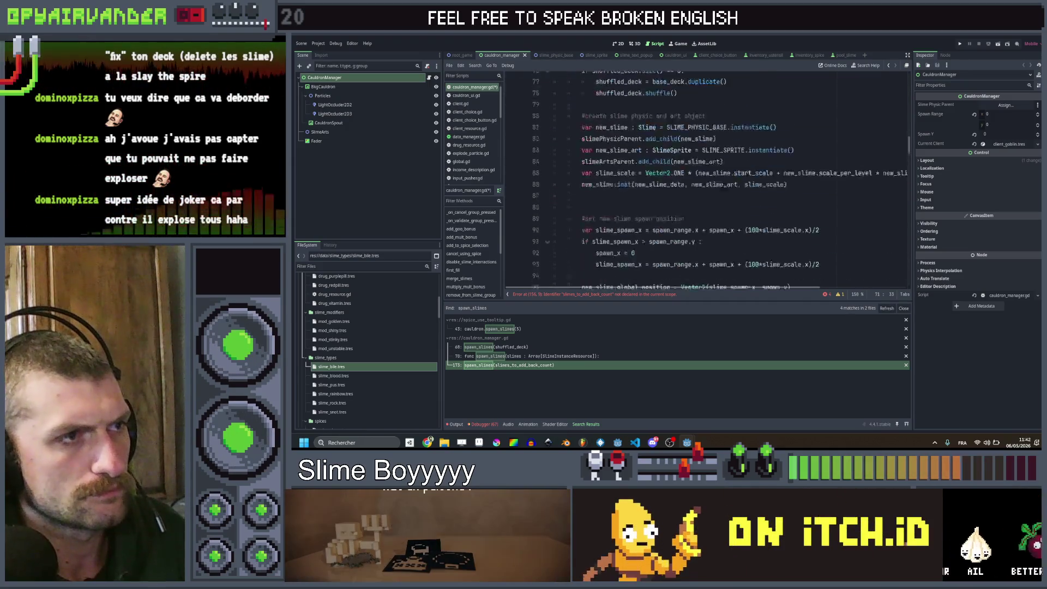
key("ctrl+s")
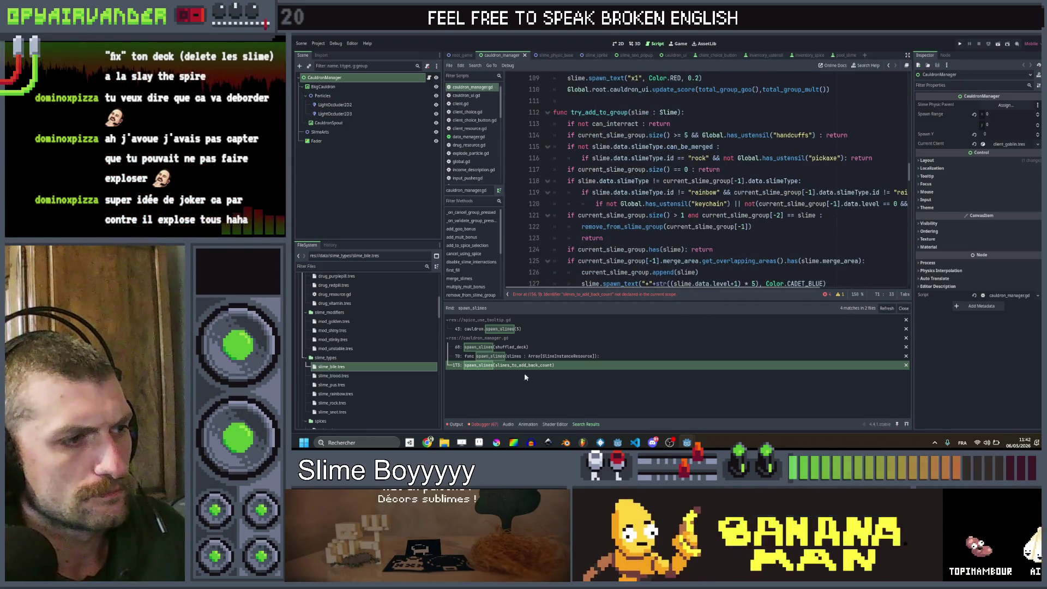
Step: Inspect the group-size check around line 155 that still uses the count
left_click(532, 364)
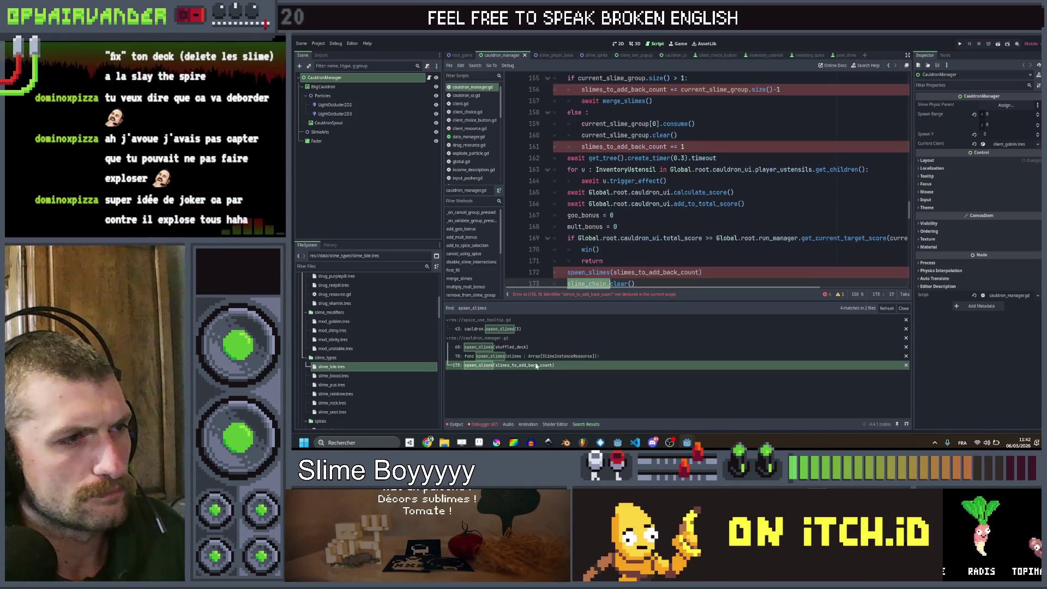
left_click(748, 181)
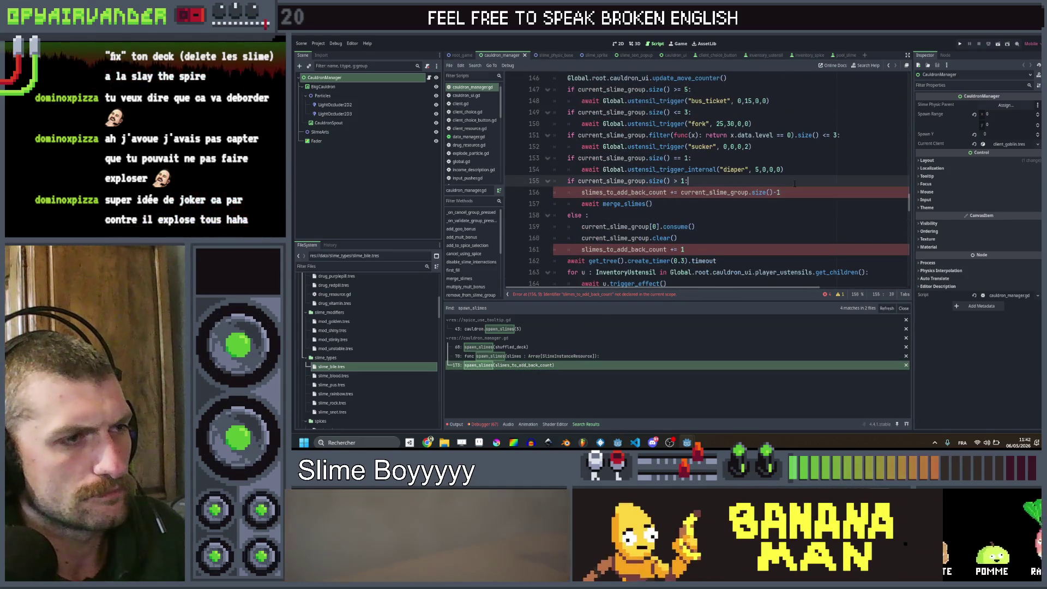
scroll(764, 207, "up", 1)
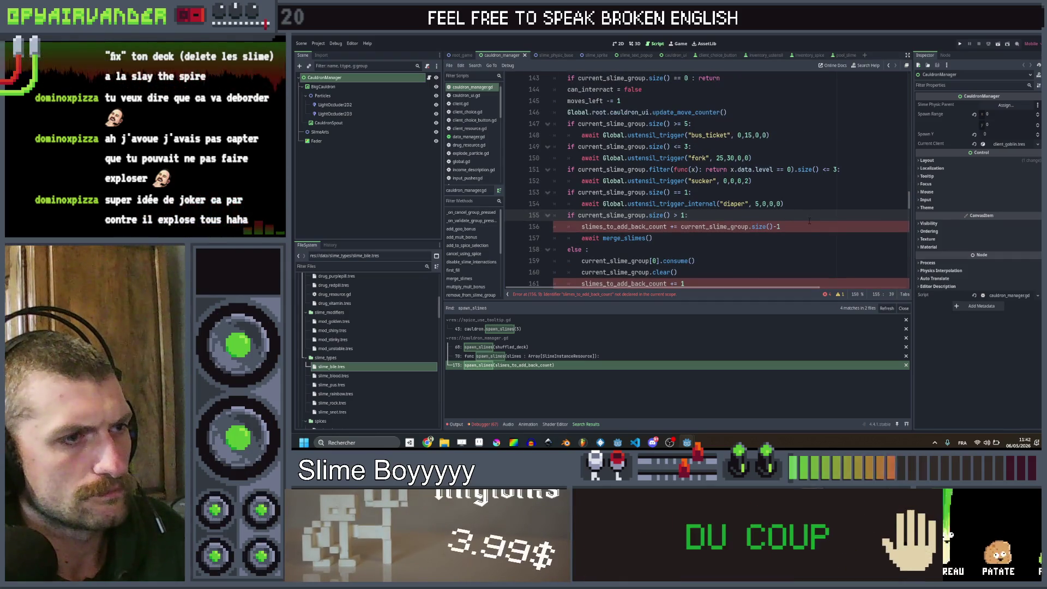
left_click(781, 227)
key("shift+Down")
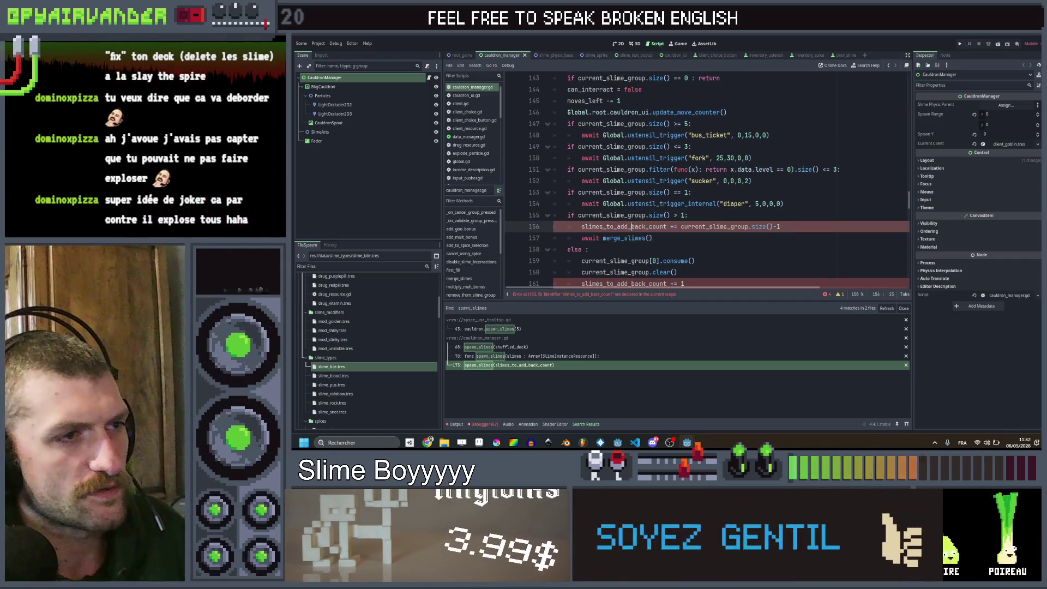
left_click(748, 217)
scroll(703, 180, "up", 3)
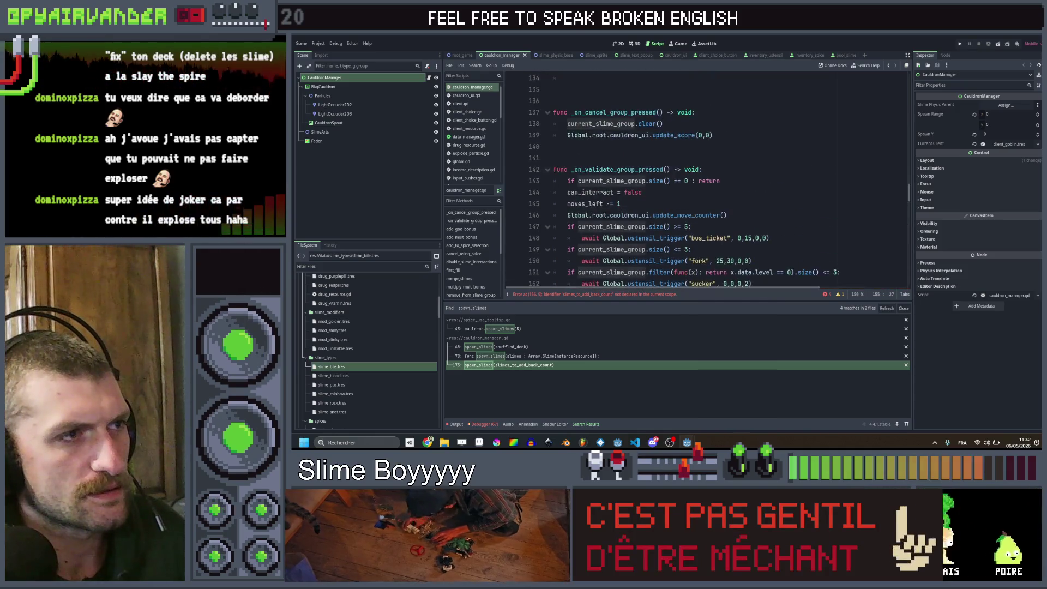
scroll(704, 180, "down", 4)
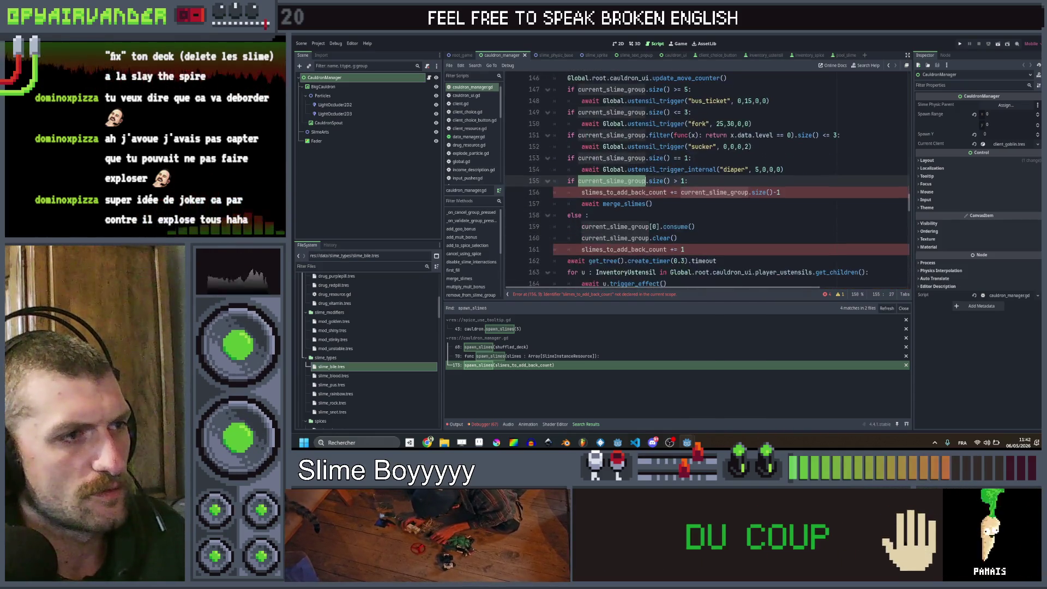
Step: Delete both slimes_to_add_back_count updates in _on_validate_group_pressed
left_click(654, 203)
key("Up")
key("ctrl+shift+k")
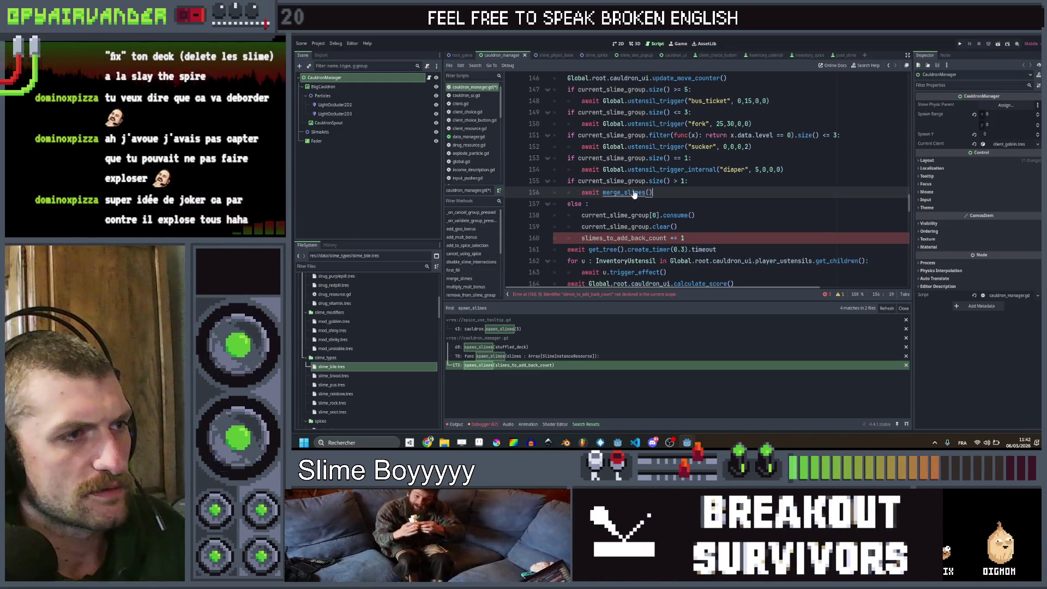
left_click_drag(684, 239, 579, 240)
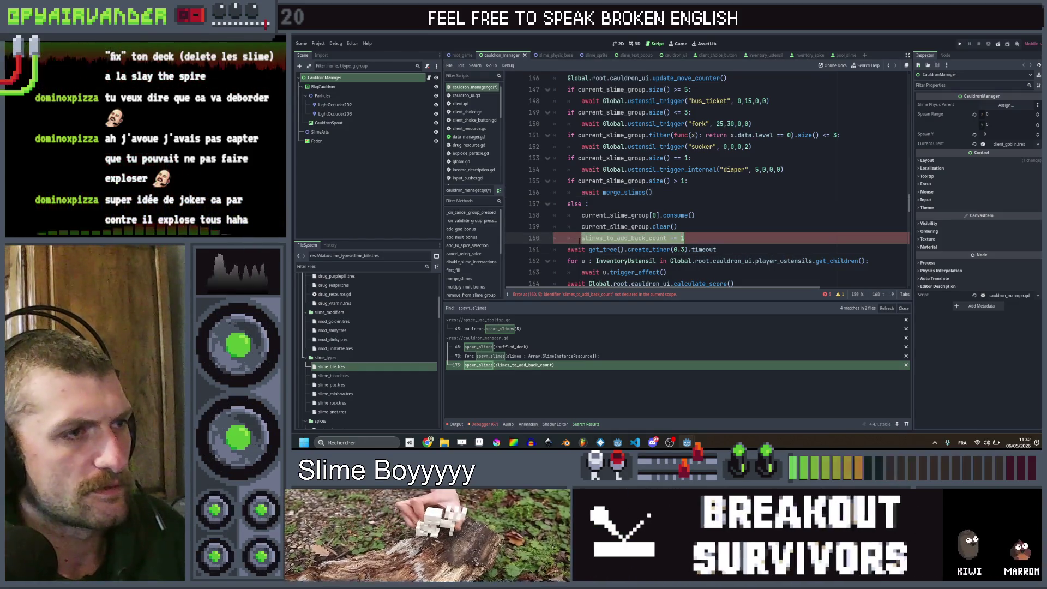
key("BackSpace")
key("Up")
key("Up")
key("Return")
key("Up")
Step: Add slimes_to_add_back.append(current_slime_group[0].original_data) before the consume() call
type("slime")
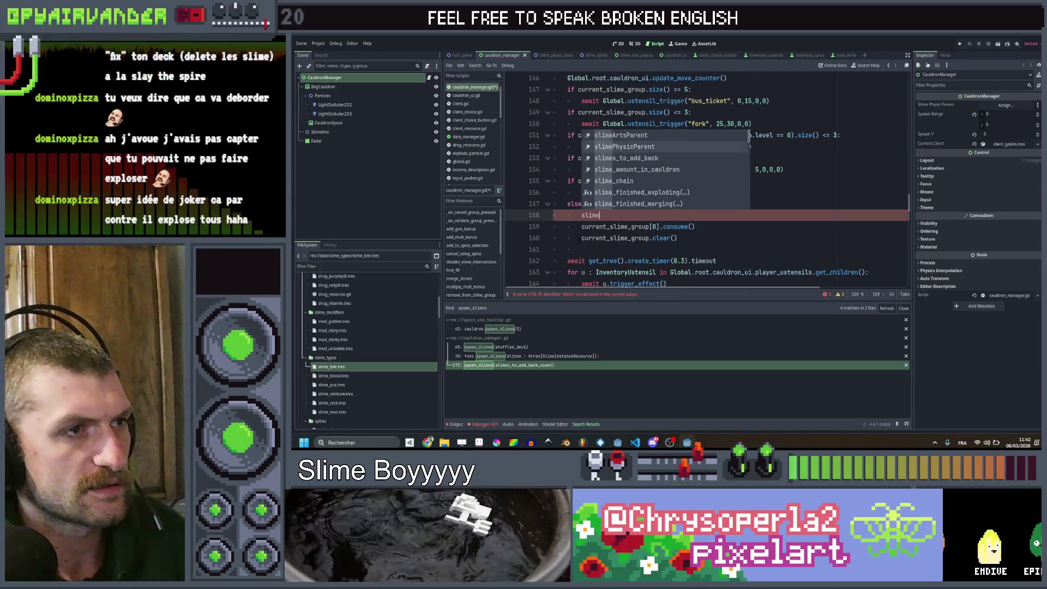
key("Down")
key("Down")
key("Return")
type(".appe")
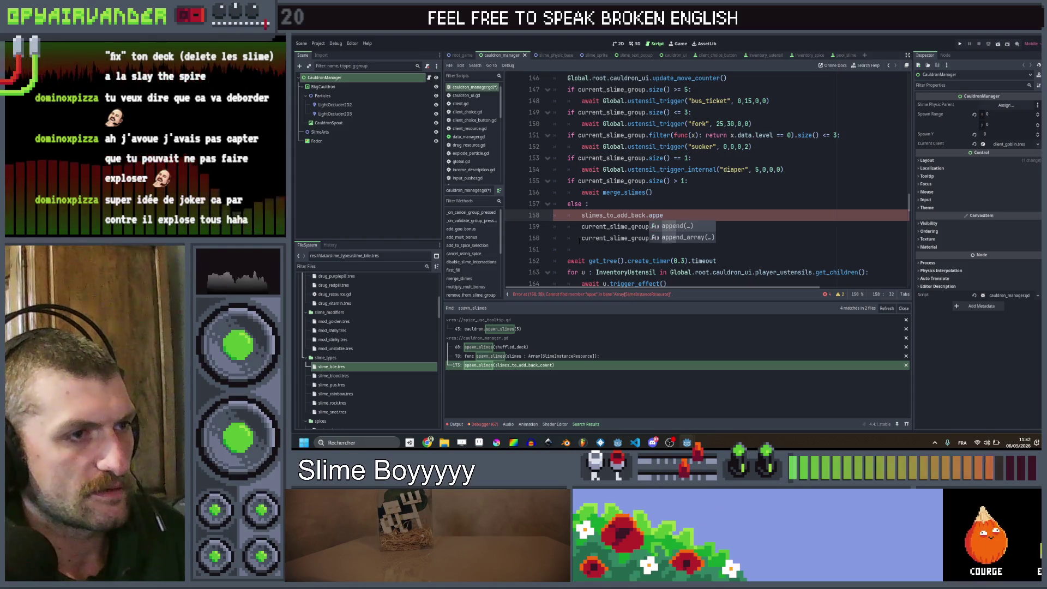
key("Return")
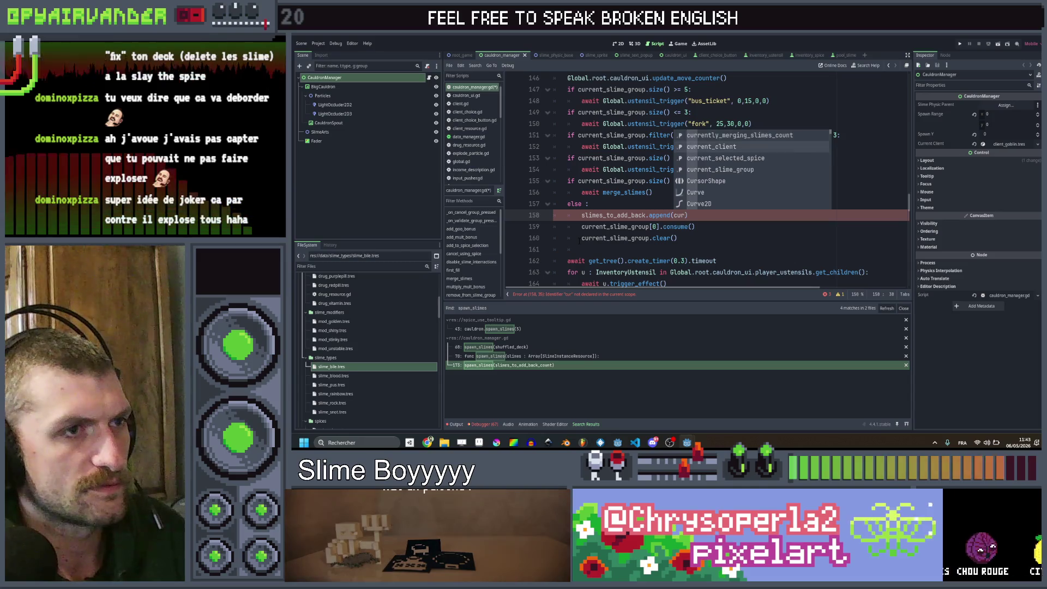
key("Return")
type("[0")
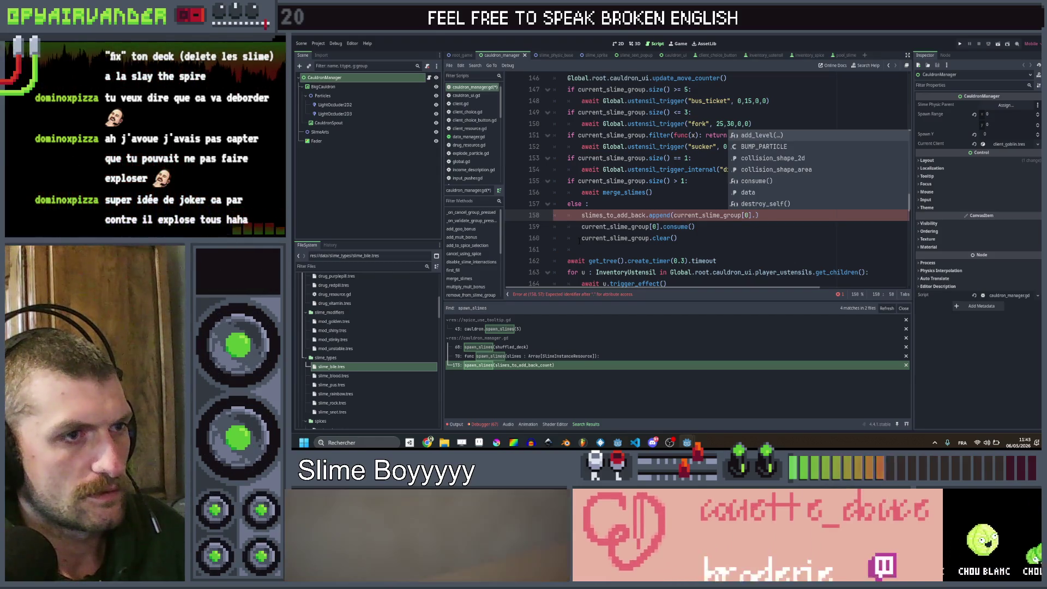
key("Down")
key("Down")
key("Down")
type("or")
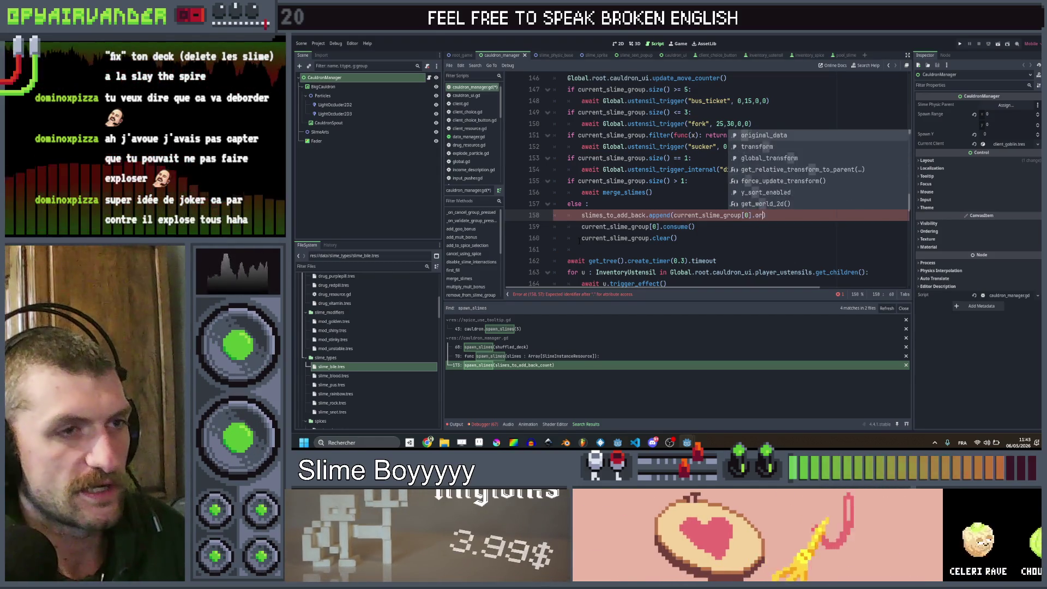
key("Return")
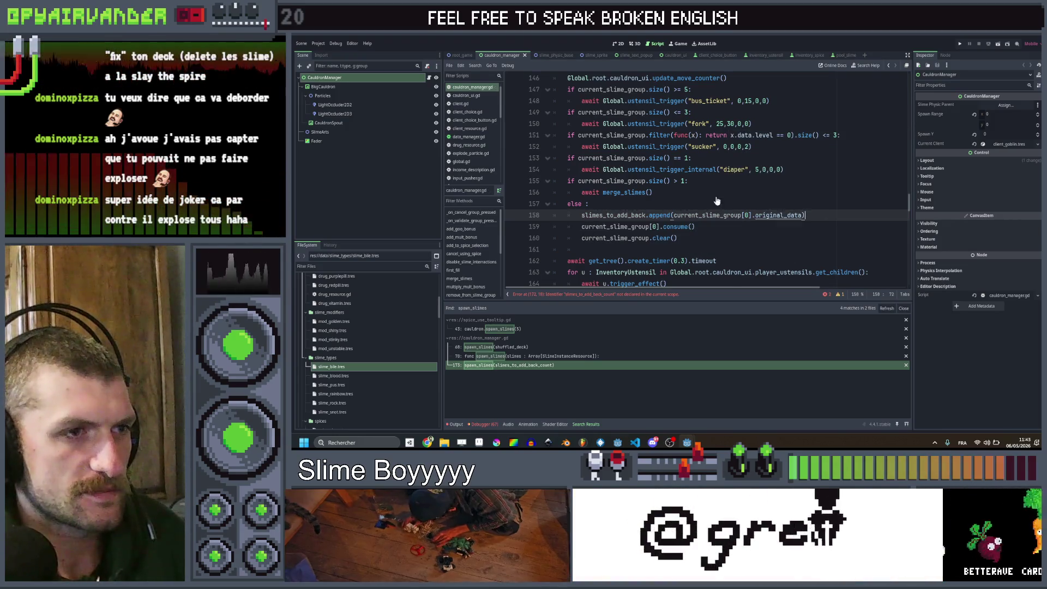
key("Down")
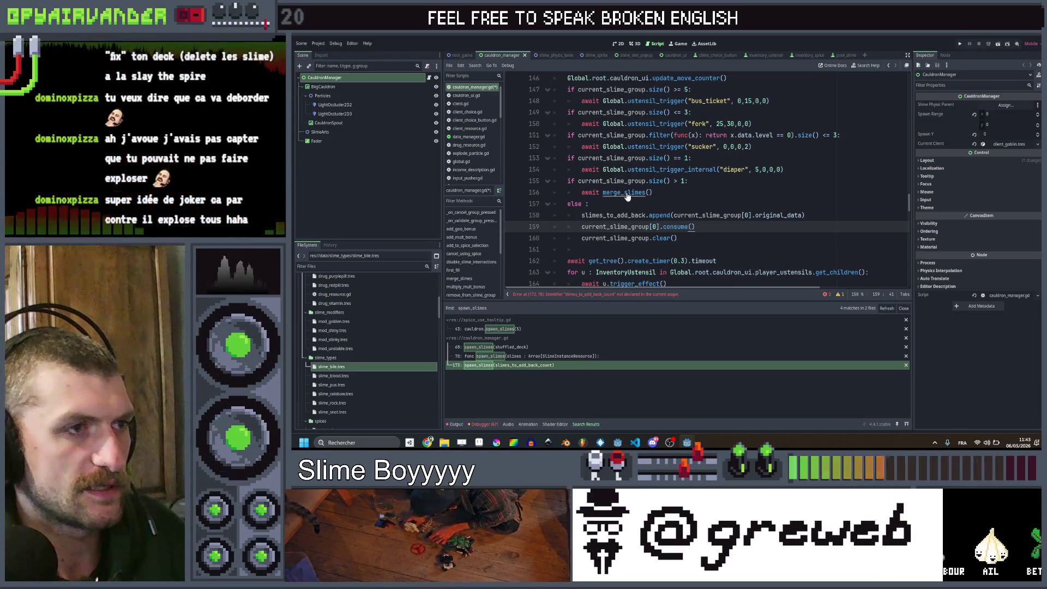
left_click(627, 194, "ctrl")
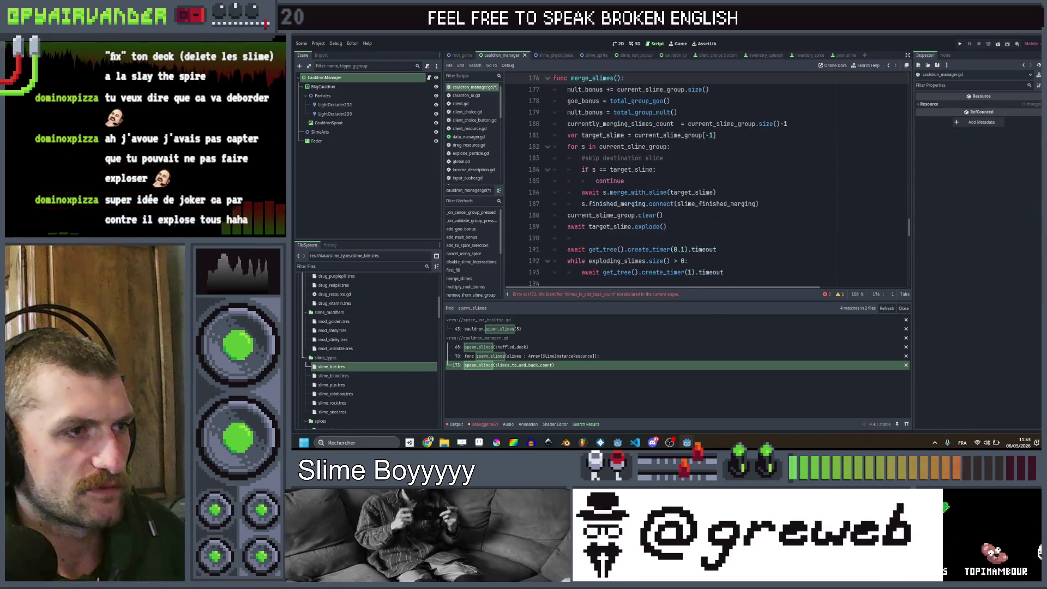
Step: Try pasting the original_data append line after continue near merge_with_slime, then back out
left_click(732, 192)
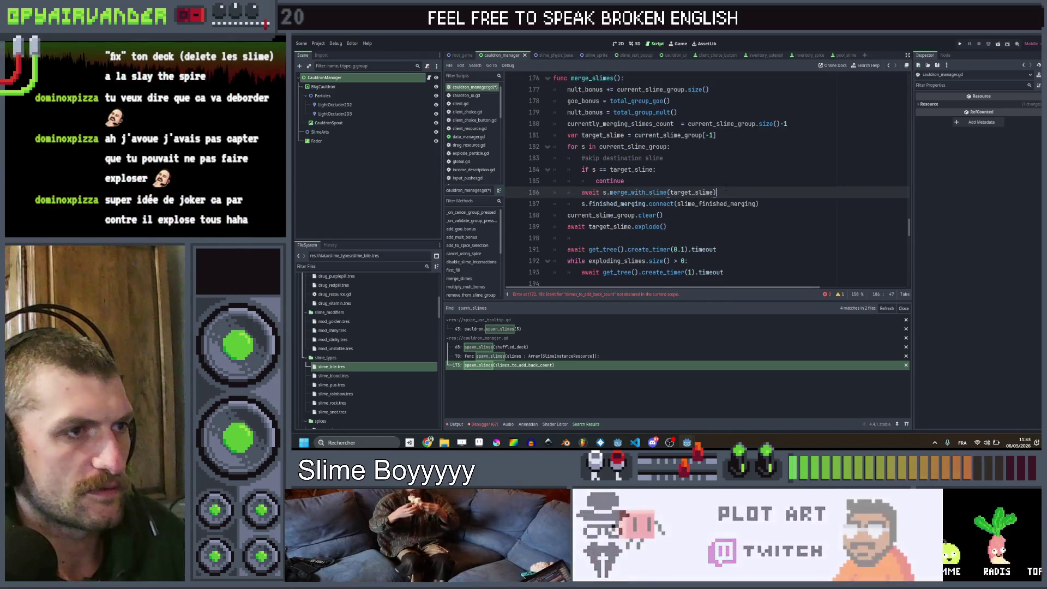
key("Up")
key("Return")
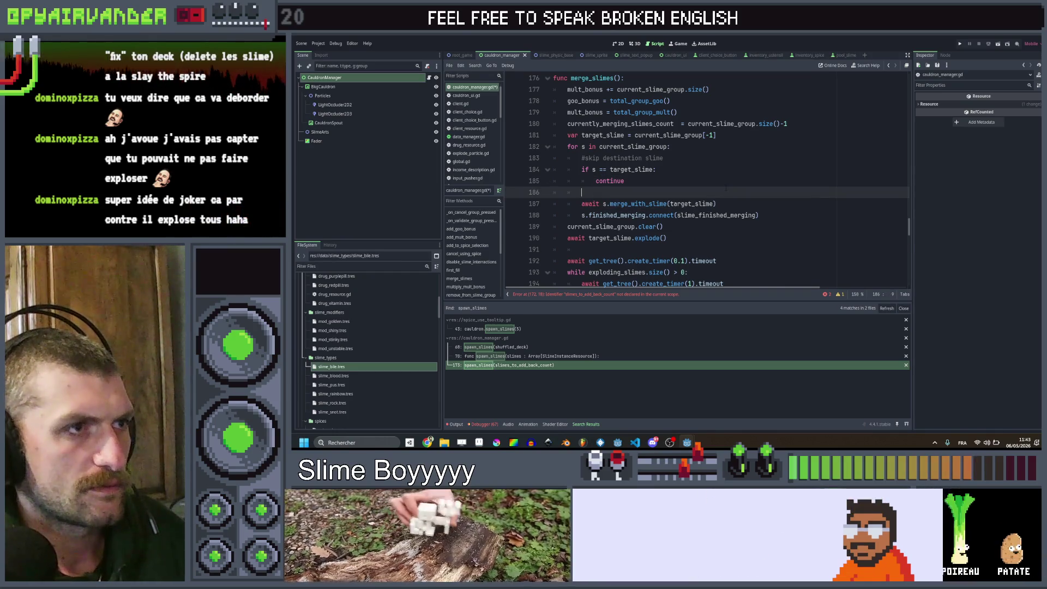
type("slimes_to_add_back.append(current_slime_group[0].original_data)")
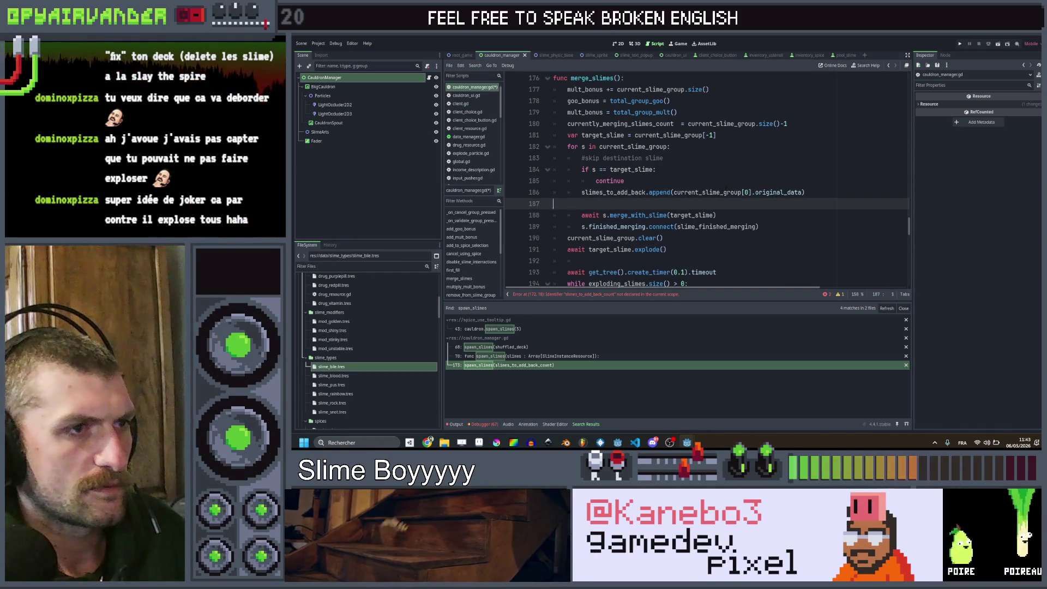
key("BackSpace")
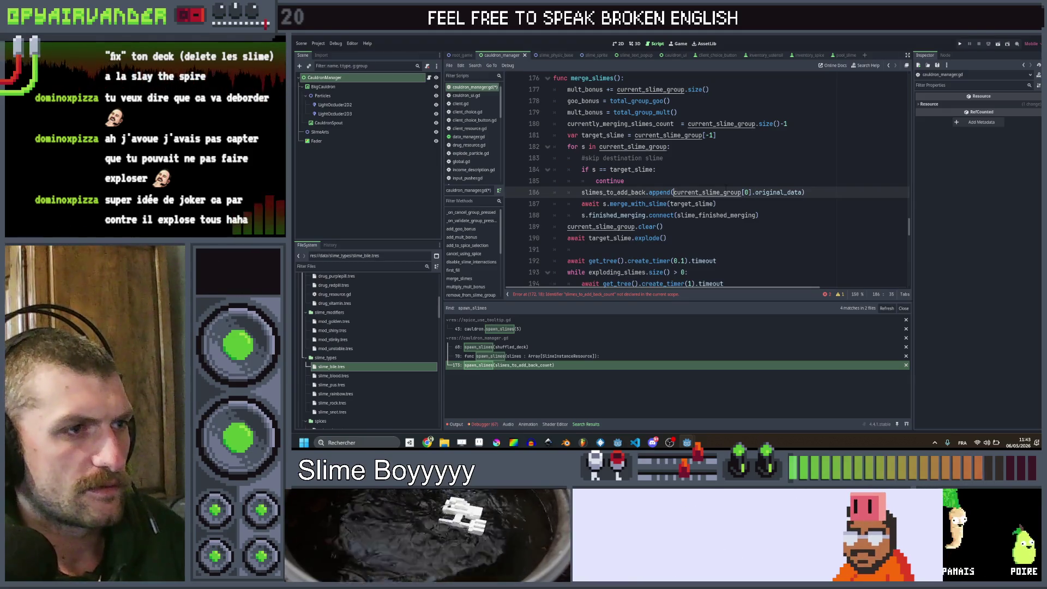
key("ctrl+shift+Right")
key("shift+Right")
key("shift+Right")
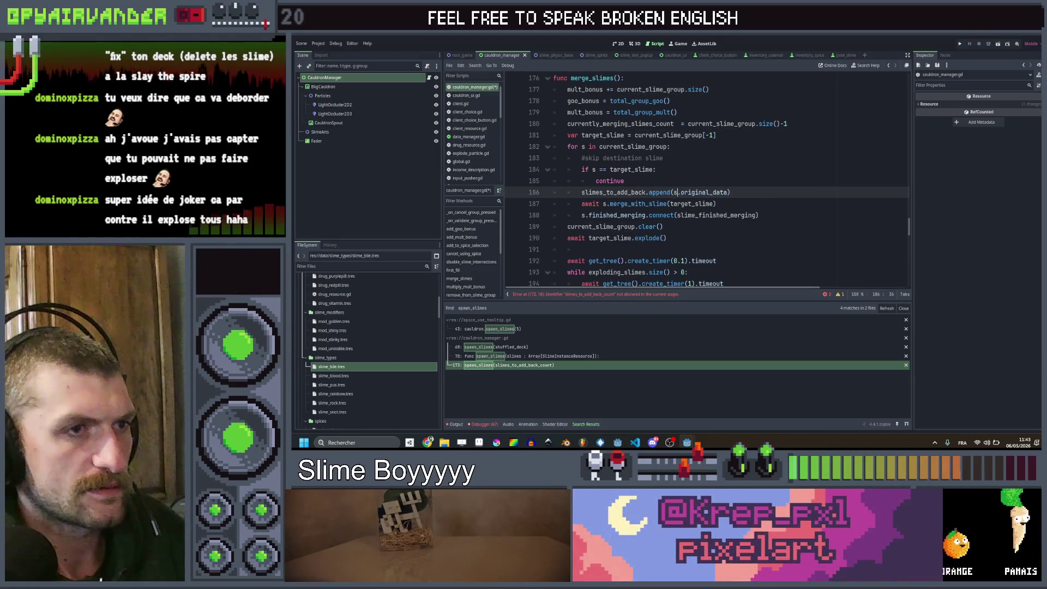
key("Escape")
key("Up")
scroll(707, 180, "down", 2)
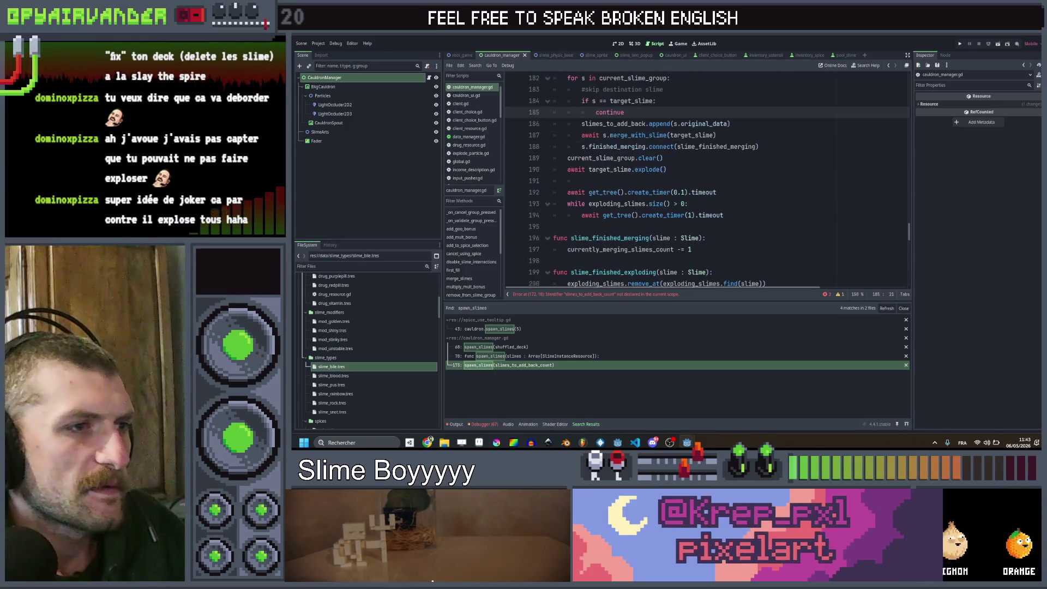
scroll(681, 192, "down", 3)
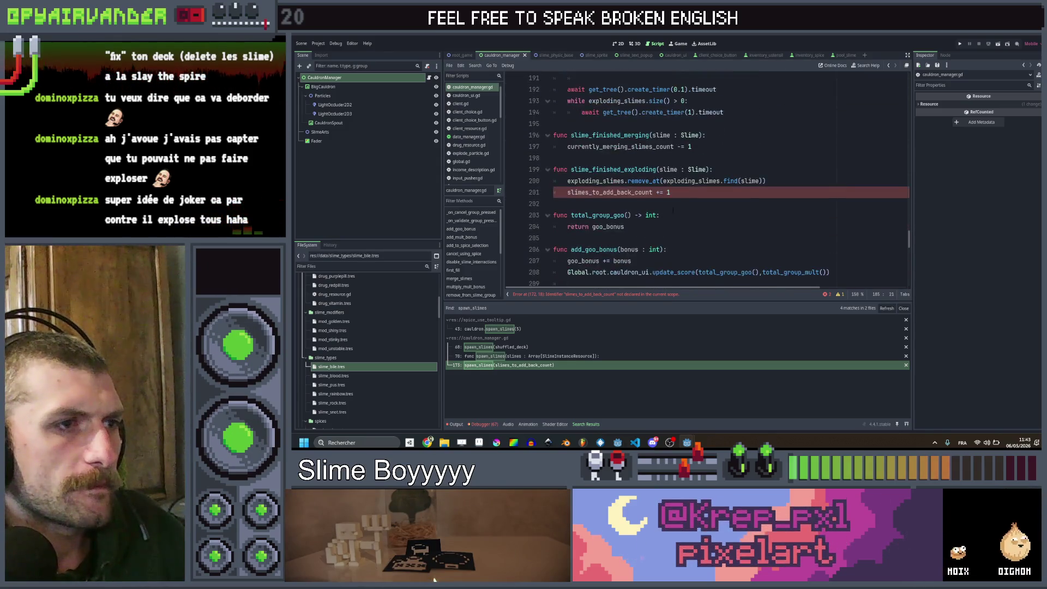
Step: Replace slimes_to_add_back_count += 1 in slime_finished_exploding with slimes_to_add_back.append(slime.original_data)
left_click(681, 192)
left_click_drag(609, 192, 564, 193)
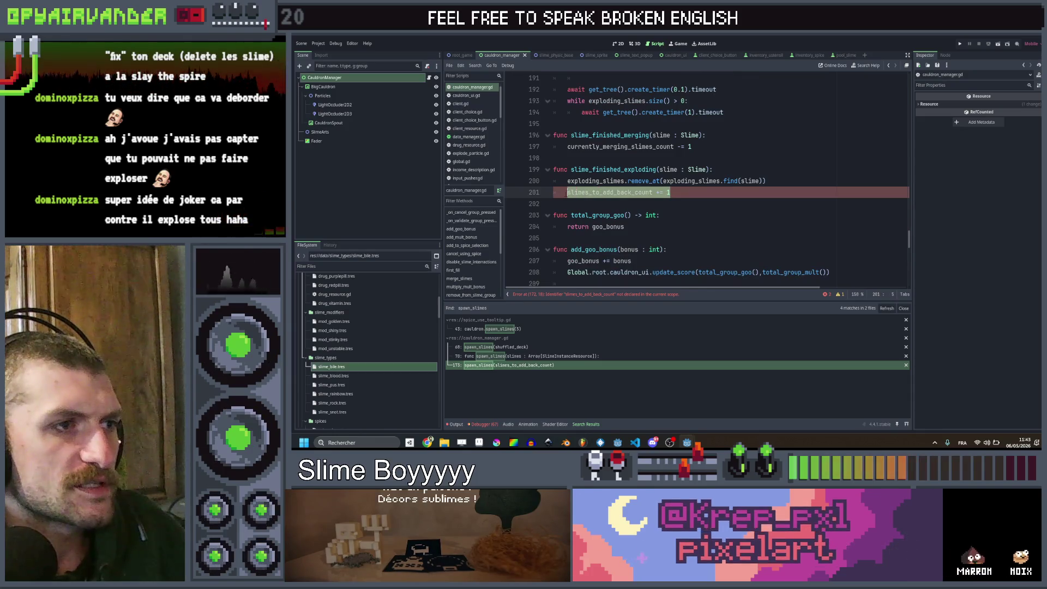
type("slimes_to_add_back.append(current_slime_group[0].original_data)")
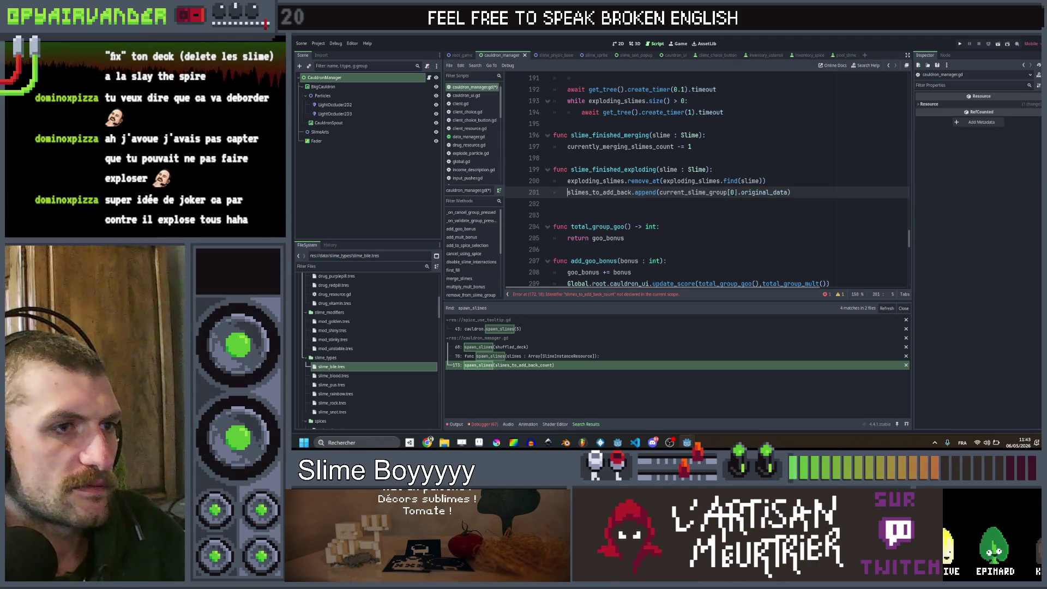
left_click_drag(738, 192, 659, 192)
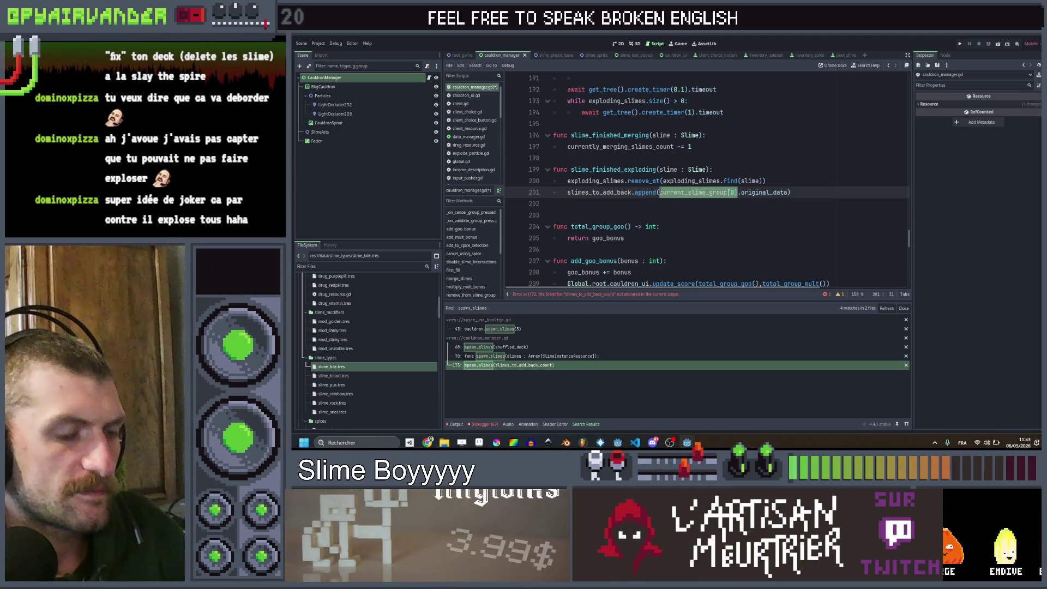
left_click(553, 157)
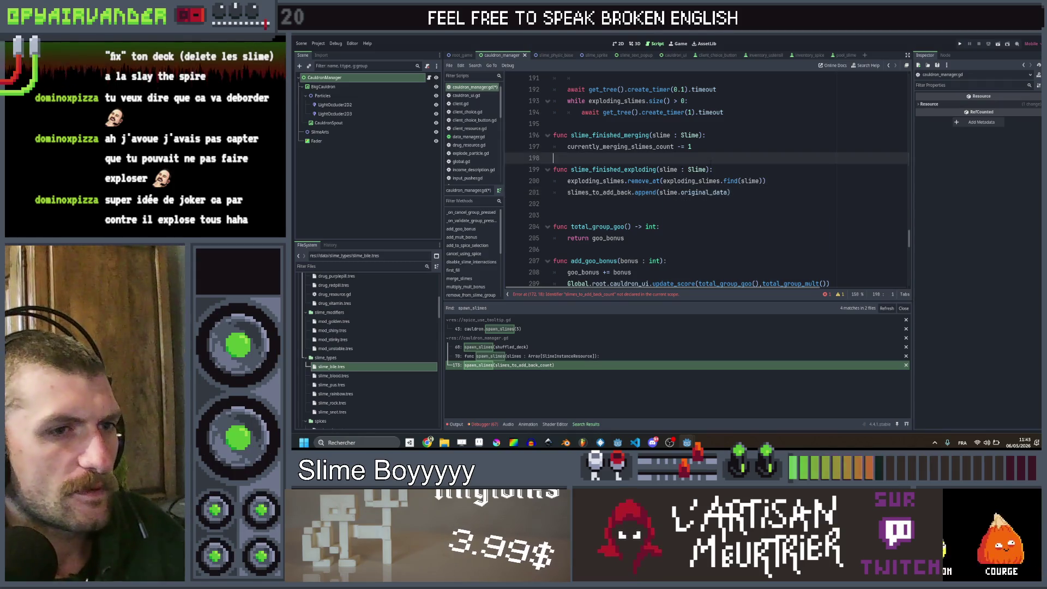
scroll(703, 160, "down", 2)
scroll(702, 159, "up", 13)
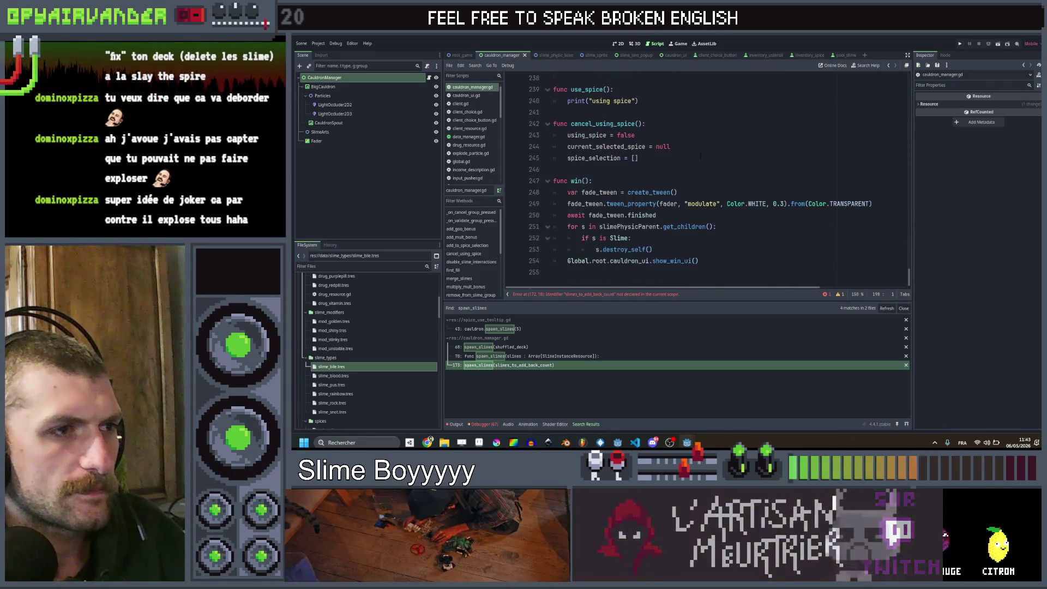
Step: Pass slimes_to_add_back to spawn_slimes on line 172 and clear that array right after
scroll(690, 165, "up", 5)
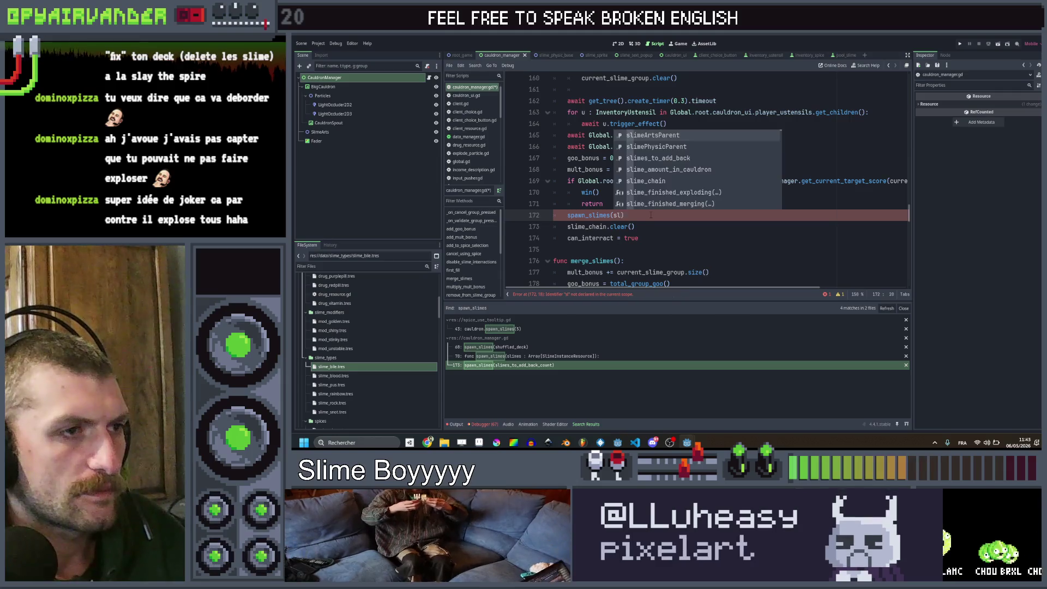
key("Return")
key("ctrl+Return")
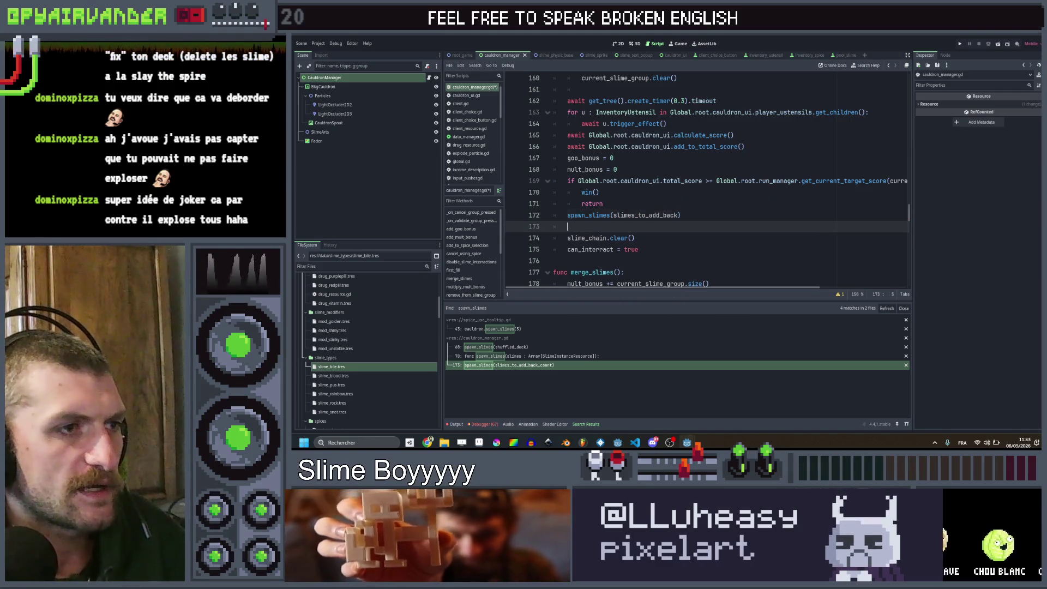
type("slim")
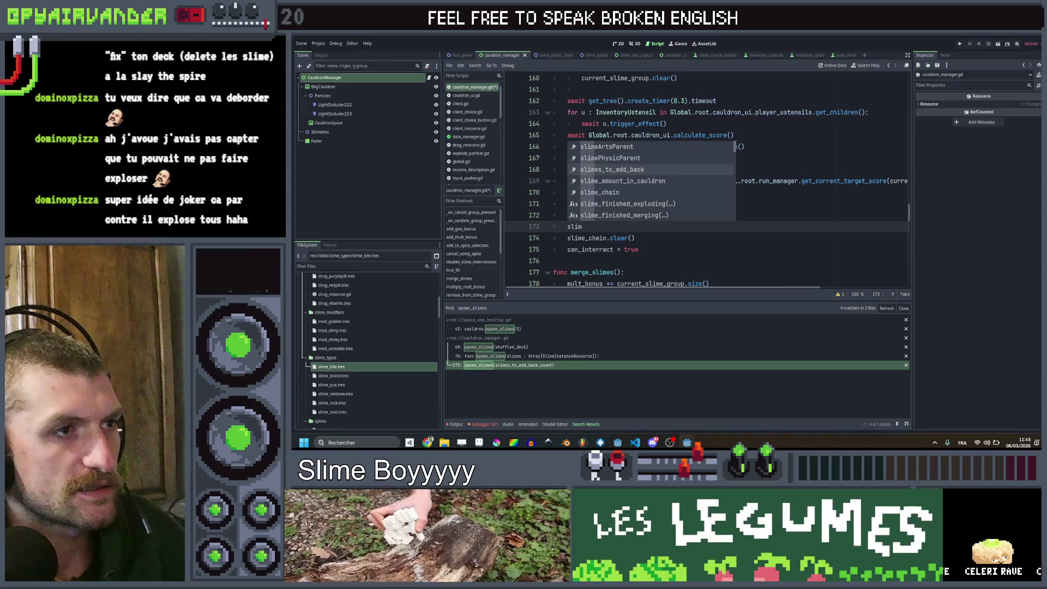
key("Return")
key("Return")
Step: Add 'slimes_to_add_back = []' at the start of first_fill and save the script
scroll(703, 180, "up", 6)
scroll(704, 180, "up", 20)
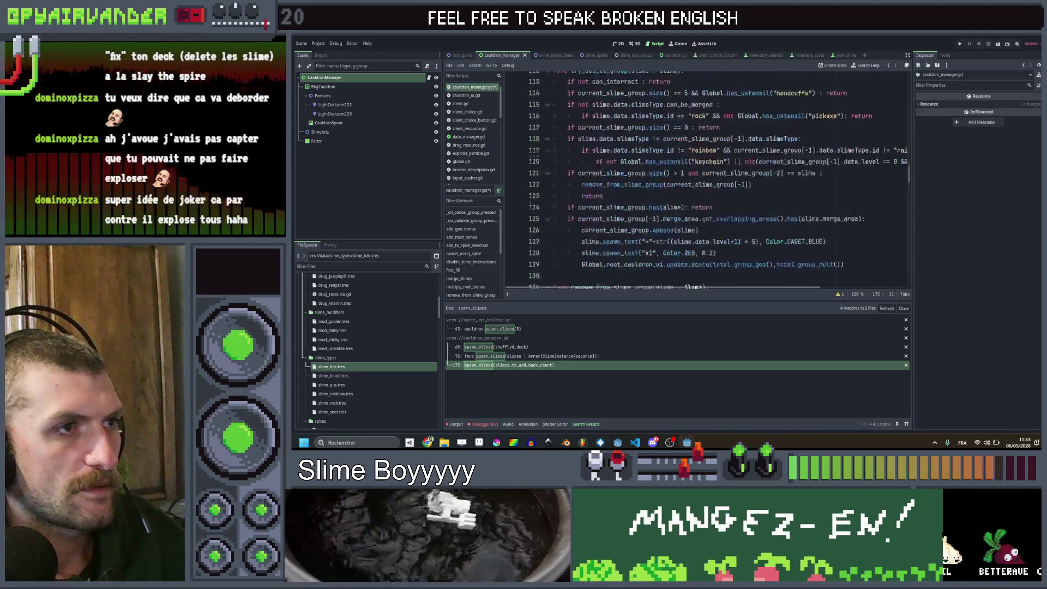
scroll(703, 180, "up", 1)
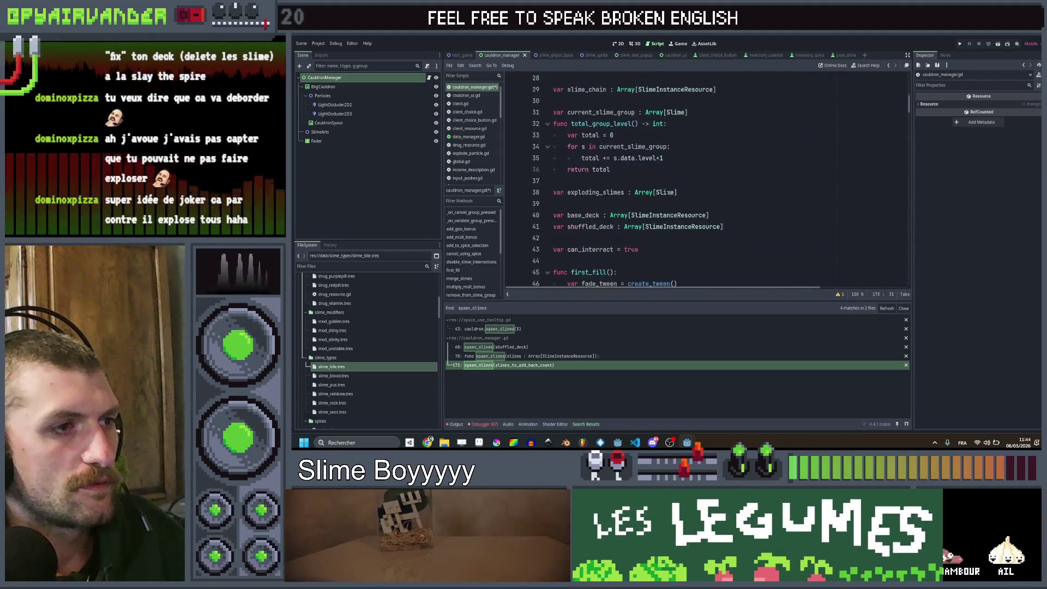
left_click(644, 170)
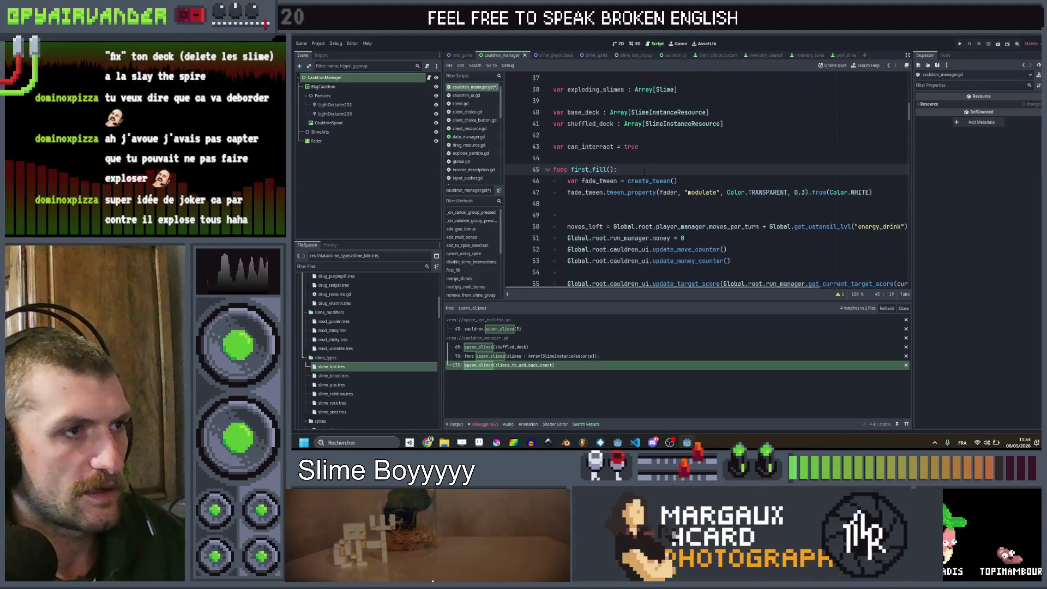
key("Return")
type("slim")
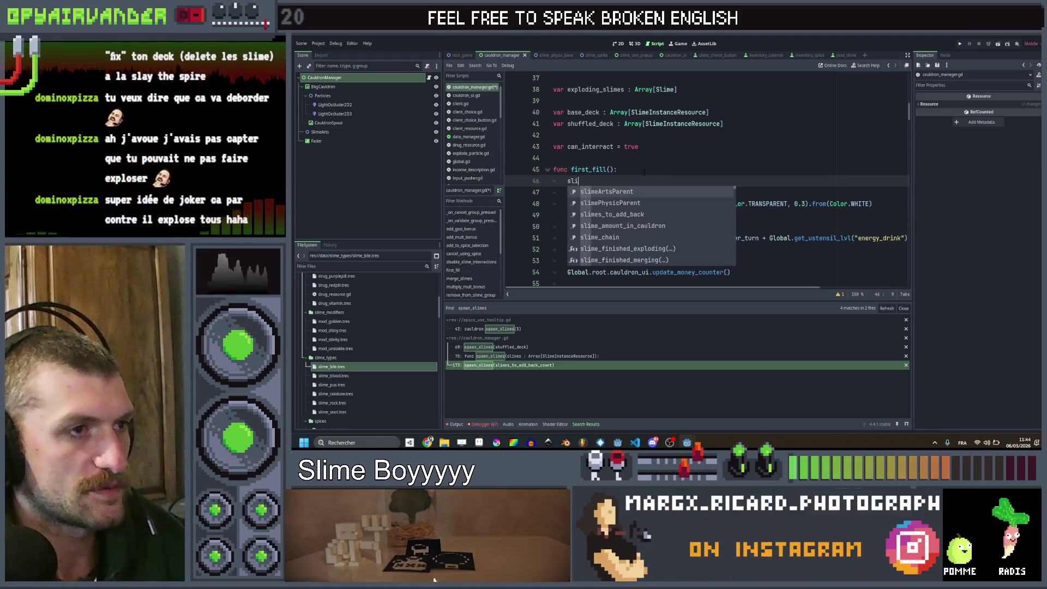
key("Return")
type("= [")
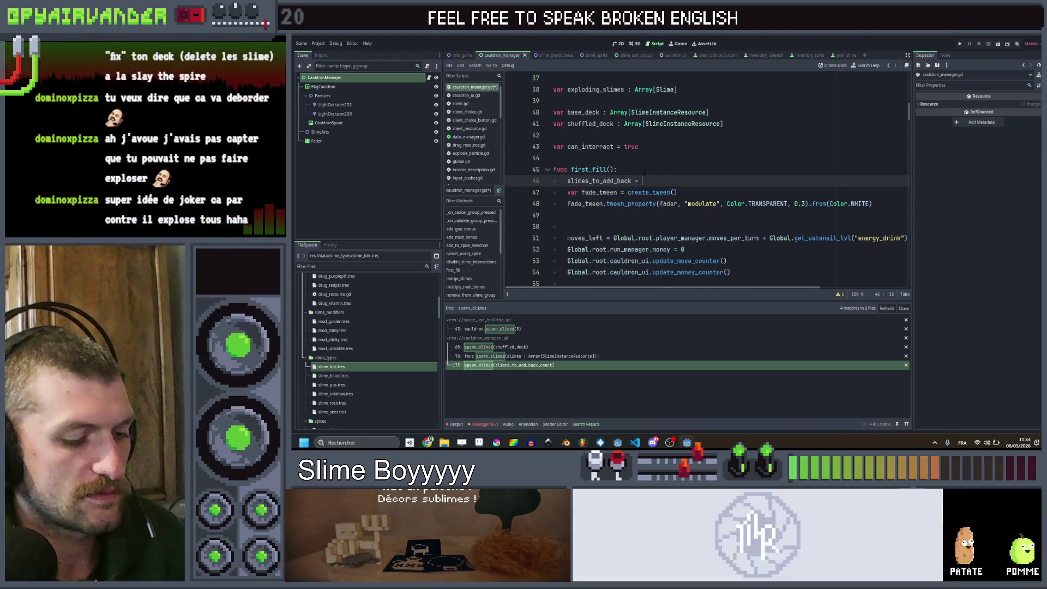
key("ctrl+s")
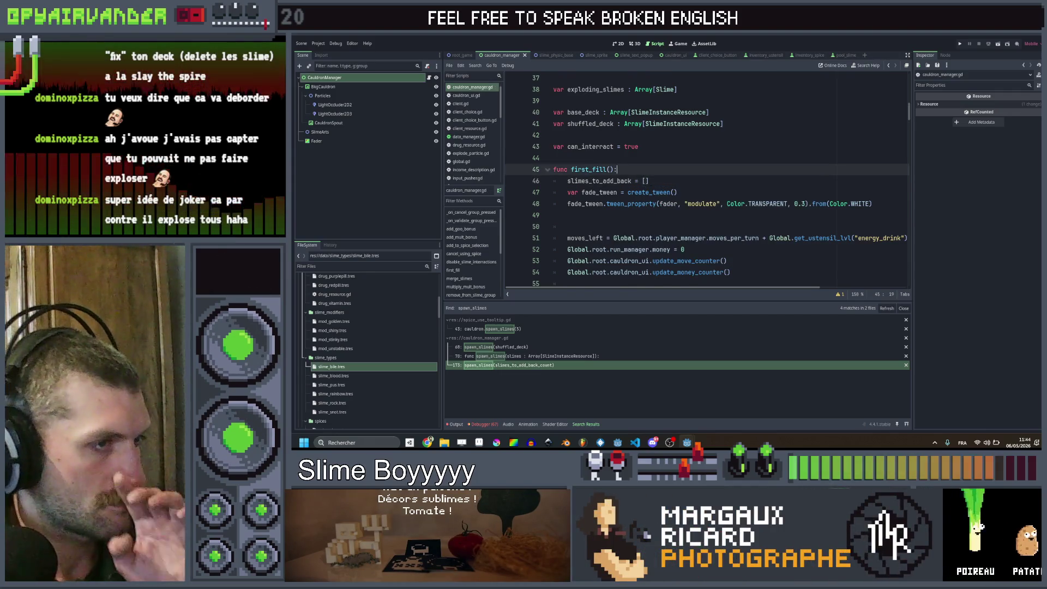
Step: Review the spawn_slimes definition and the first spawn call in first_fill
left_click(555, 356)
scroll(654, 218, "down", 2)
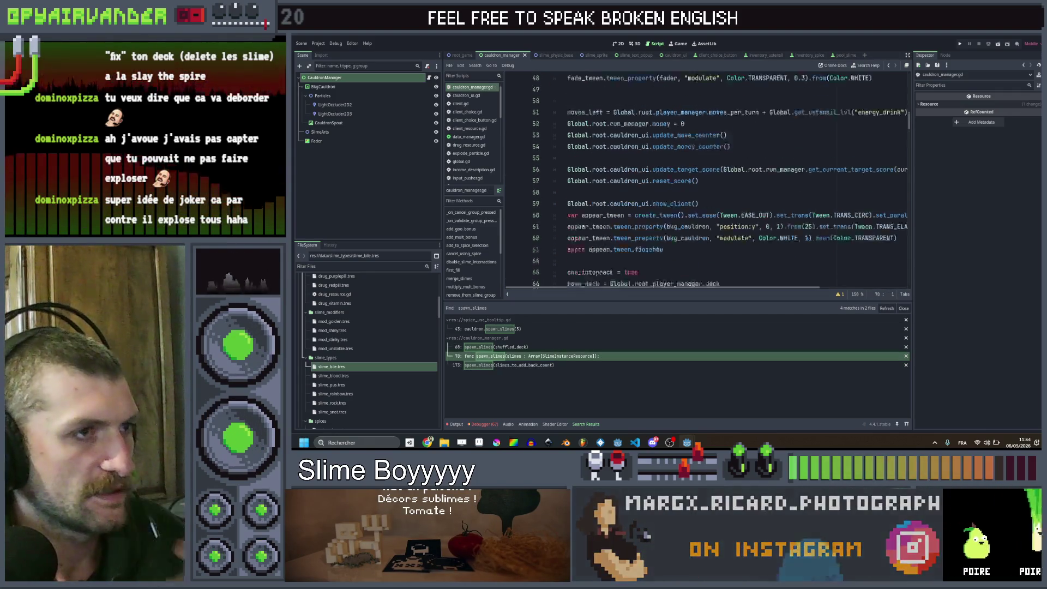
left_click(649, 192)
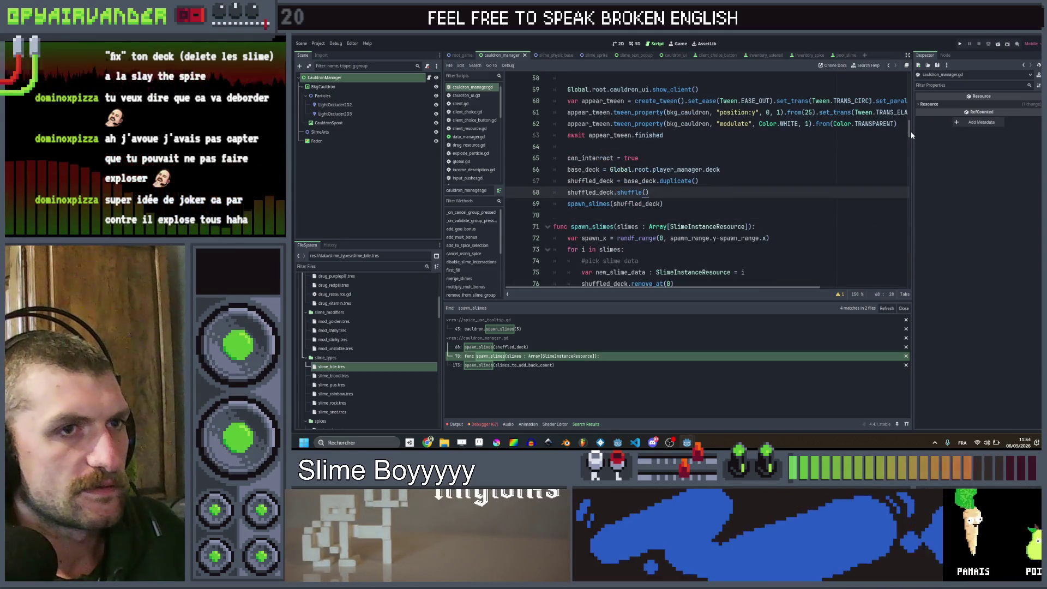
left_click_drag(909, 133, 909, 77)
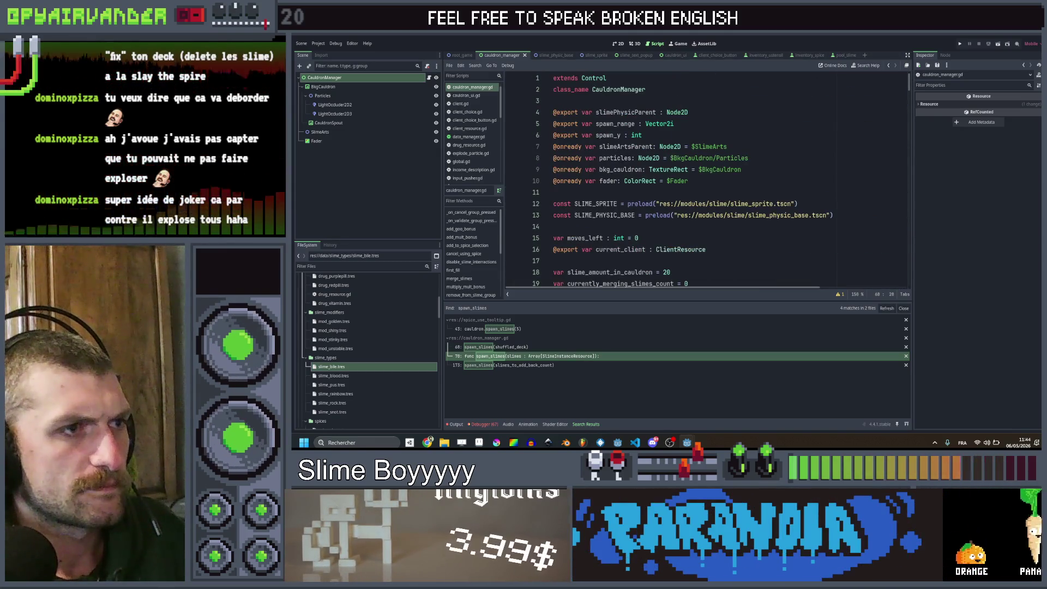
scroll(703, 180, "down", 1)
scroll(703, 180, "down", 2)
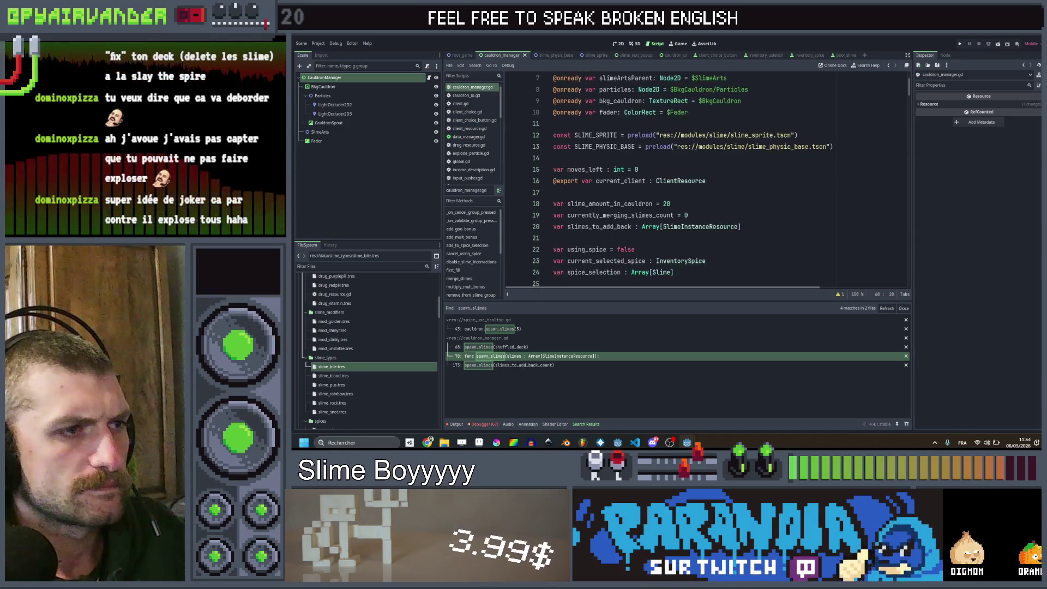
scroll(615, 169, "down", 1)
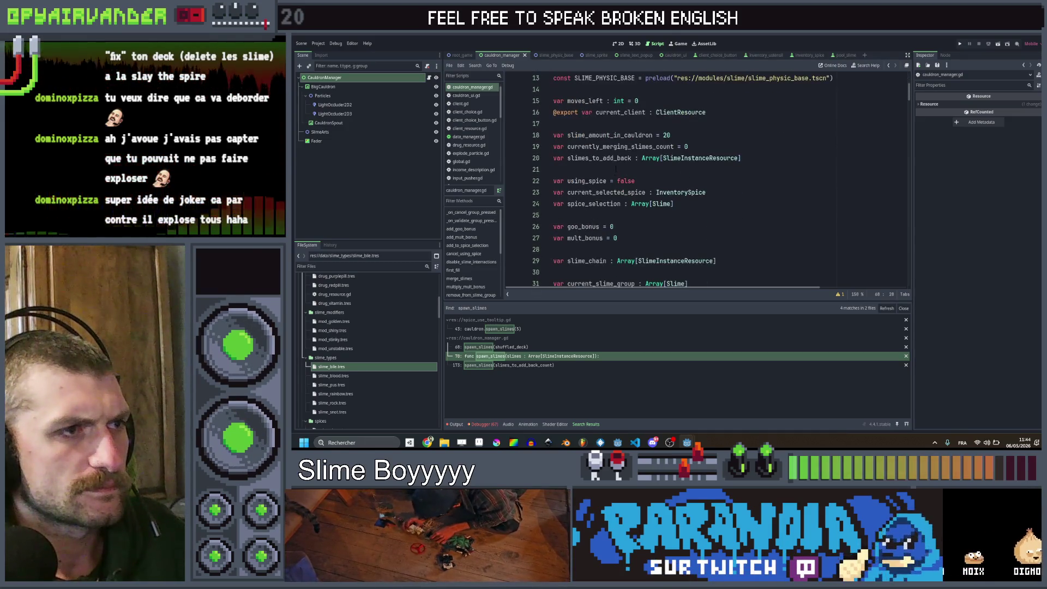
Step: Search all project files for slimes_to_add_back
key("ctrl+shift+f")
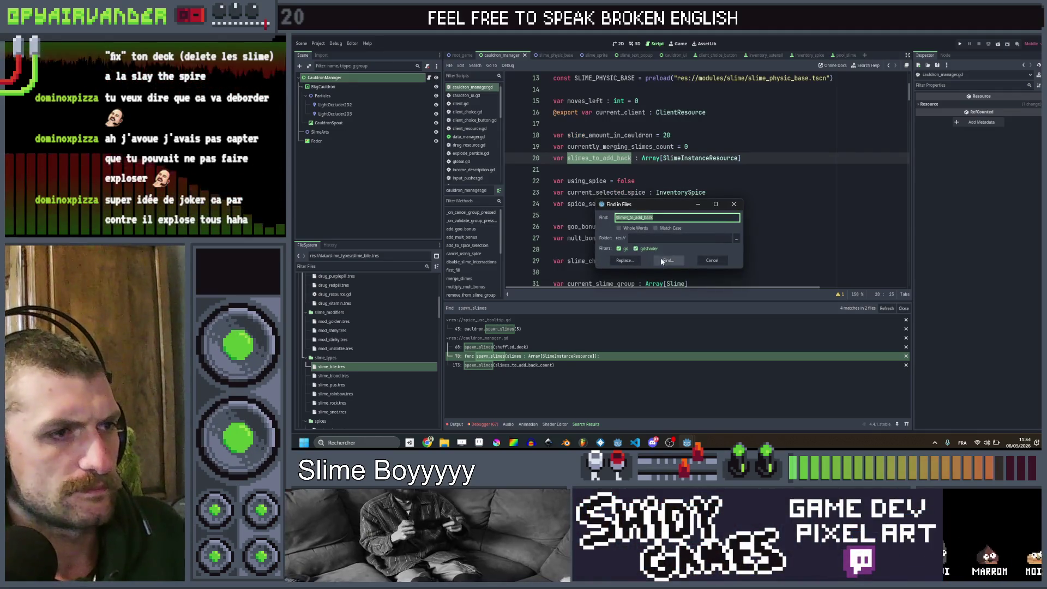
left_click(663, 261)
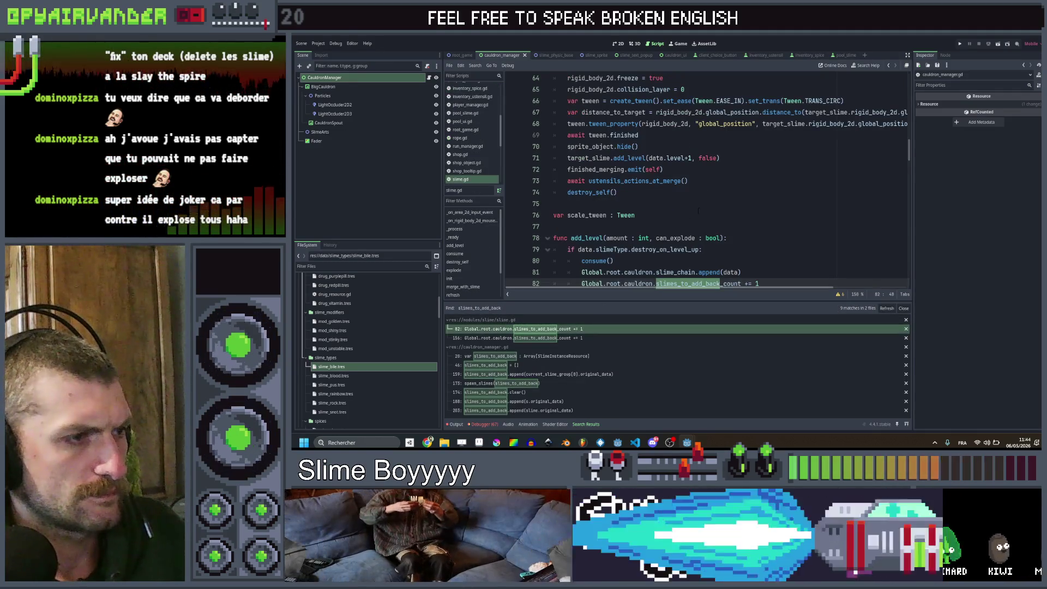
scroll(709, 207, "down", 2)
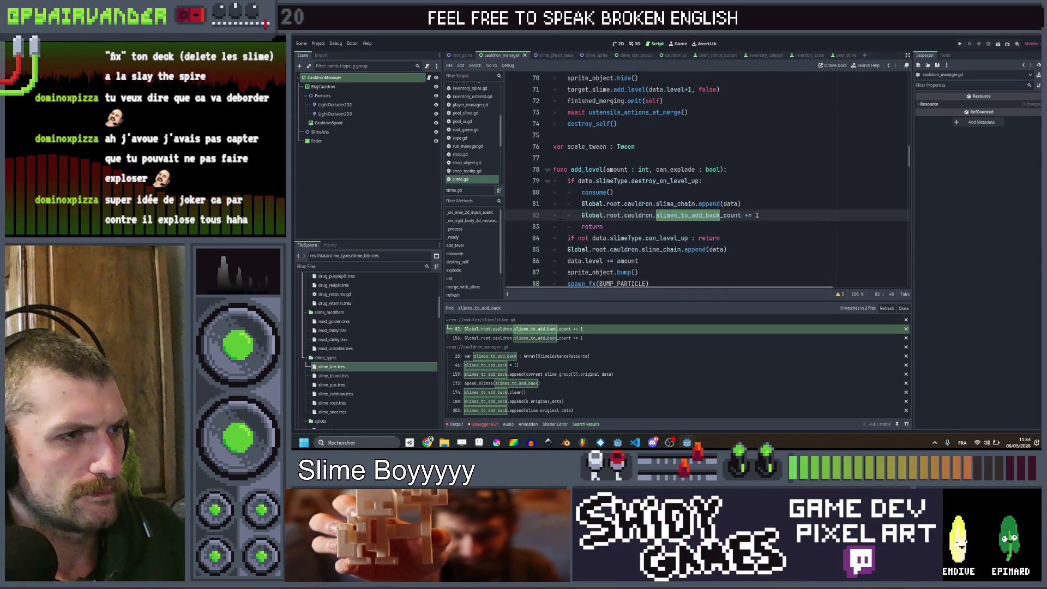
scroll(709, 180, "down", 1)
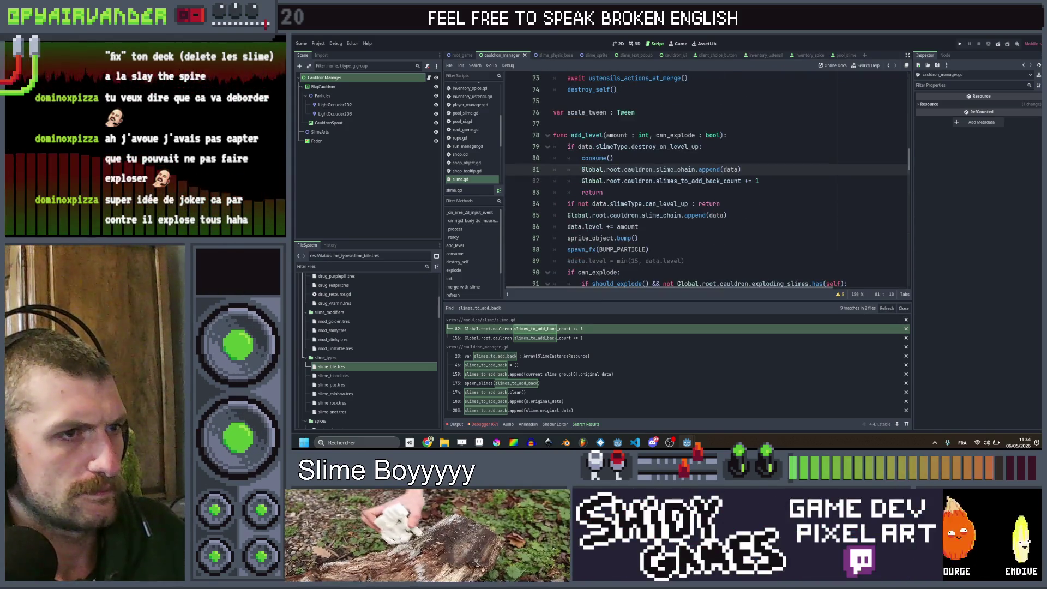
left_click_drag(581, 180, 742, 181)
Step: In slime.gd, replace both count increments with appending original_data to slimes_to_add_back, then save
left_click(769, 183)
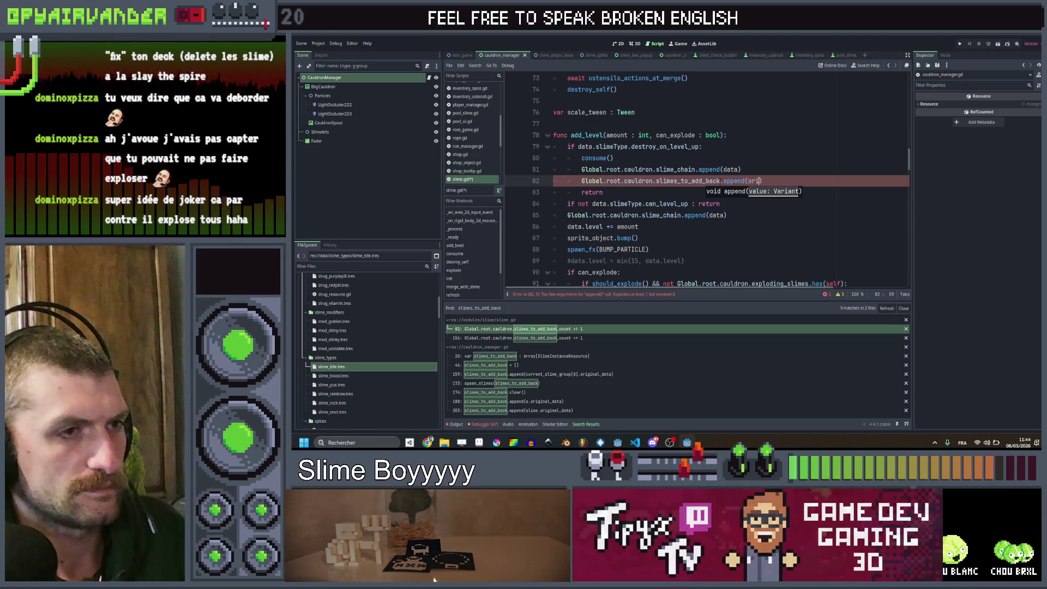
type("ginal_data")
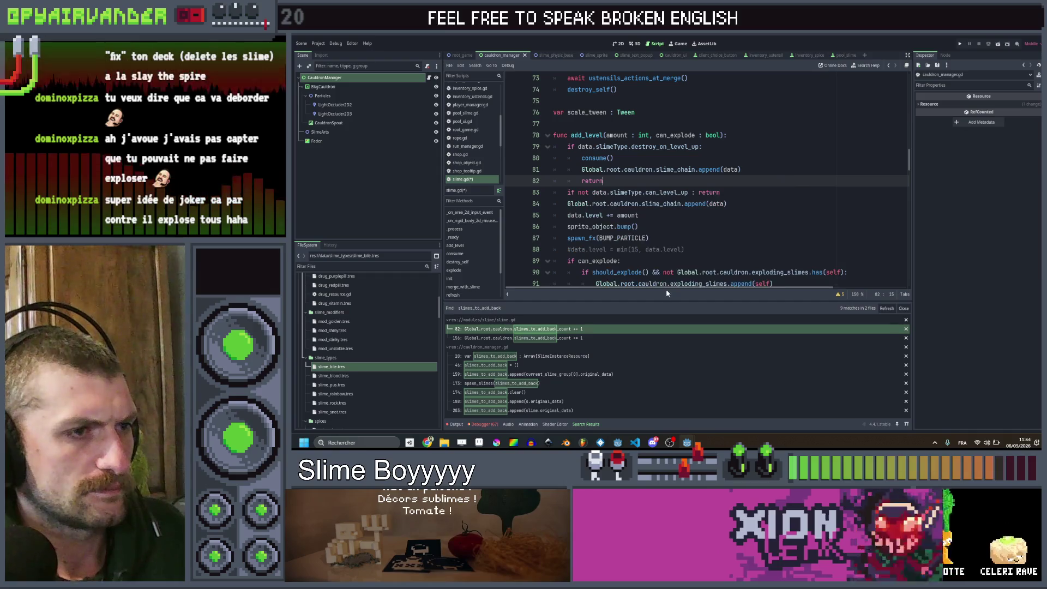
type("Global.root.cauldron.slimes_to_add_back.append(original_data)")
left_click(545, 338)
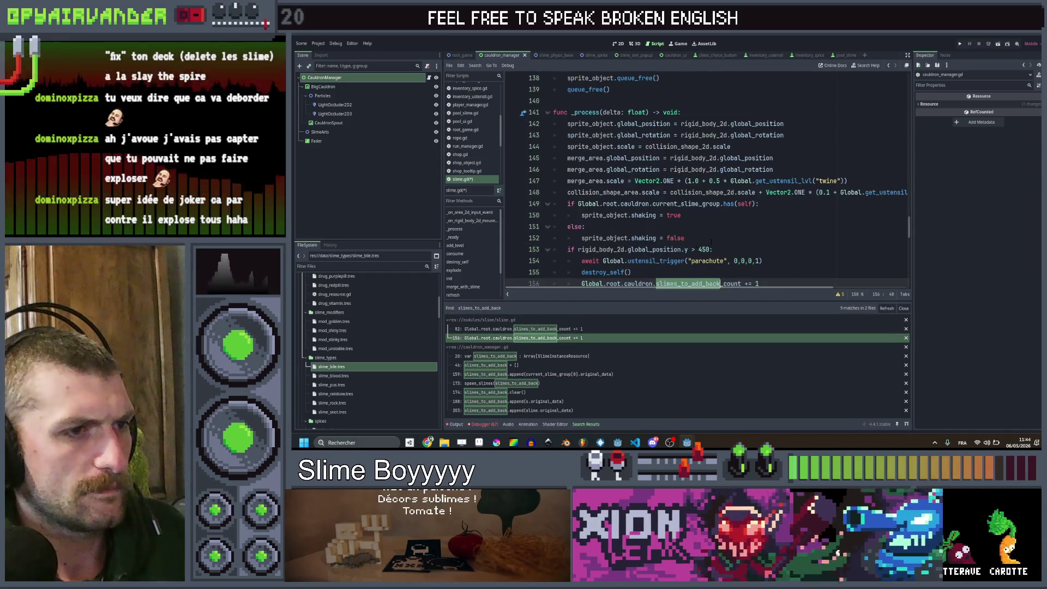
type("Global.root.cauldron.slimes_to_add_back.append(original_data)")
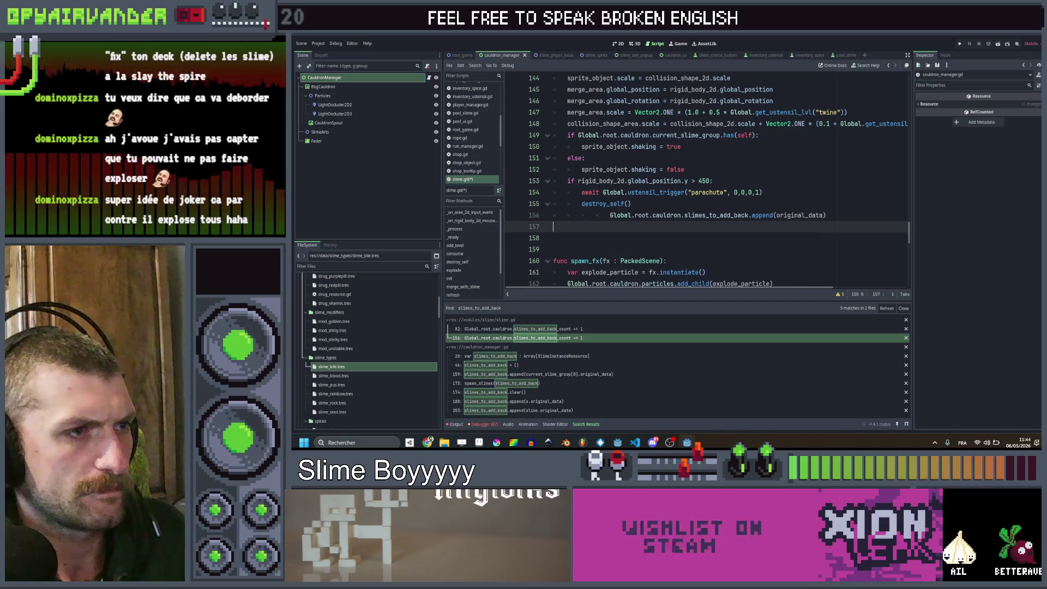
left_click(609, 215)
key("BackSpace")
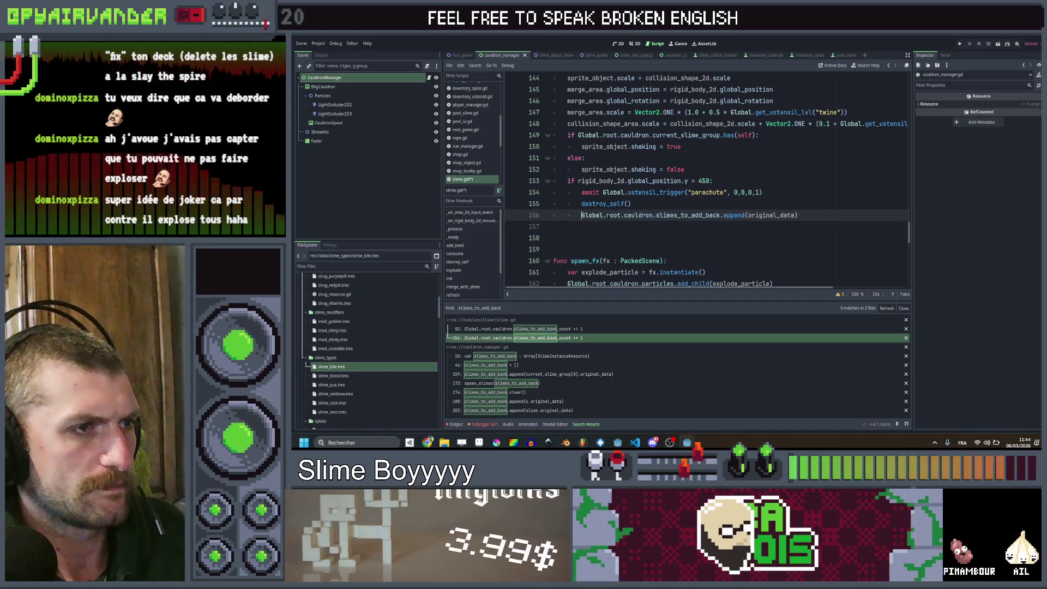
key("alt+Up")
key("ctrl+s")
Step: Open the line-20 slimes_to_add_back declaration in cauldron_manager.gd from the search results
left_click(600, 229)
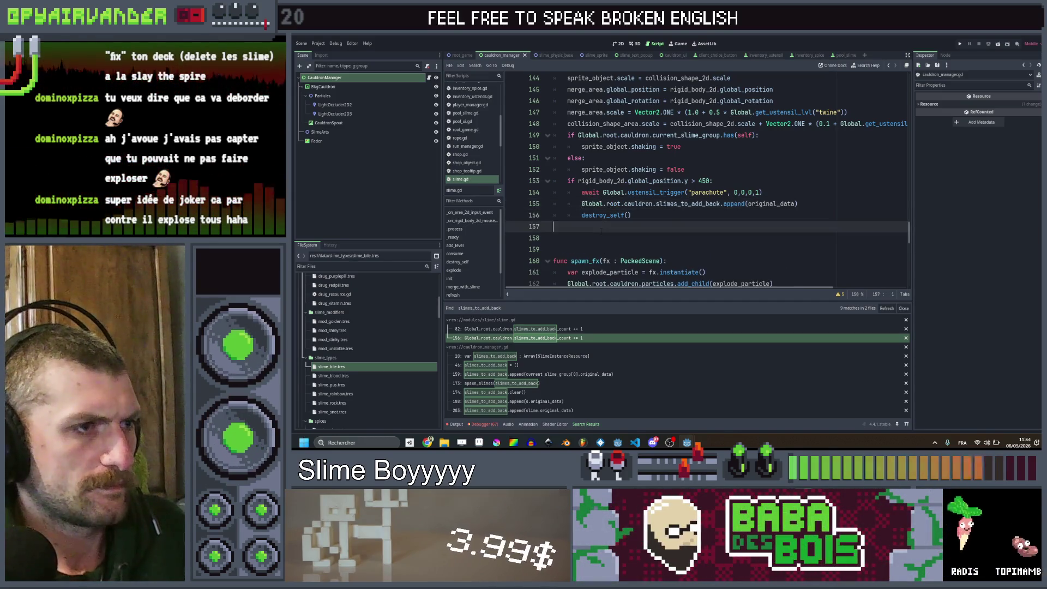
scroll(707, 181, "down", 2)
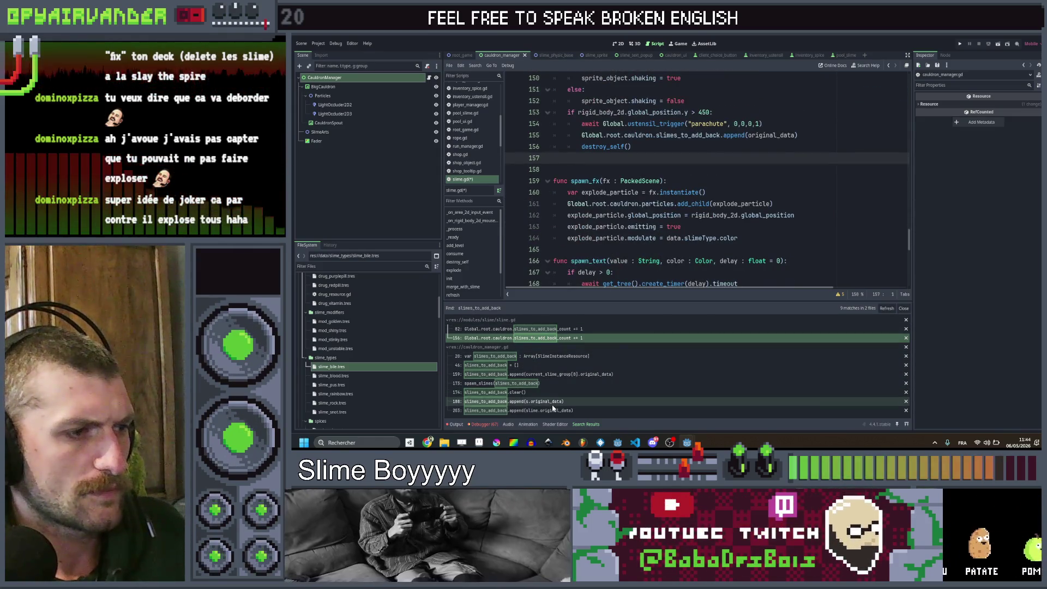
left_click(714, 192)
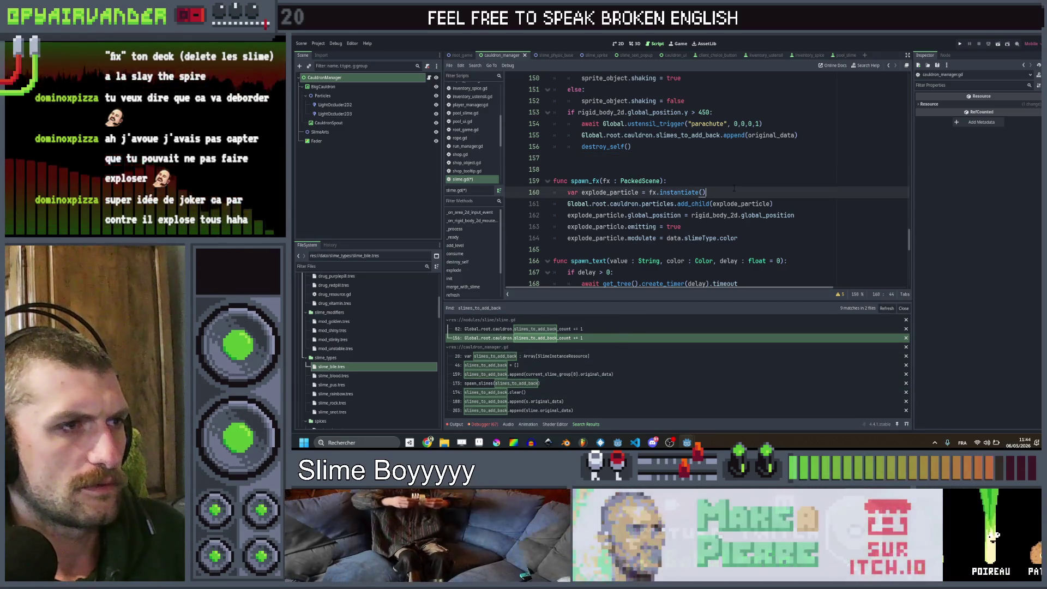
scroll(714, 218, "up", 2)
left_click(509, 357)
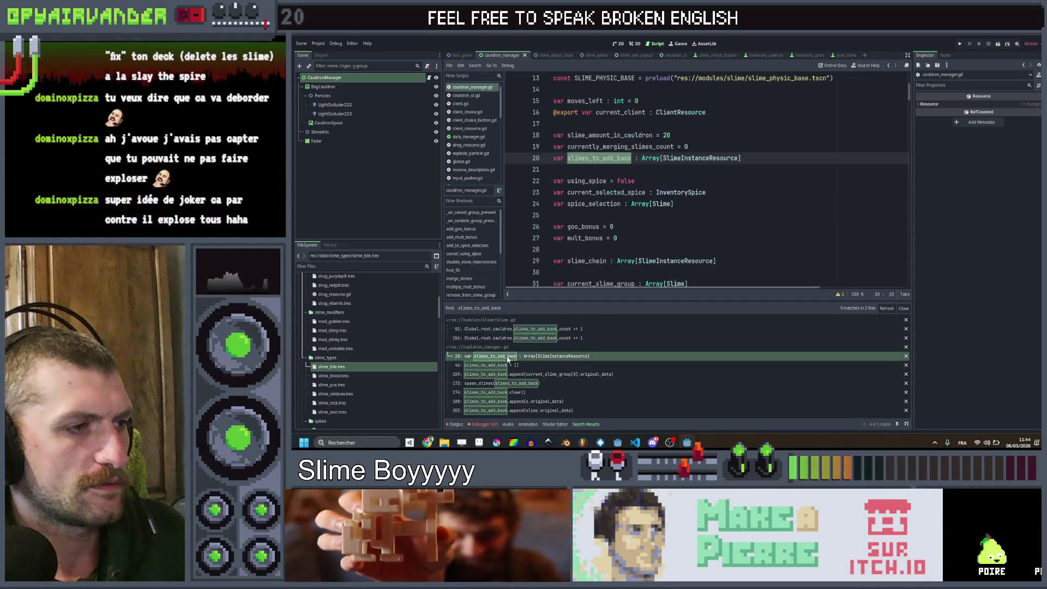
Step: Delete the slime_amount_in_cauldron declaration on line 18
scroll(713, 201, "up", 2)
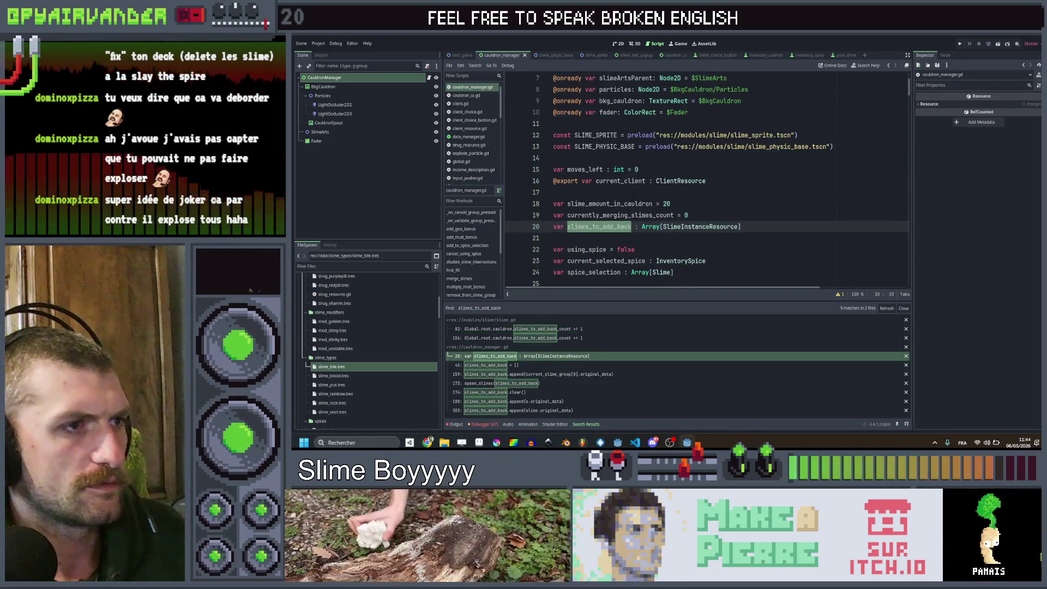
key("Up")
key("Up")
left_click(713, 203)
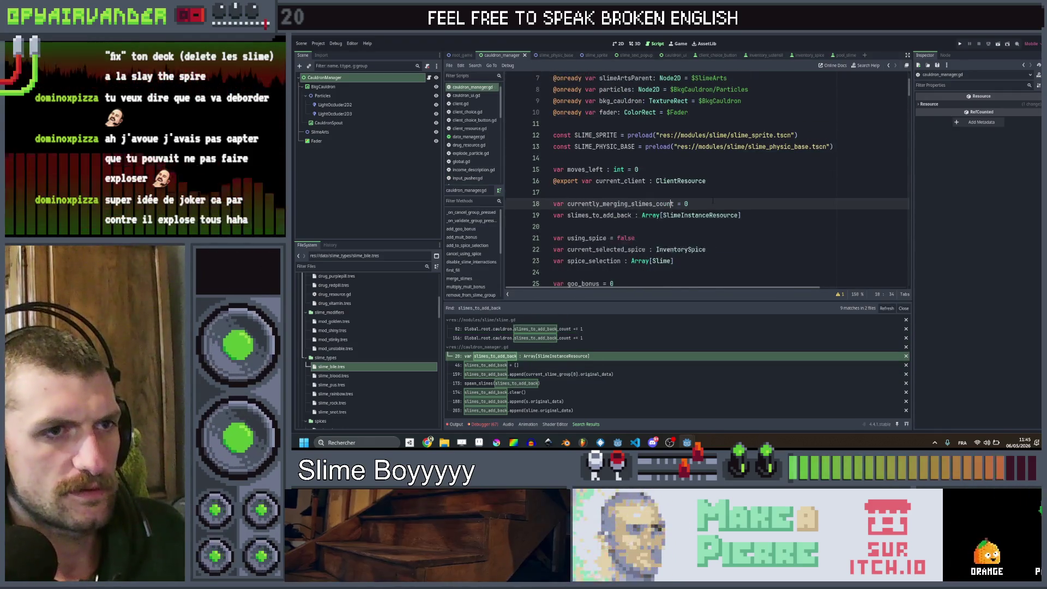
Step: Scroll through first_fill and spawn_slimes, then launch the game to test
scroll(713, 204, "down", 7)
scroll(713, 203, "down", 11)
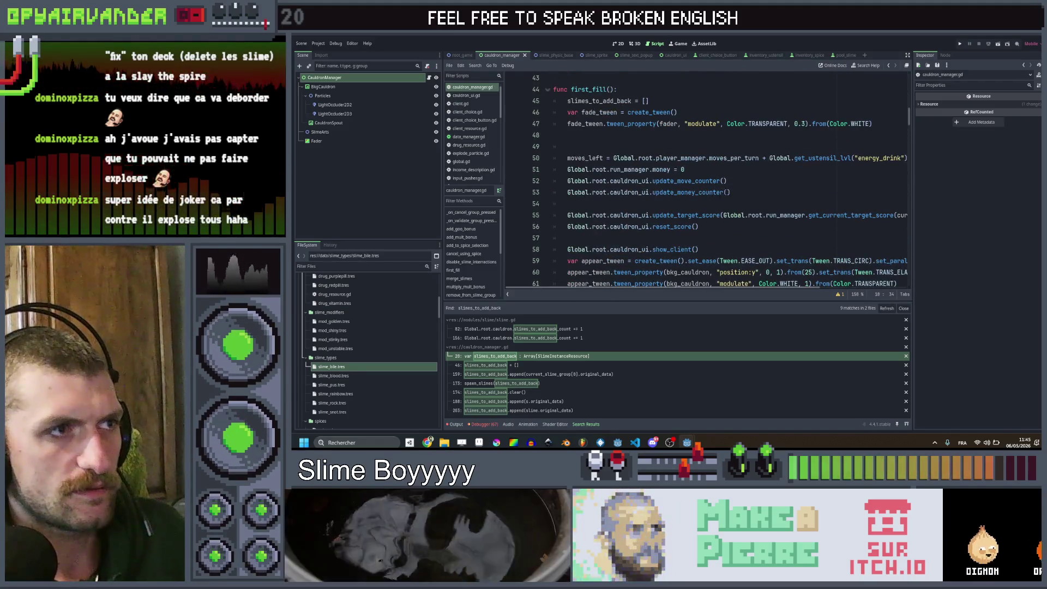
scroll(715, 204, "down", 2)
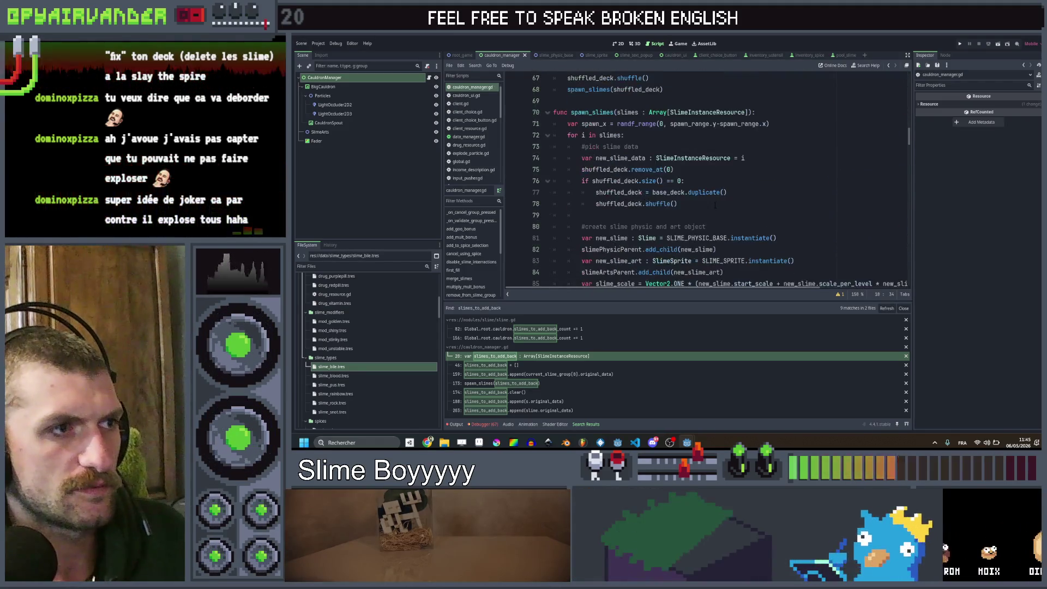
scroll(714, 204, "down", 7)
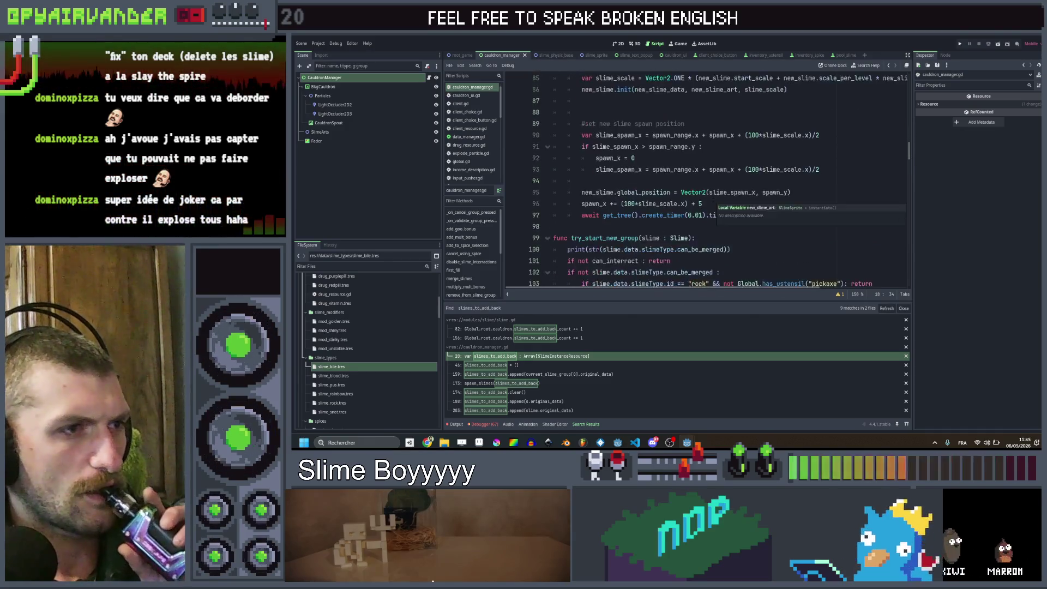
left_click(960, 44)
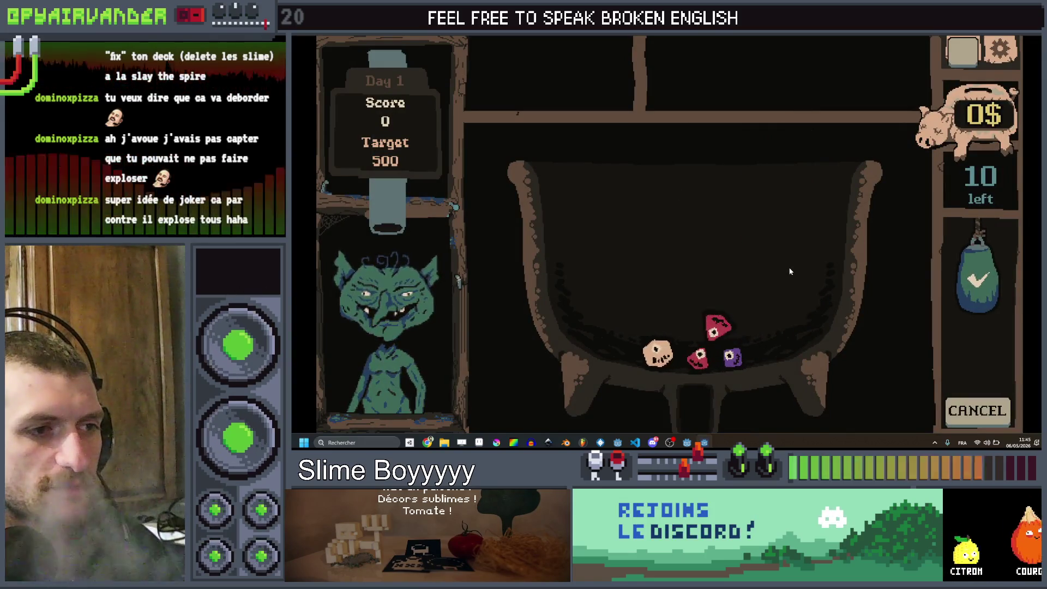
Step: Close the running game and ignore external file changes to keep the editor's versions
key("alt+F4")
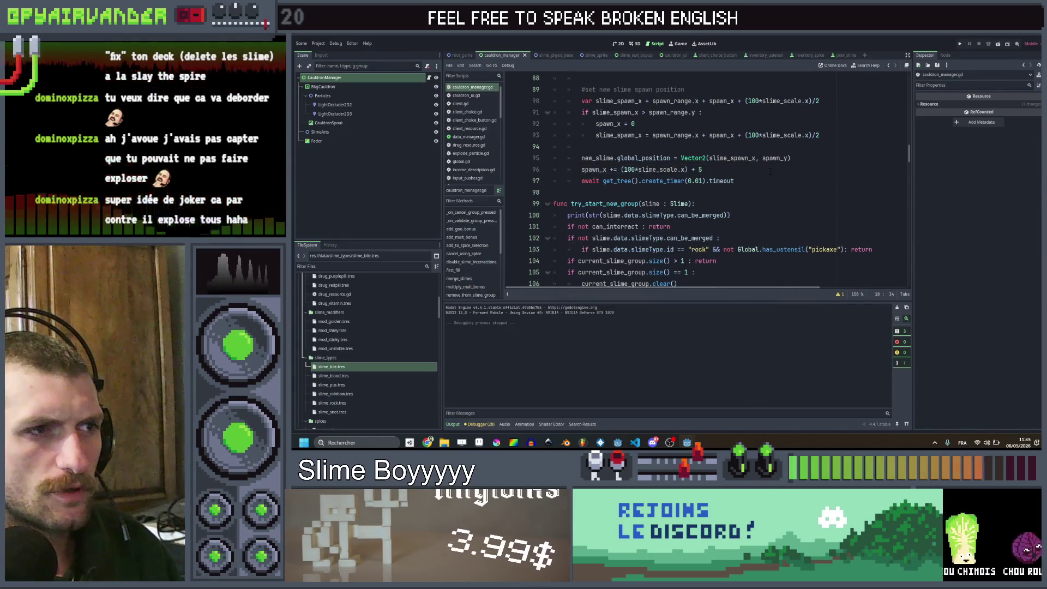
mouse_move(687, 442)
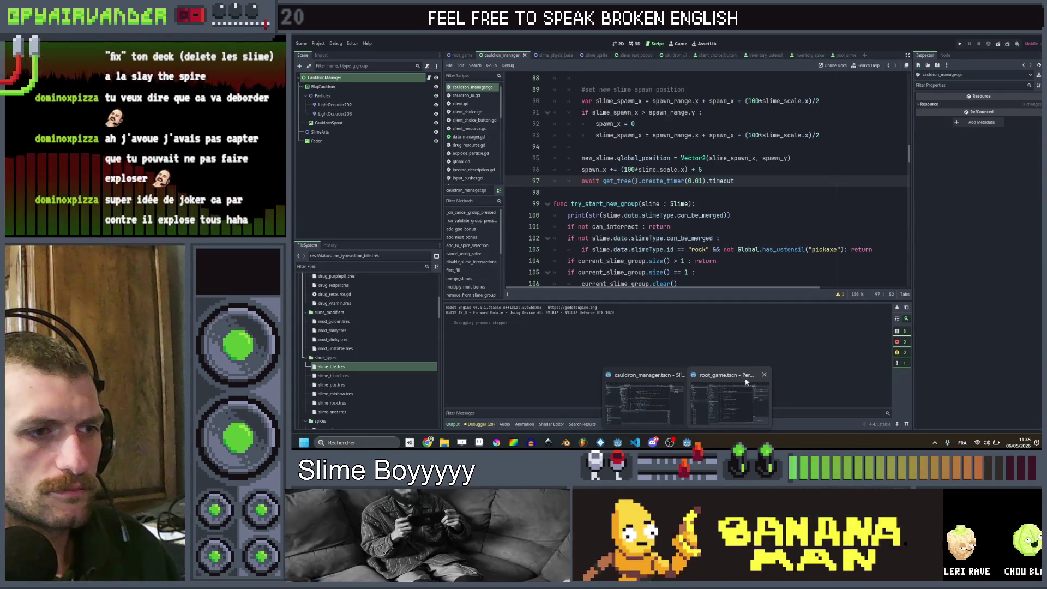
left_click(744, 380)
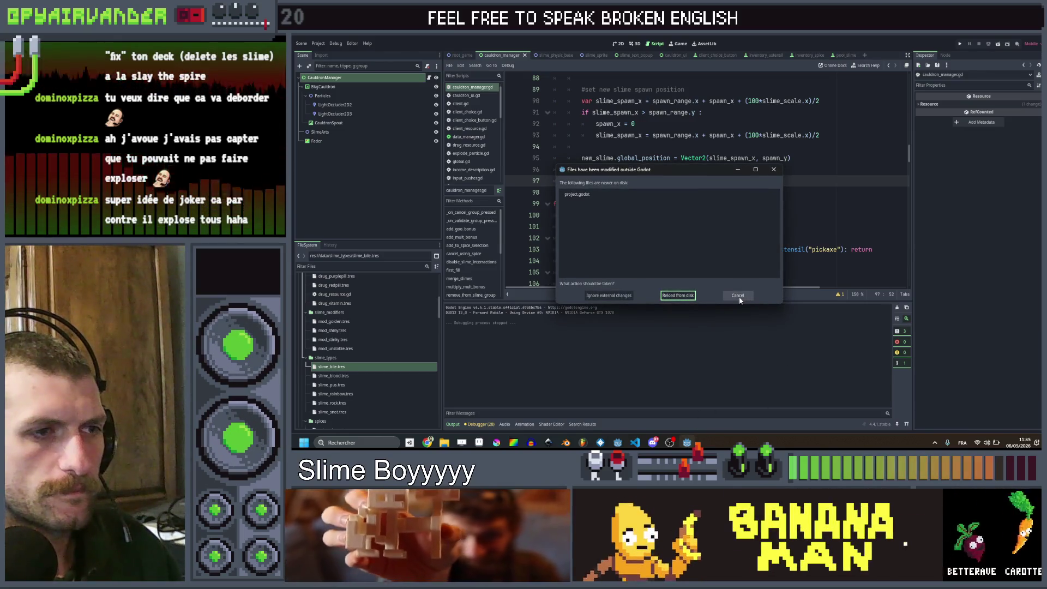
left_click(625, 296)
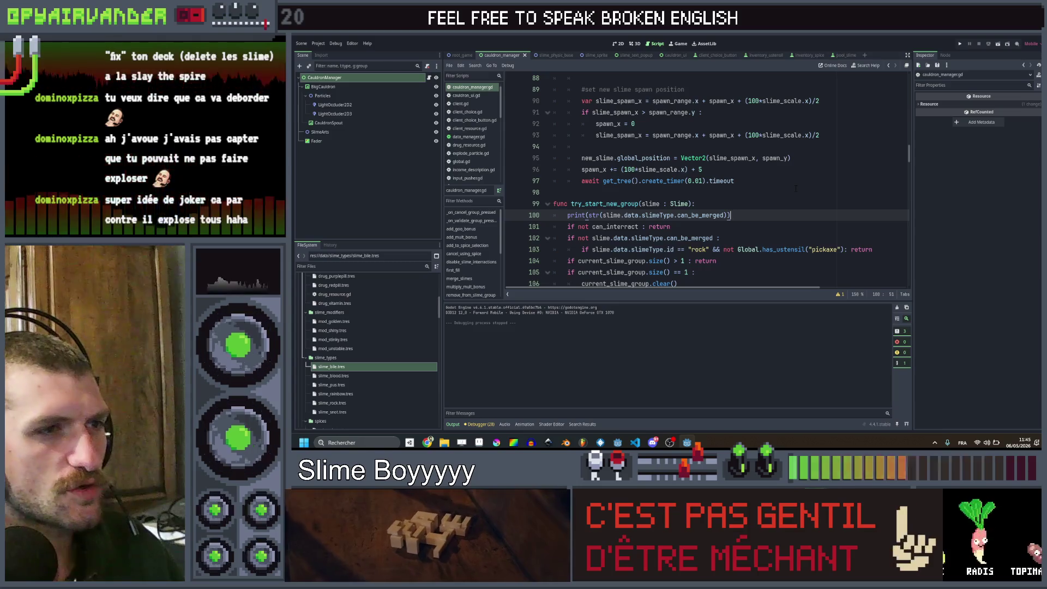
Step: Look over spawn_slimes, then switch to the root_game scene and its script
scroll(796, 188, "up", 1)
scroll(791, 189, "up", 8)
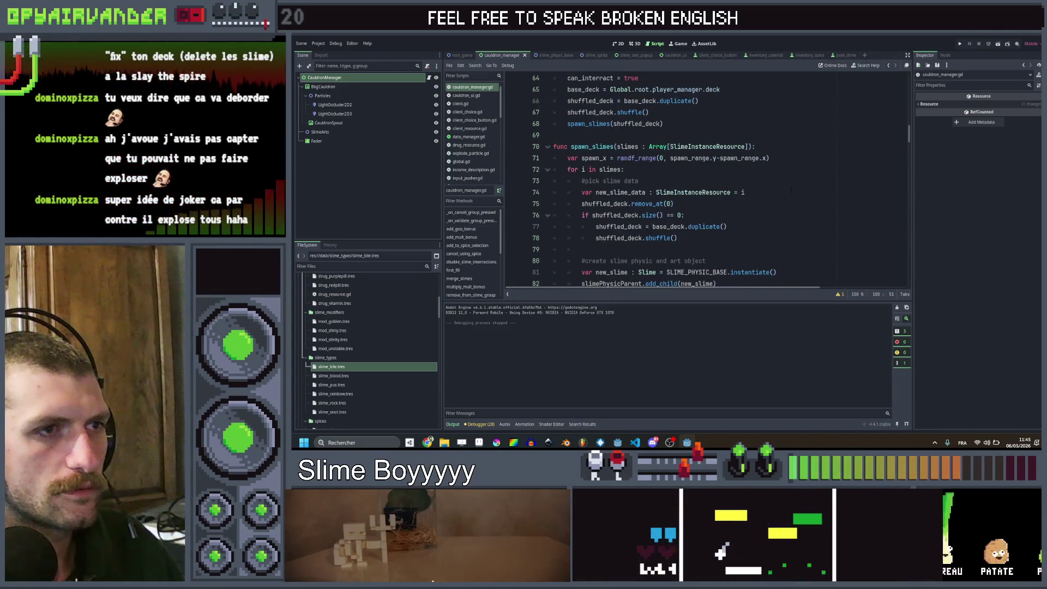
left_click(790, 158)
scroll(790, 163, "up", 3)
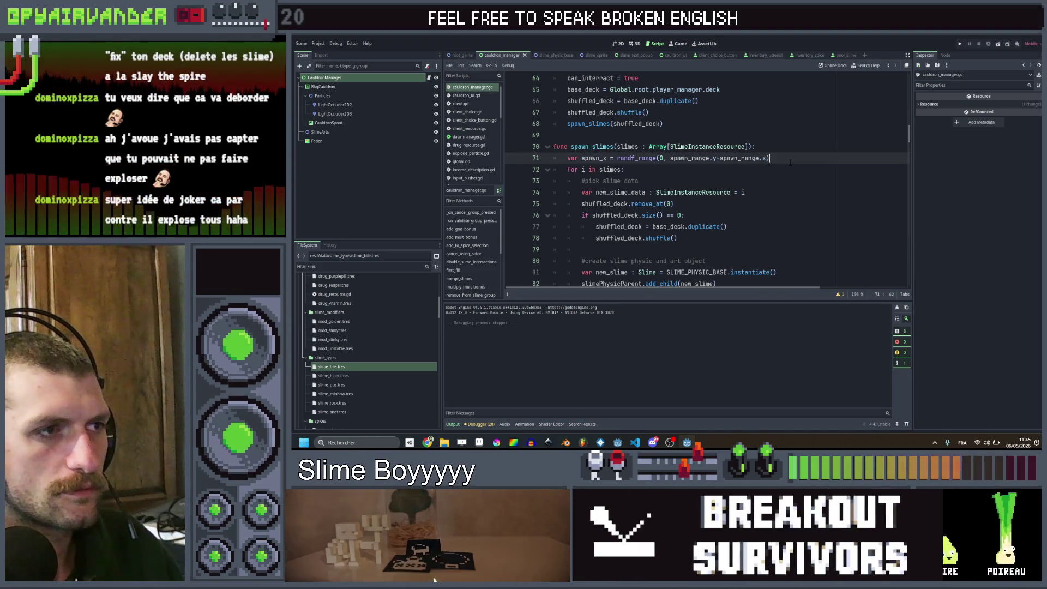
scroll(790, 162, "up", 4)
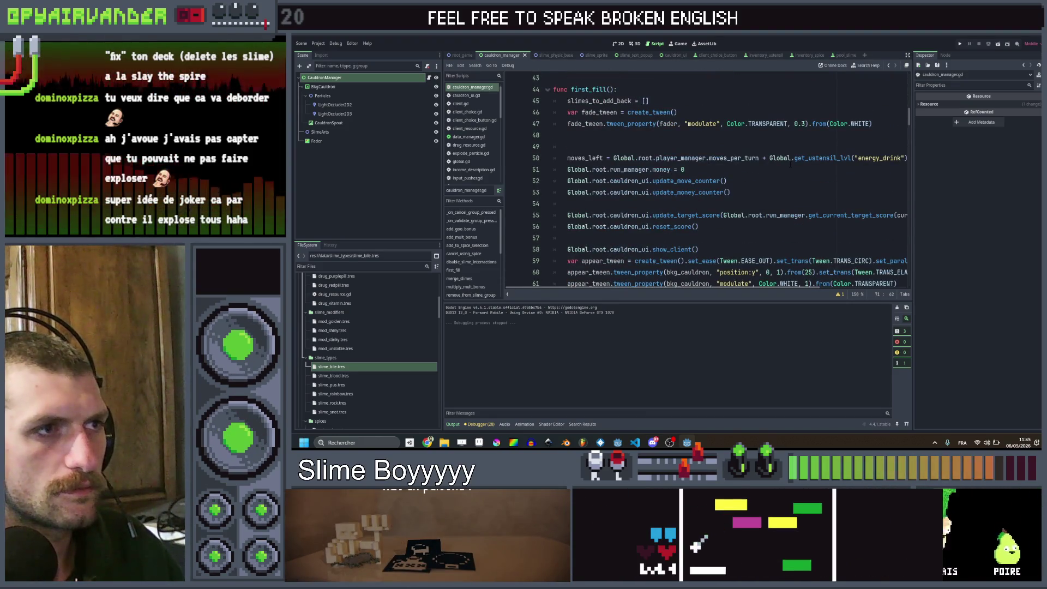
scroll(790, 164, "down", 4)
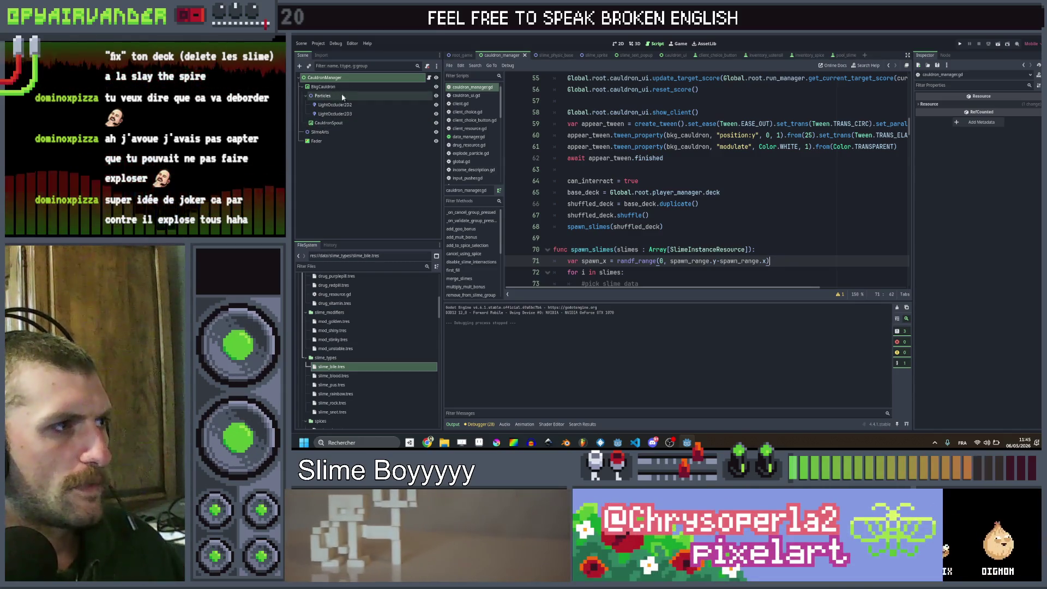
left_click(453, 55)
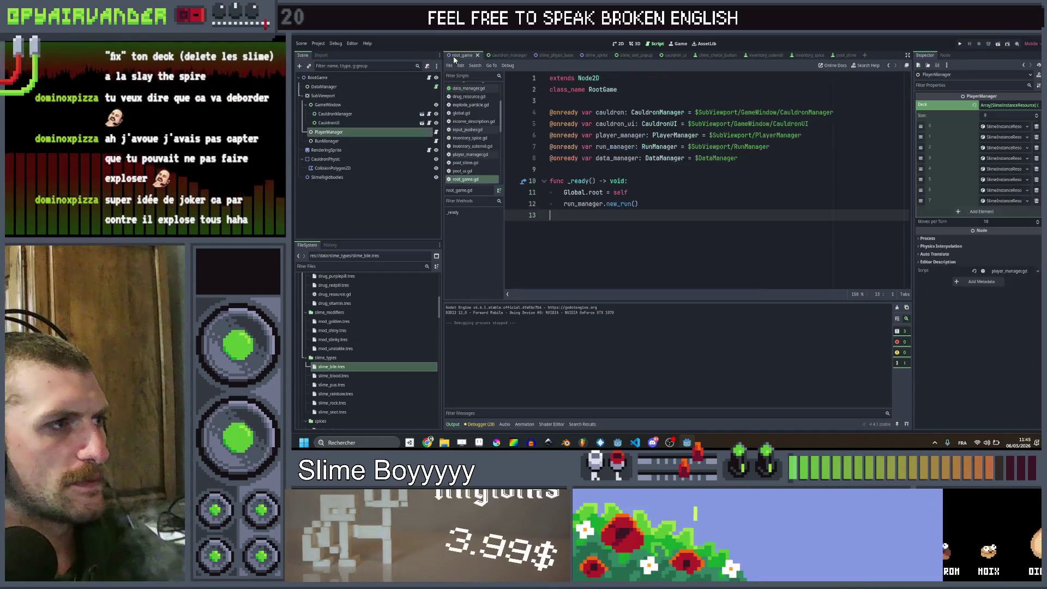
Step: Select the PlayerManager node, run the game again, and close it
left_click(341, 139)
left_click(344, 131)
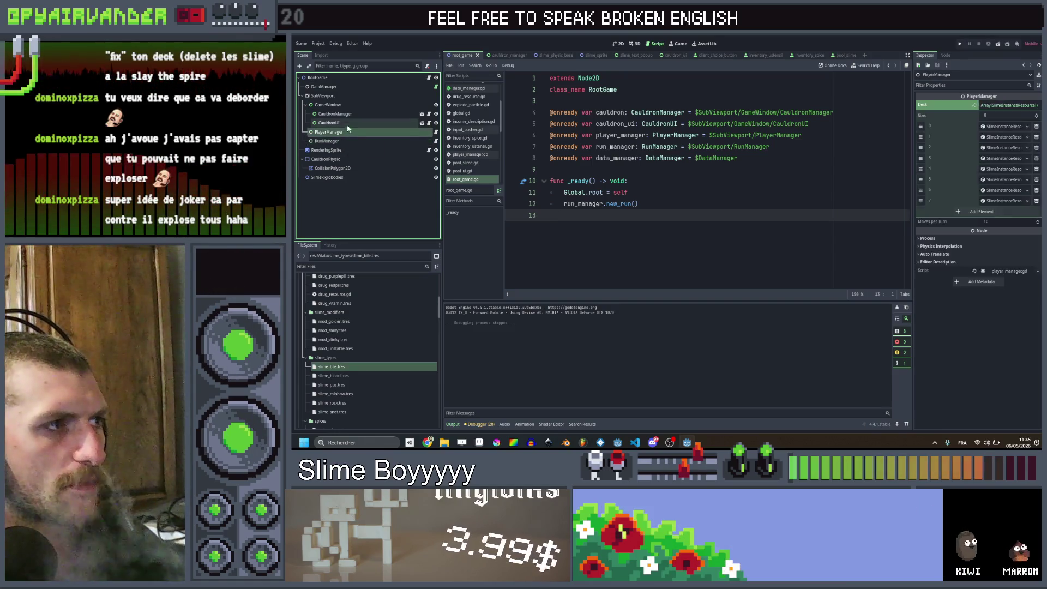
left_click(960, 44)
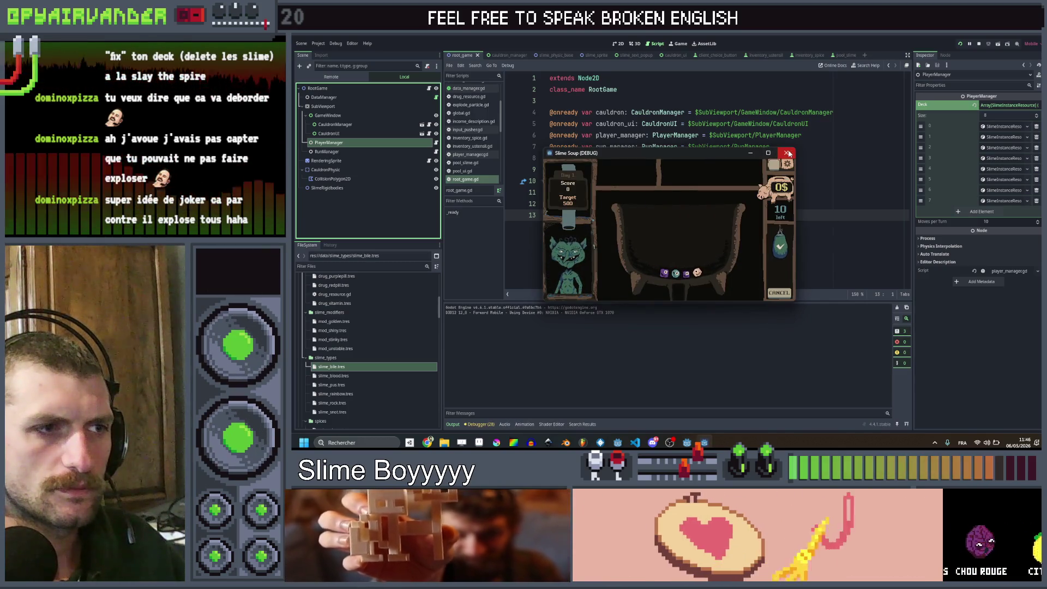
left_click(786, 152)
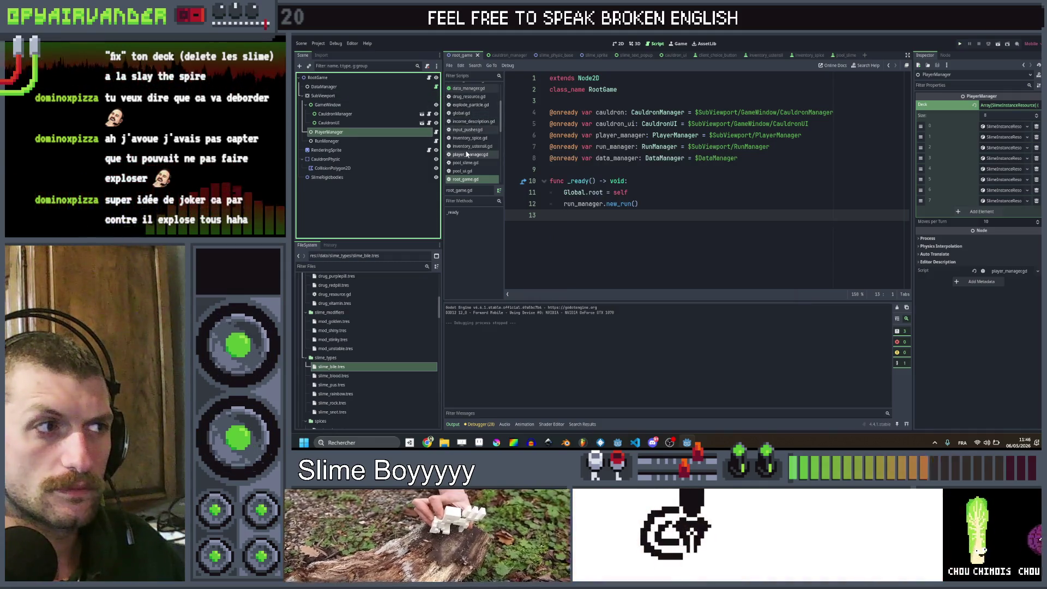
Step: In cauldron_manager.gd, inspect how first_fill duplicates and shuffles player_manager.deck for spawn_slimes
left_click(467, 156)
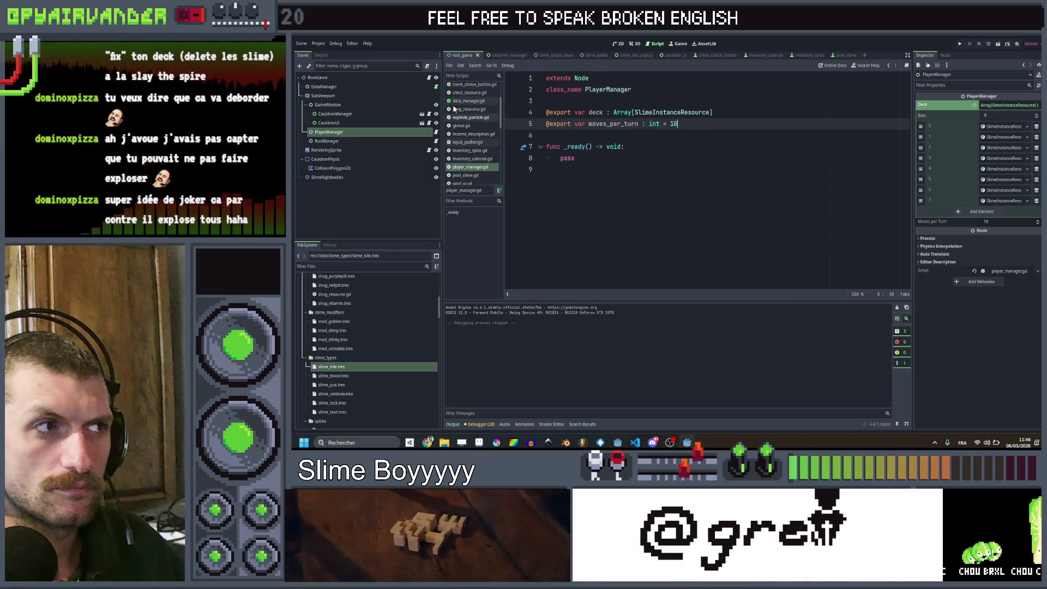
left_click(461, 96)
scroll(682, 163, "up", 5)
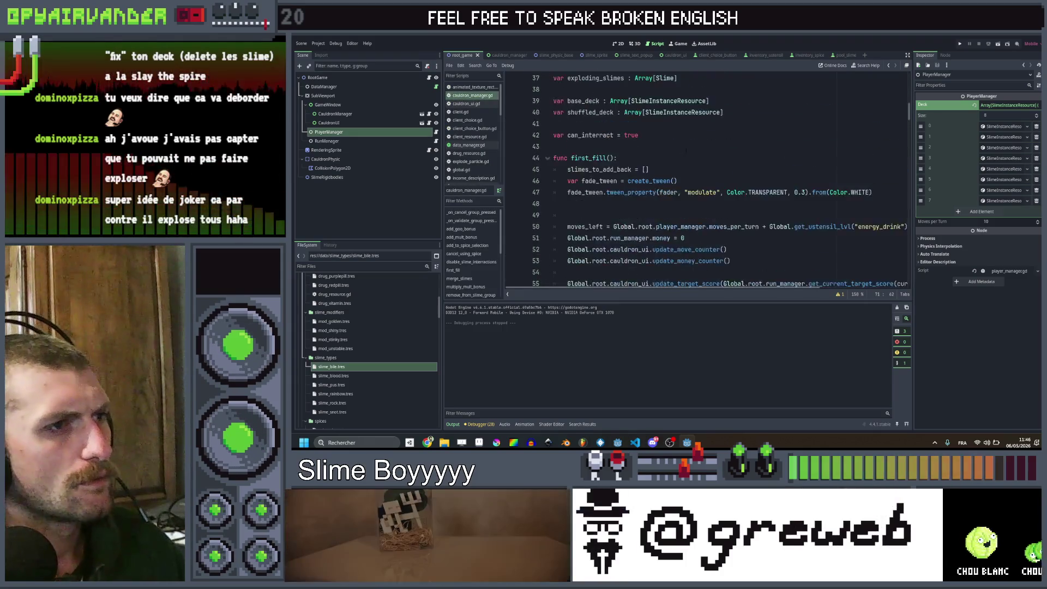
scroll(698, 145, "down", 4)
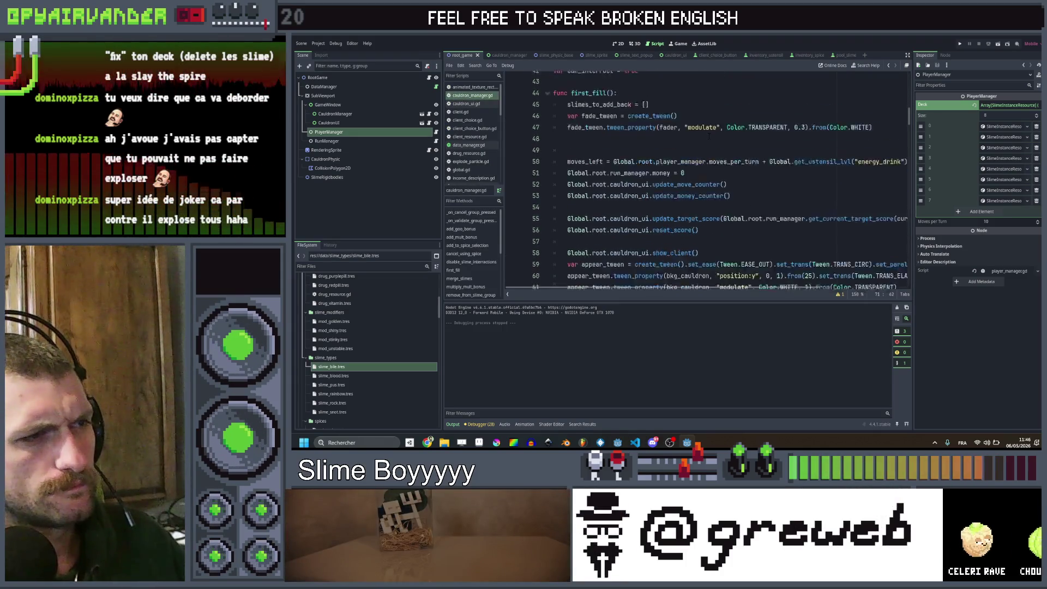
scroll(626, 226, "down", 2)
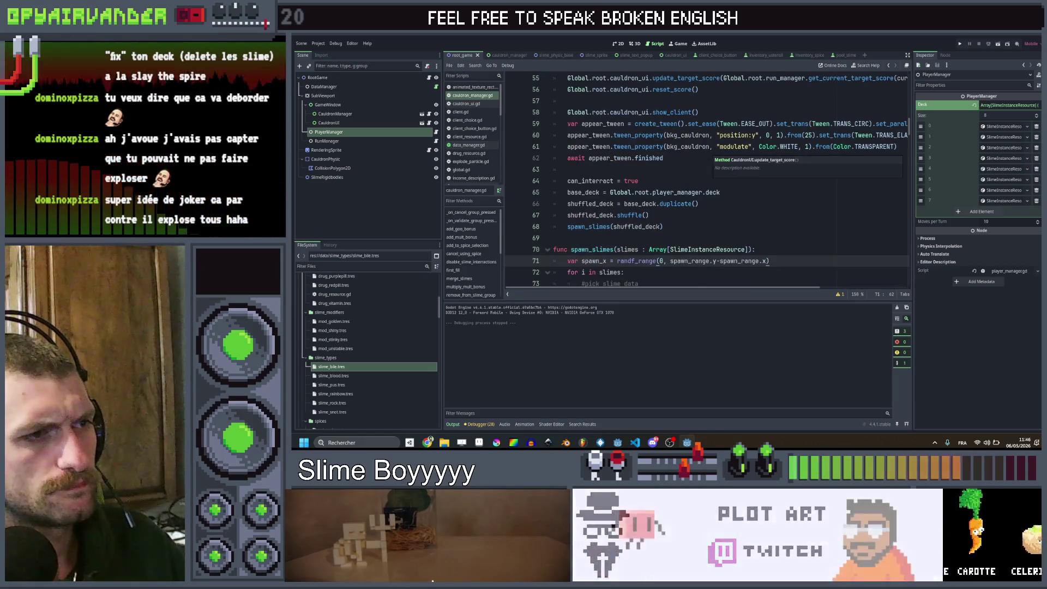
double_click(626, 227)
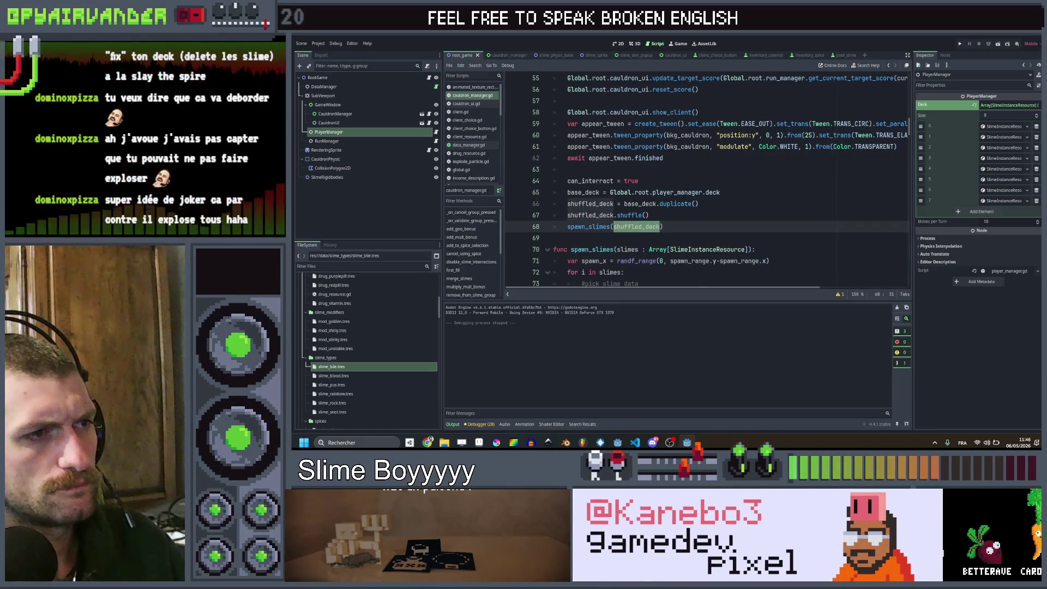
double_click(679, 193)
double_click(690, 204)
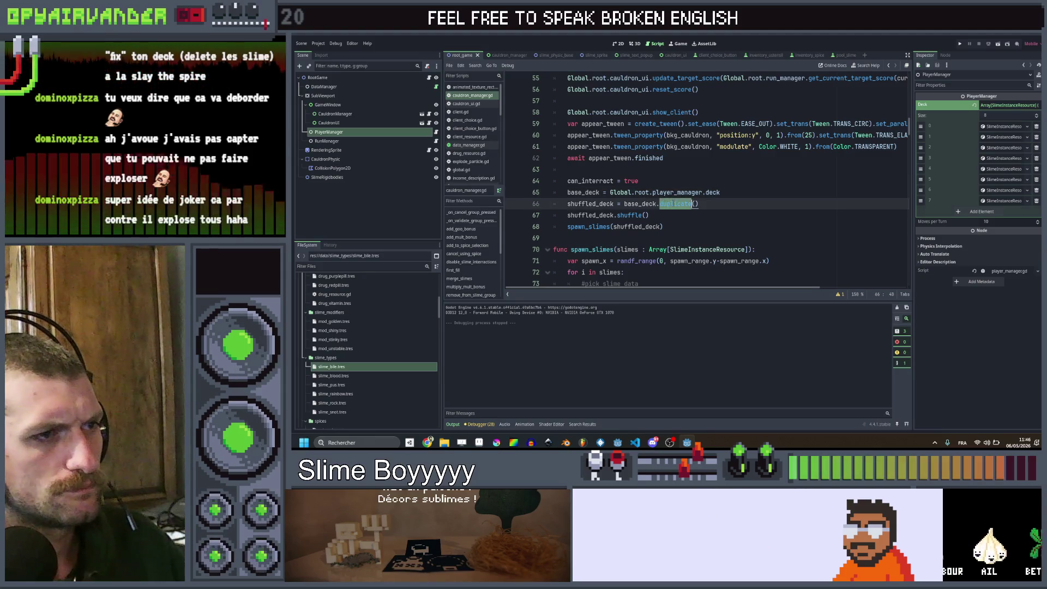
double_click(637, 226)
Step: Examine the for loop and remove_at line inside spawn_slimes
scroll(649, 206, "down", 2)
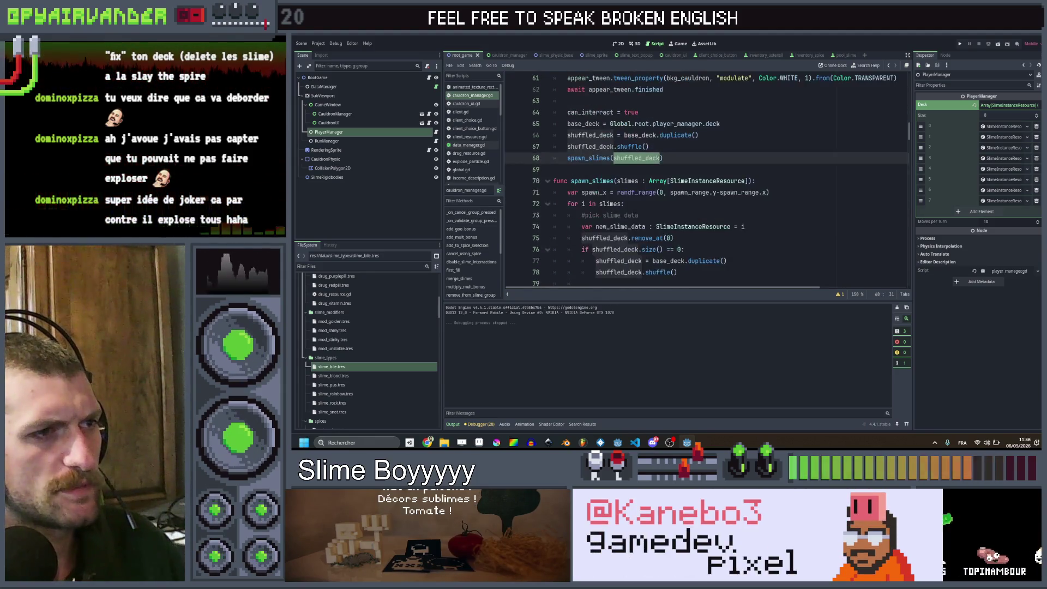
left_click(649, 206)
scroll(649, 206, "down", 2)
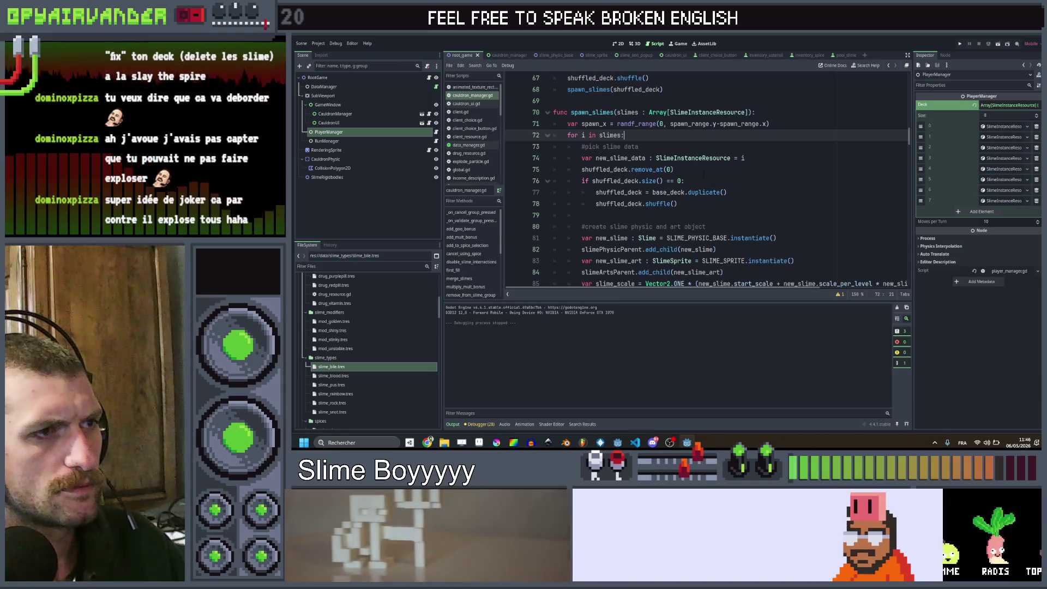
left_click(685, 169)
left_click_drag(642, 169, 582, 169)
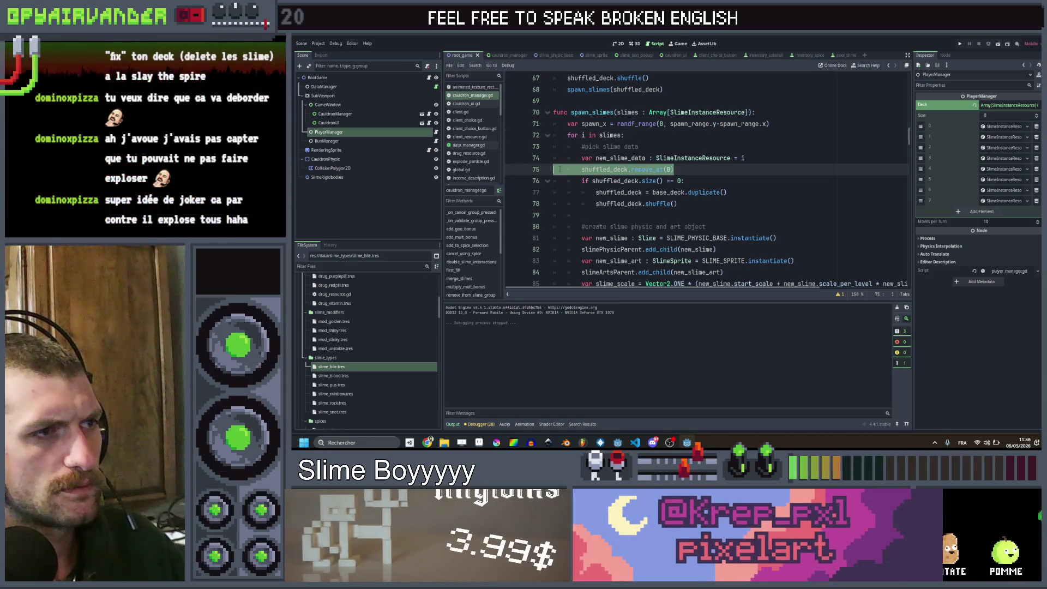